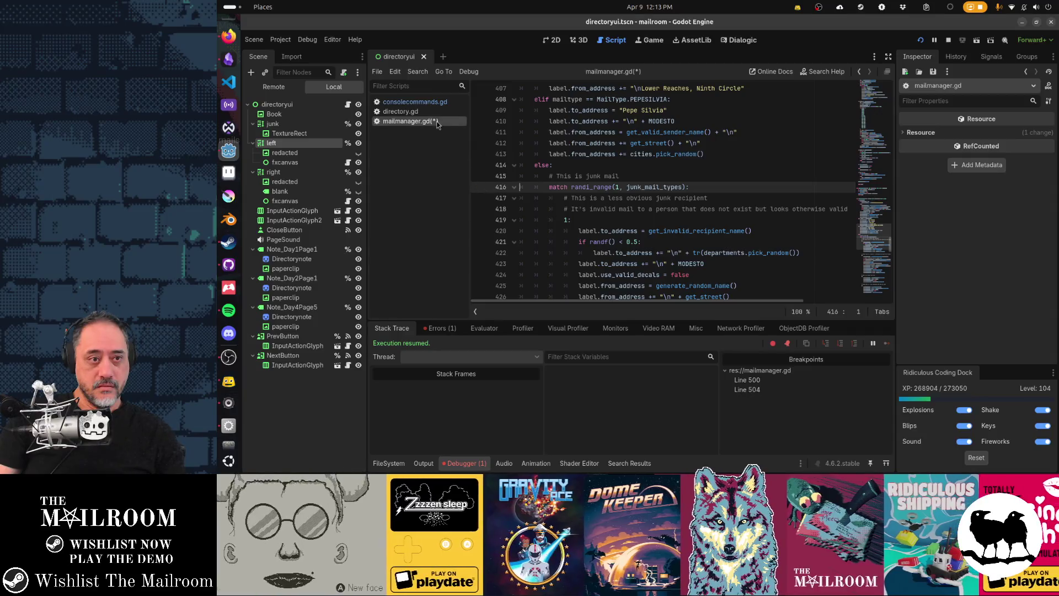
Change the mails command in consolecommands.gd from MailType.RANDOM to JUNK, save, and return to the game.
click(437, 111)
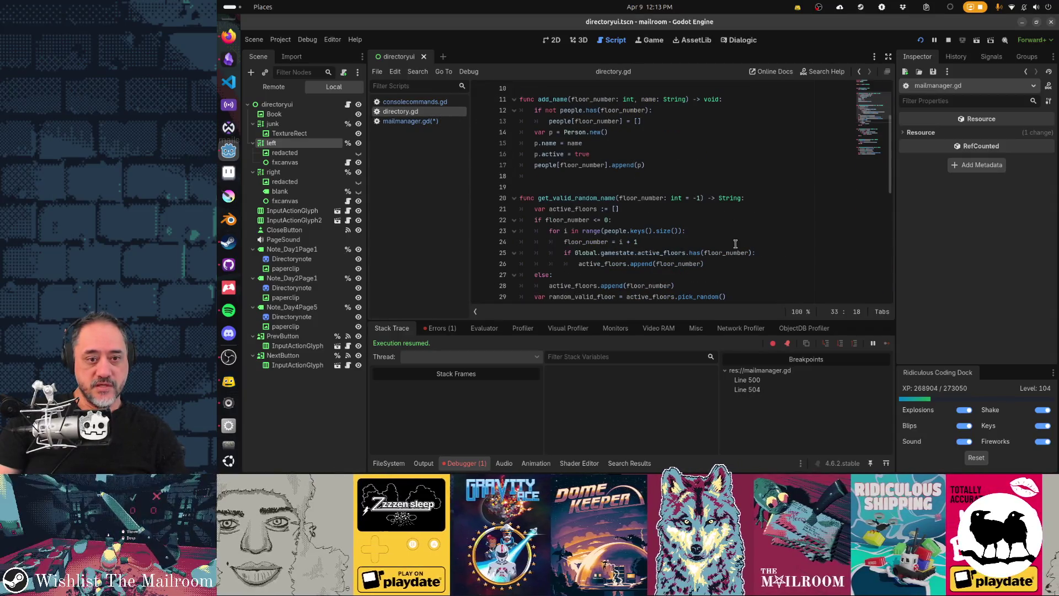
click(450, 103)
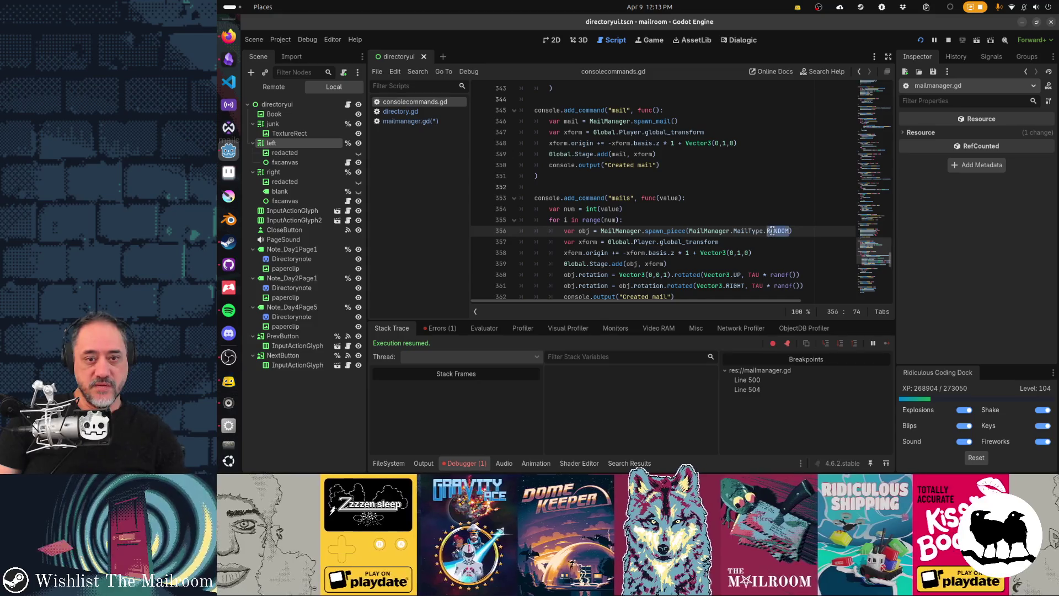
text(JU)
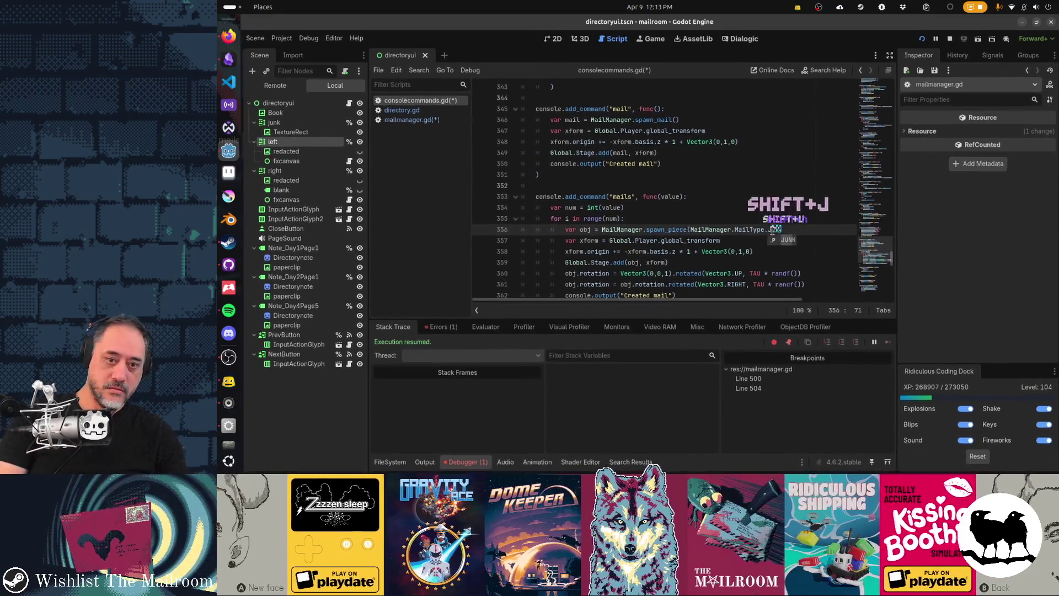
text(NK)
key(ctrl+s)
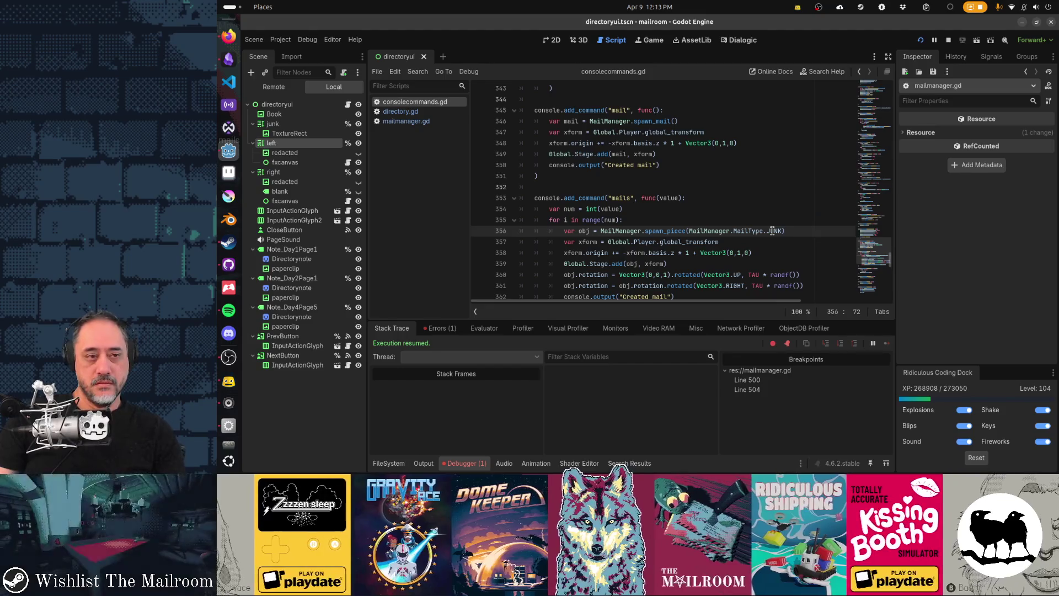
key(alt+Tab)
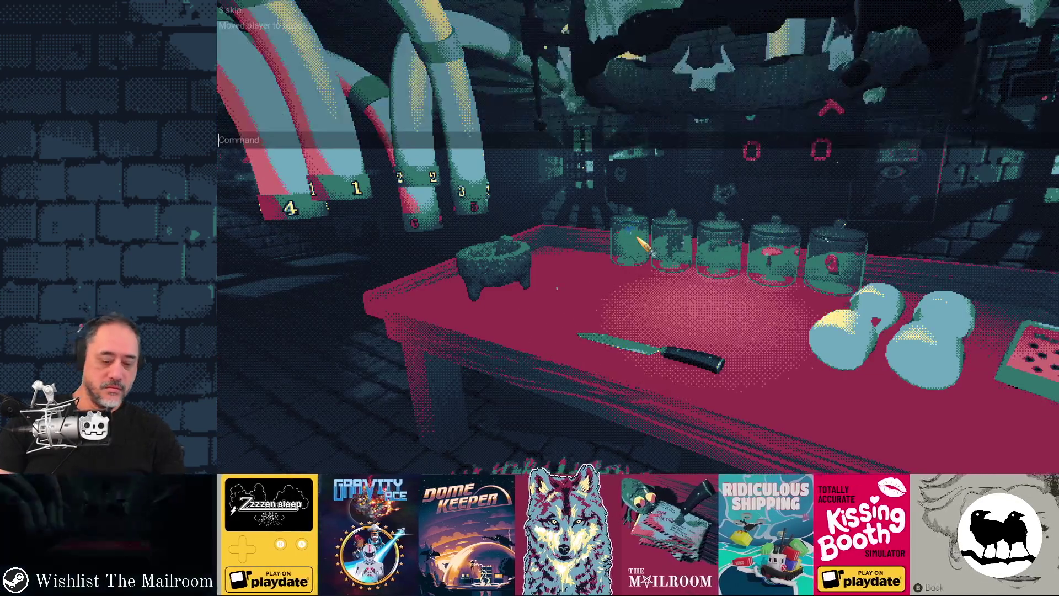
Run 'mails 10', undo the stray line-500 edit, and inspect the picked person among 13 inactive people.
key(Return)
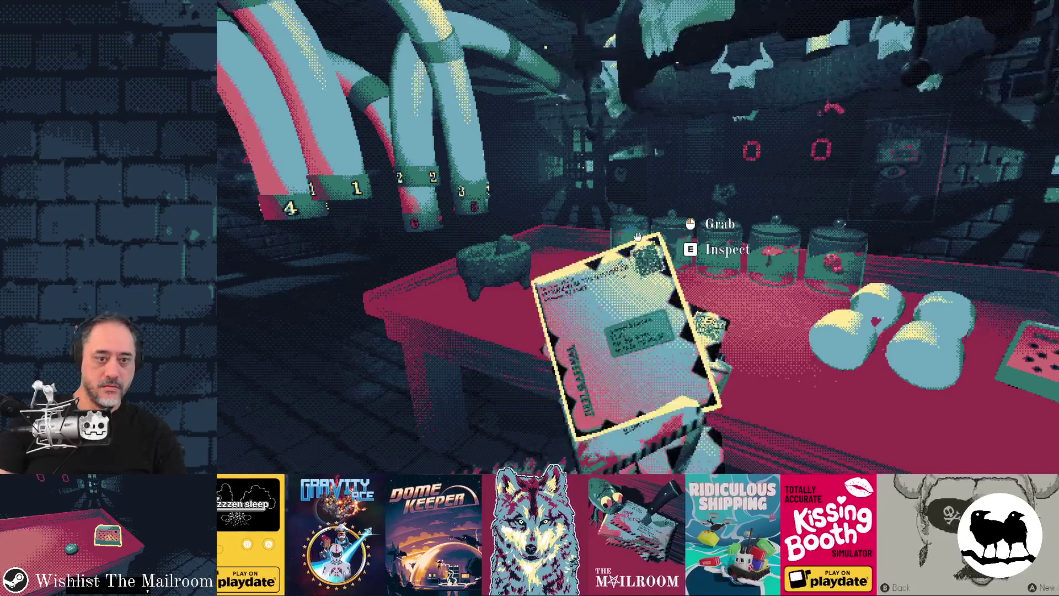
key(ctrl+z)
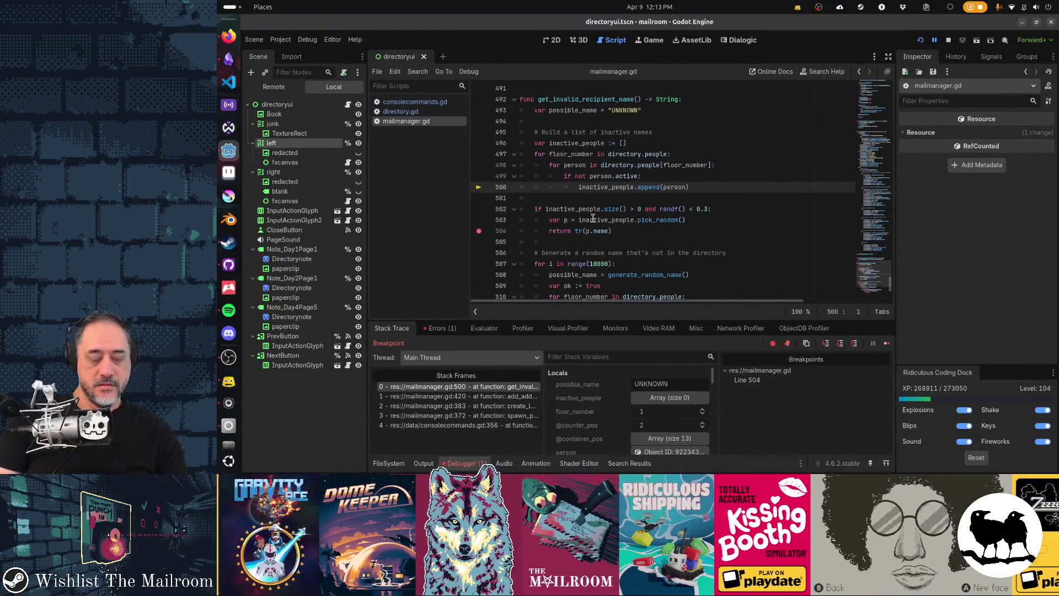
mouse_move(593, 218)
key(F12)
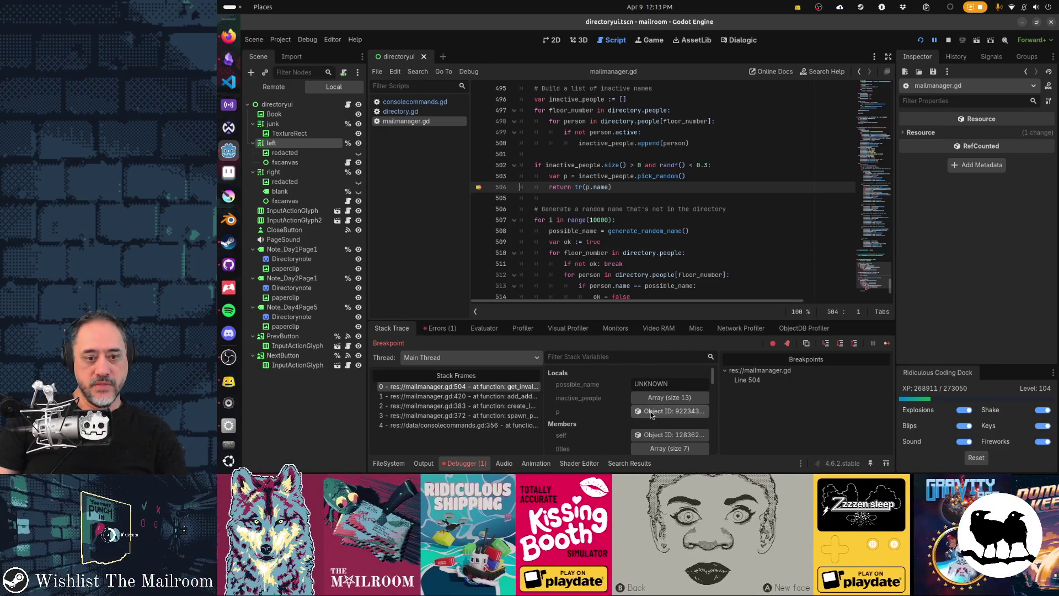
click(671, 411)
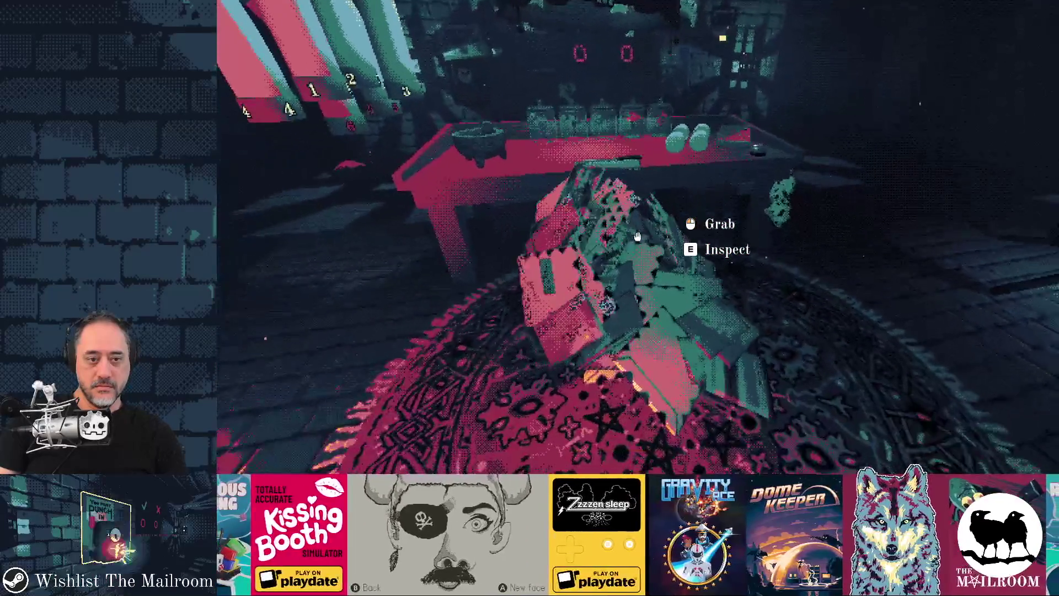
Spawn three batches of ten junk letters with the 'mails 10' console command.
key(grave)
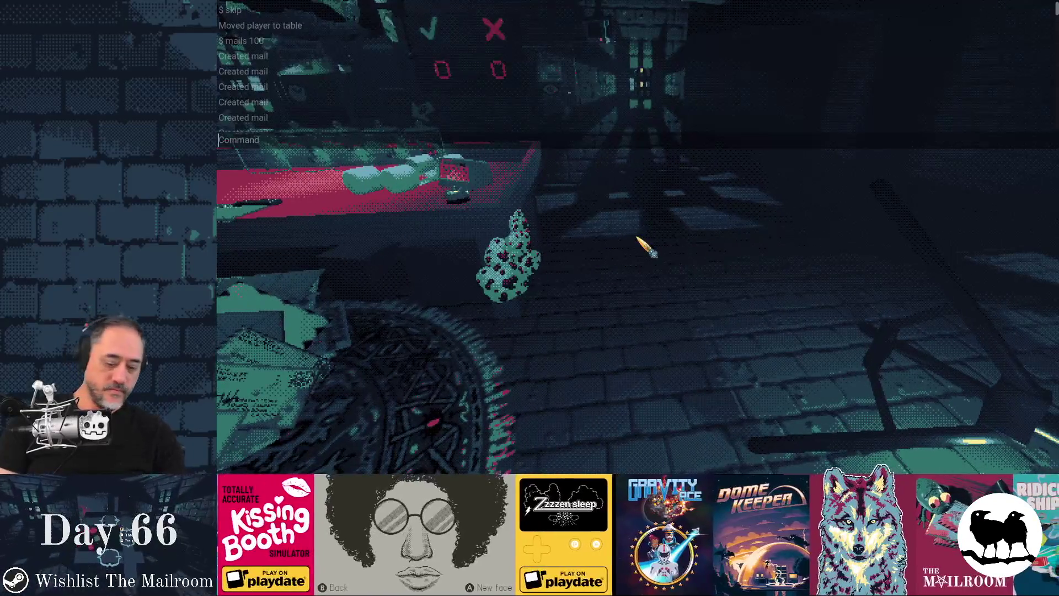
text(mails)
key(Return)
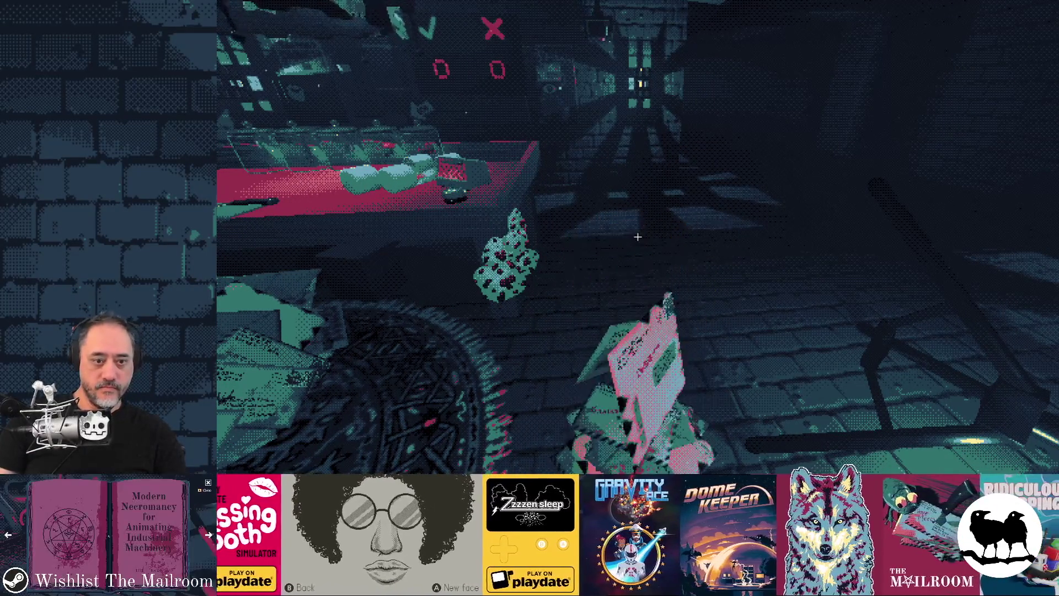
key(grave)
text(mails 10)
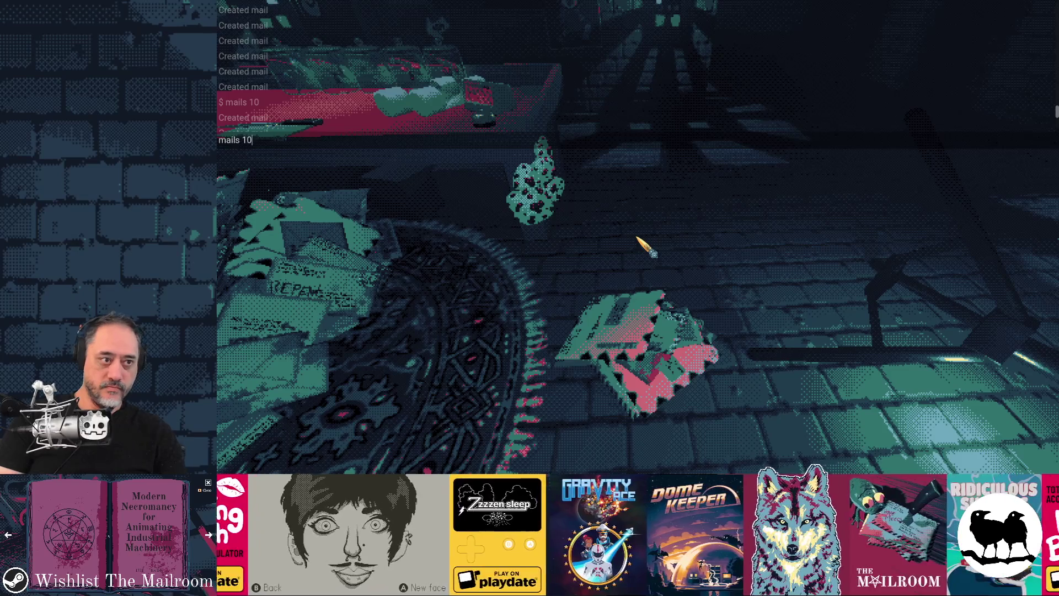
key(Return)
key(grave)
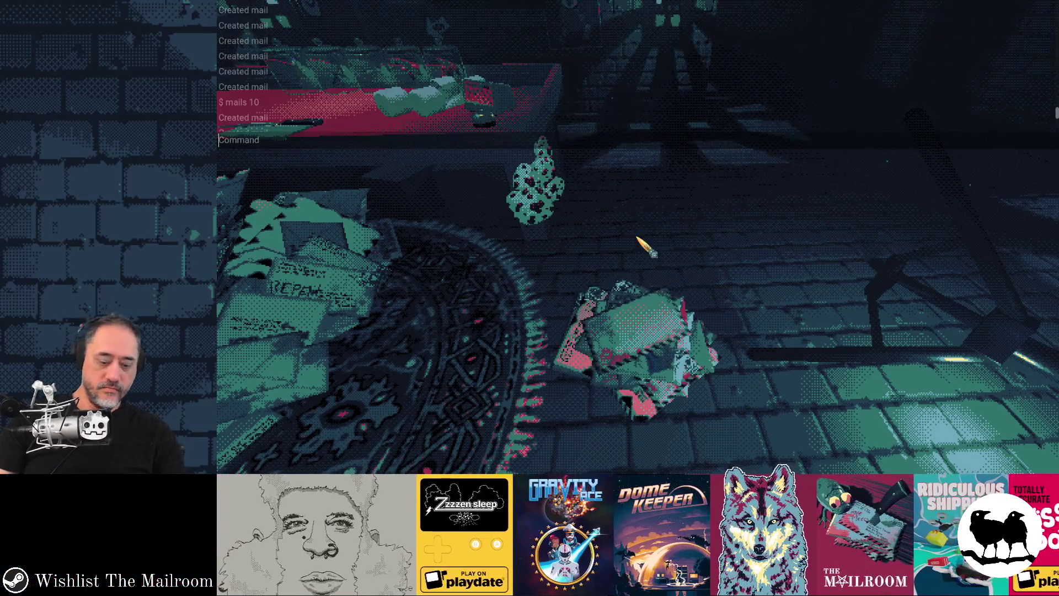
text(l)
key(Return)
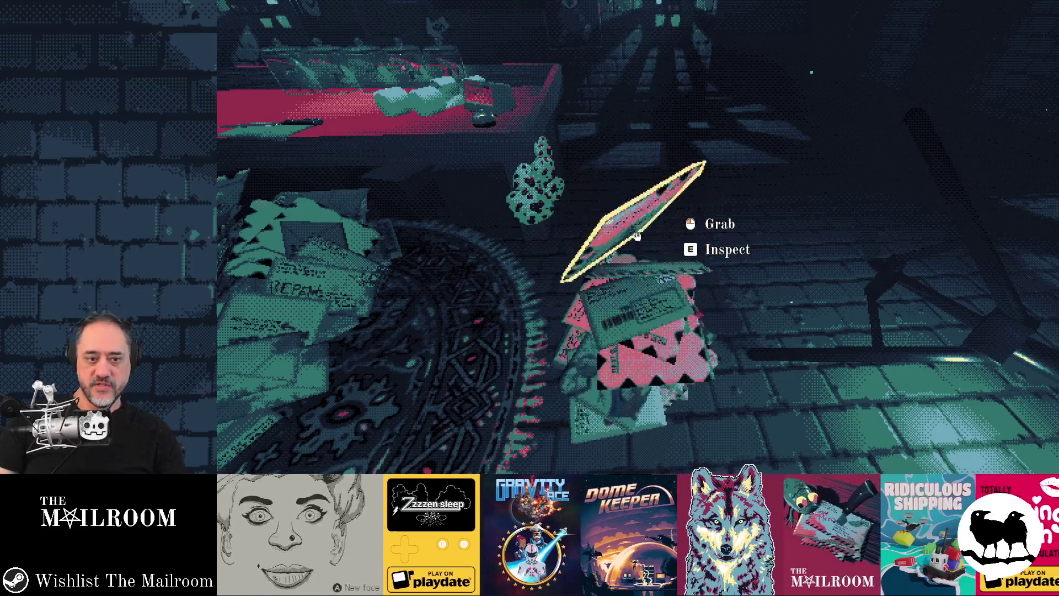
Spawn one more batch, then run 'mails' with no count, triggering the int constructor error.
key(grave)
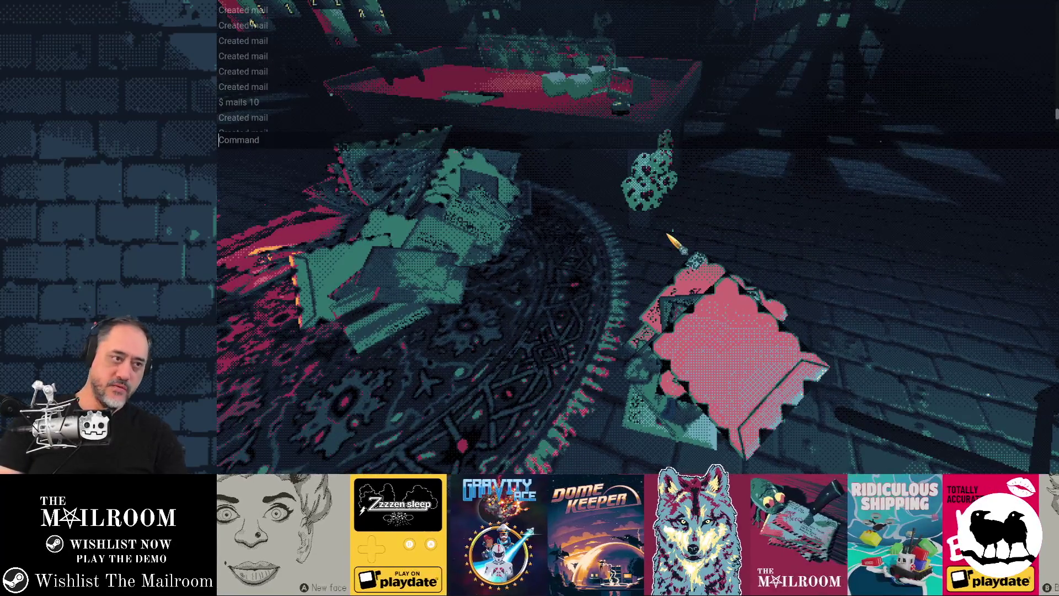
text(mails 10)
key(Return)
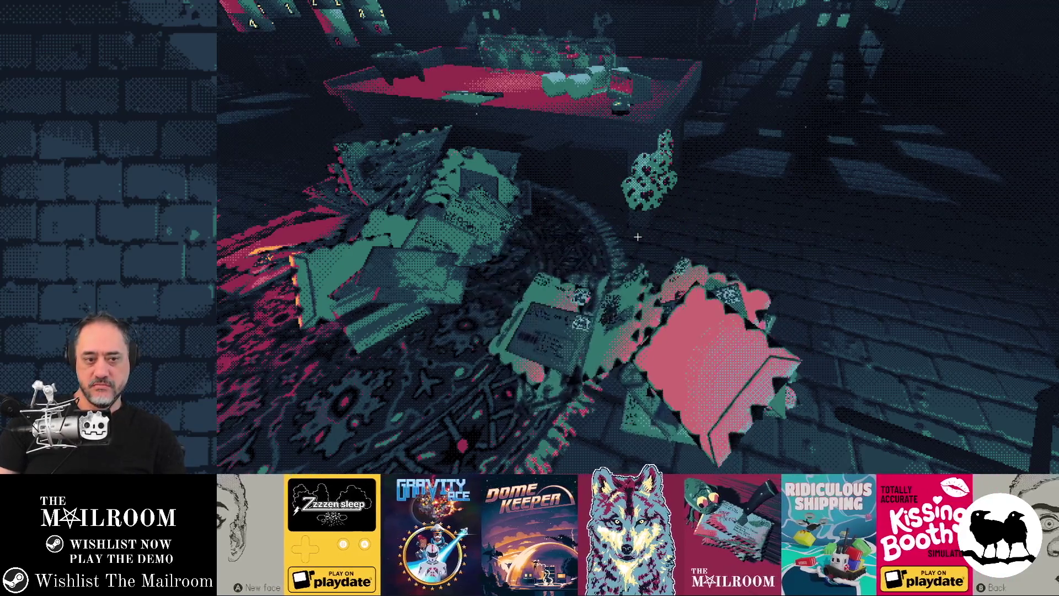
key(grave)
text(ls)
key(Return)
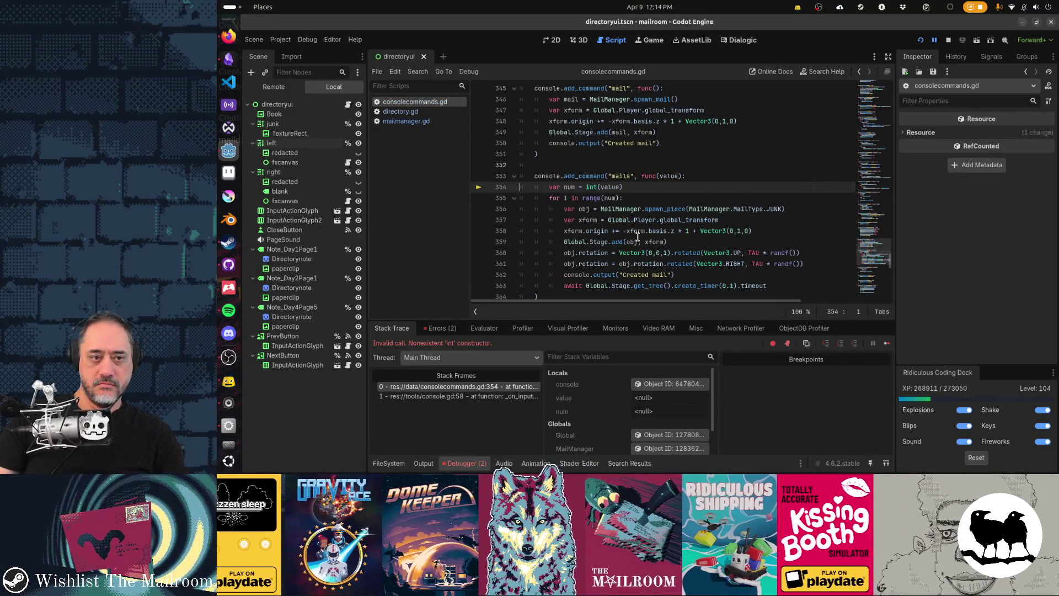
Resume from the error and spawn ten more letters with 'mails 10'.
key(F12)
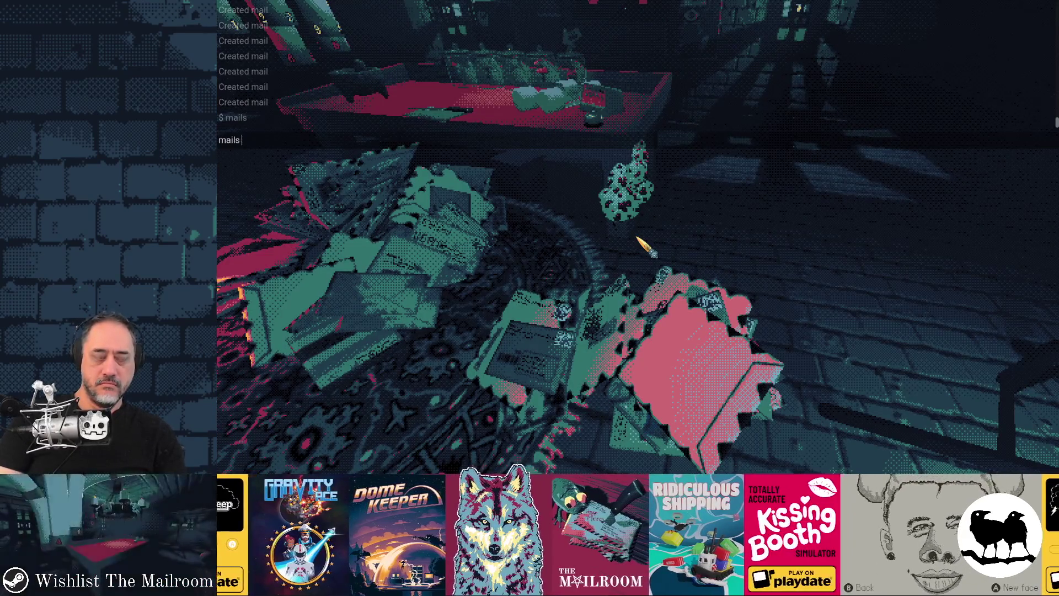
text(10)
key(Return)
key(quoteleft)
text(a)
key(Return)
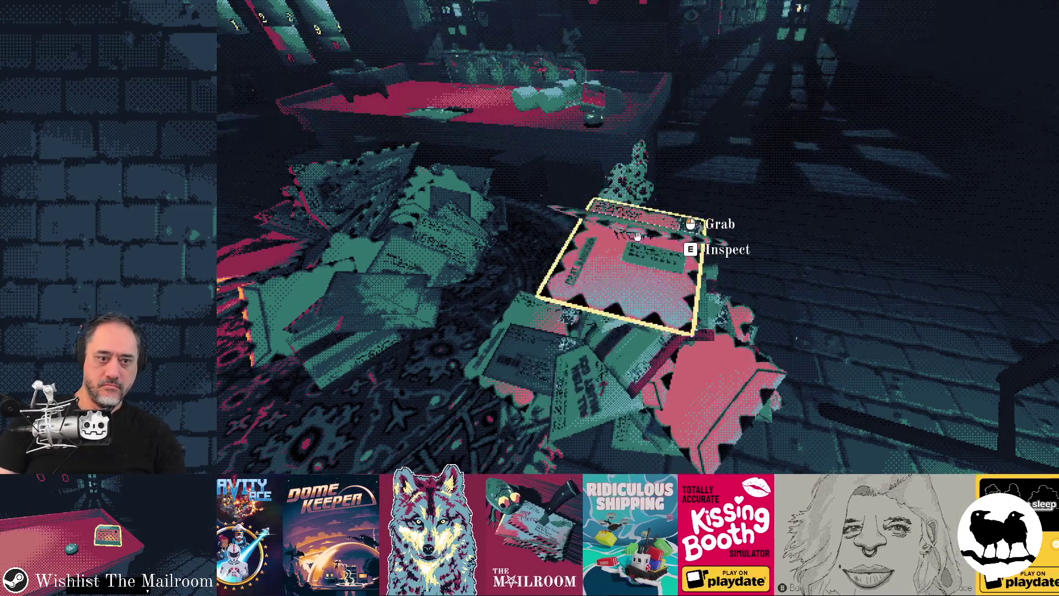
key(alt+Tab)
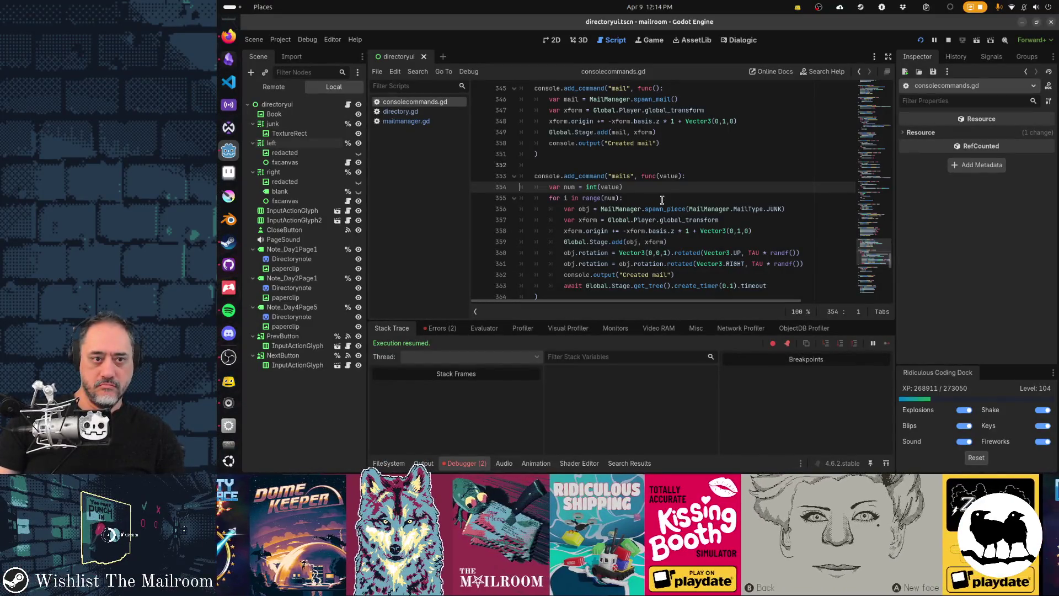
Add `if value == "": value = 10` above the count conversion and save consolecommands.gd.
key(ctrl+shift+Return)
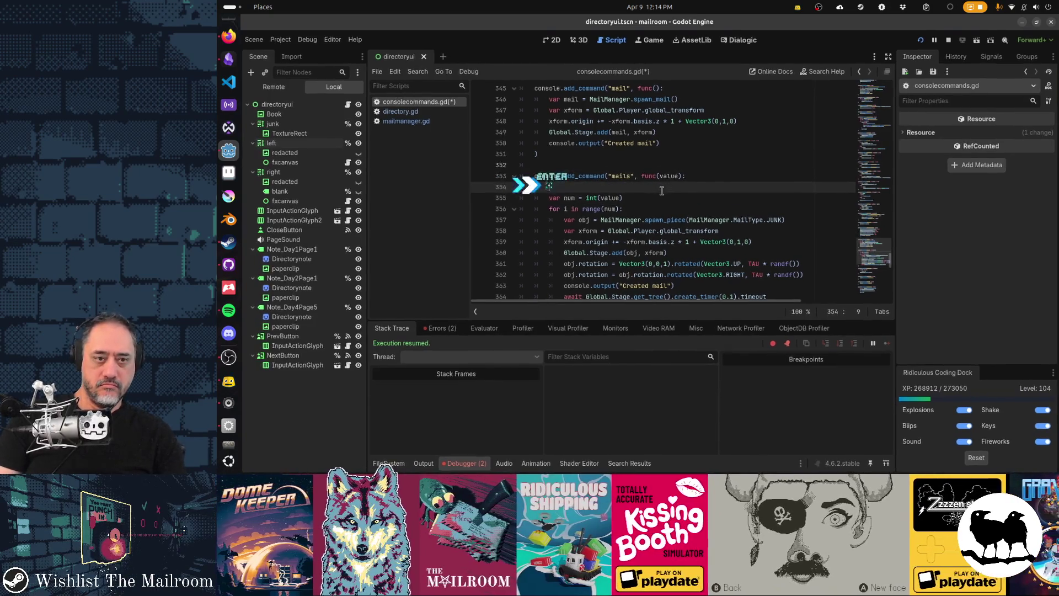
text(if value =)
key(BackSpace)
text(= "":)
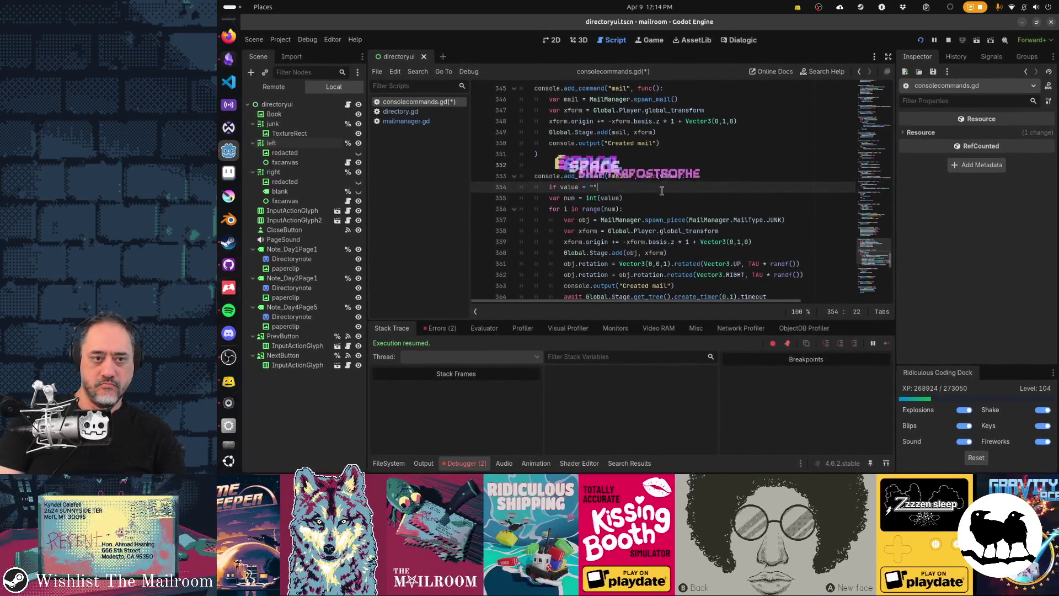
key(Return)
text(value = 10)
key(ctrl+s)
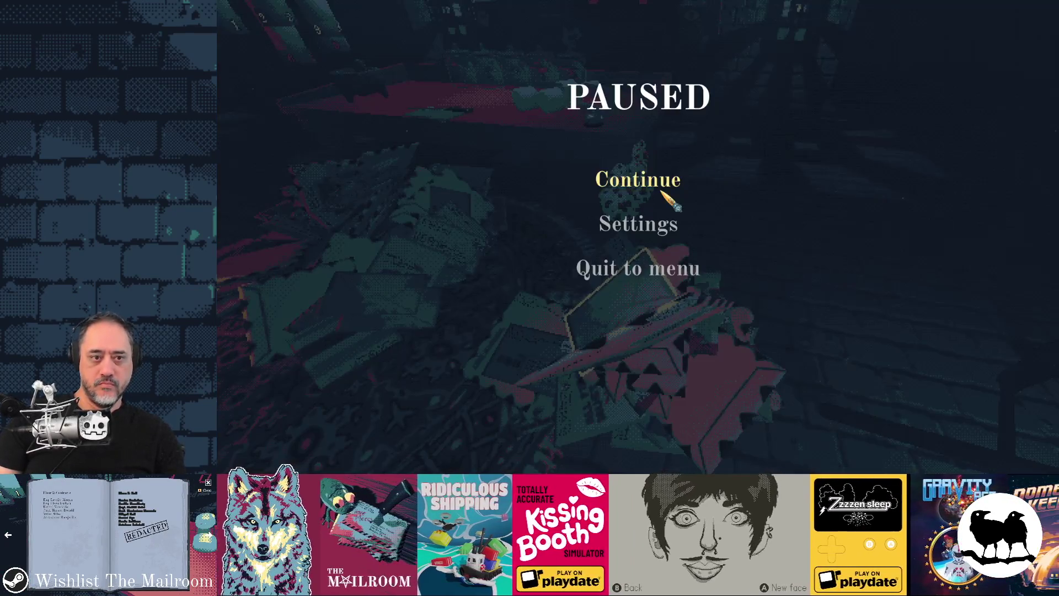
Resume from pause, run count-less 'mails', which still errors, and stop the game.
key(Escape)
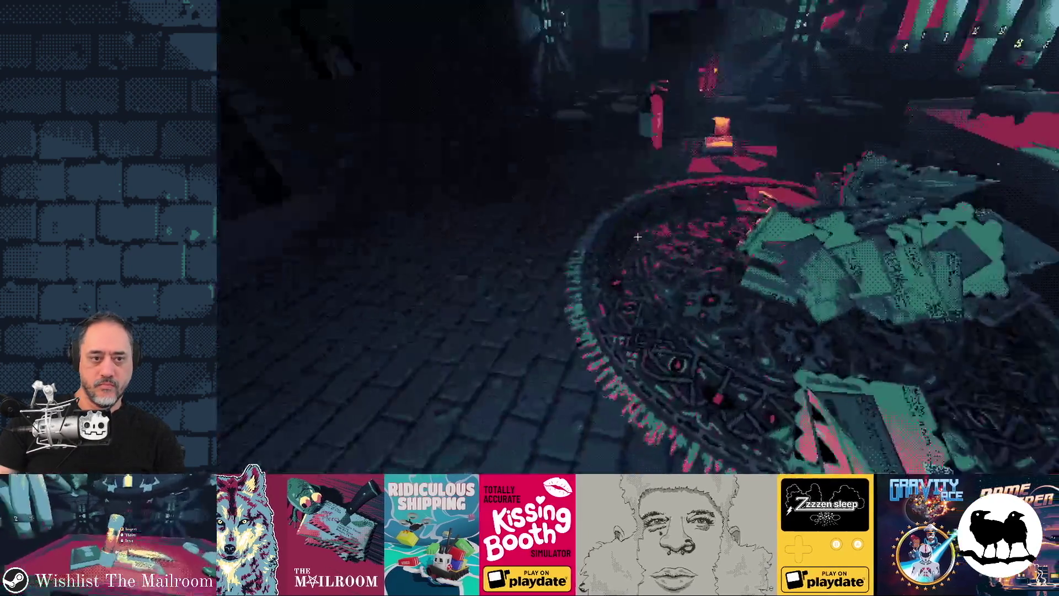
key(grave)
key(Return)
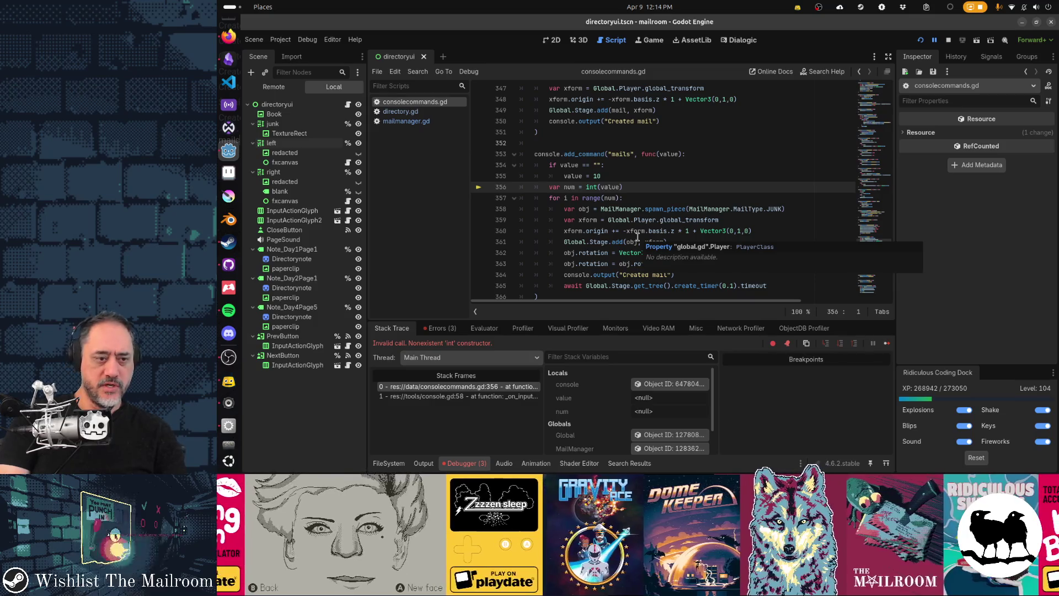
key(F8)
Relaunch the game, spawn ten letters with 'mails 10', then try 'mails' without a count again.
key(F5)
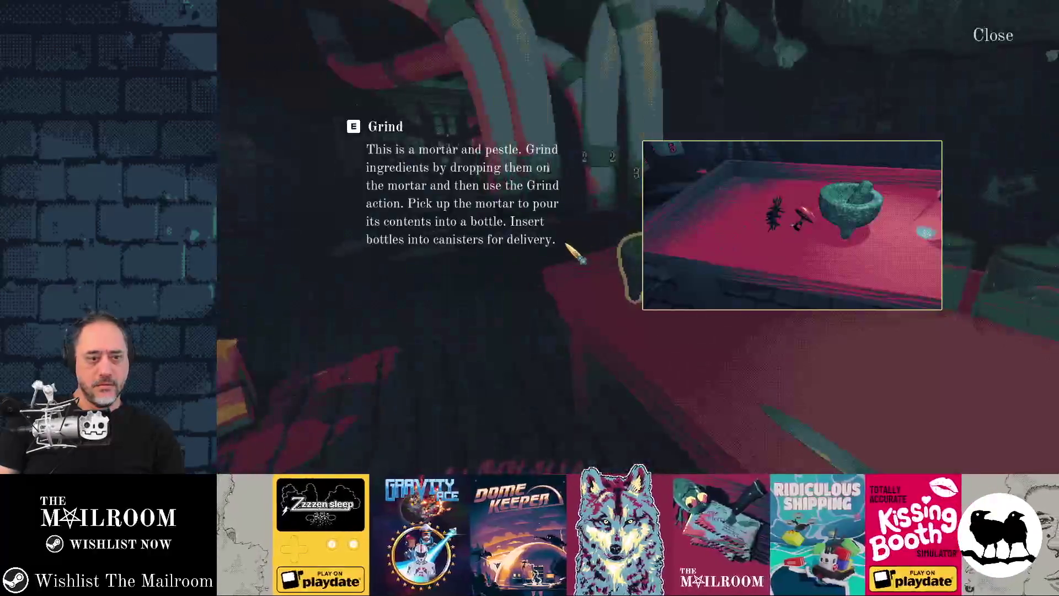
click(638, 236)
key(grave)
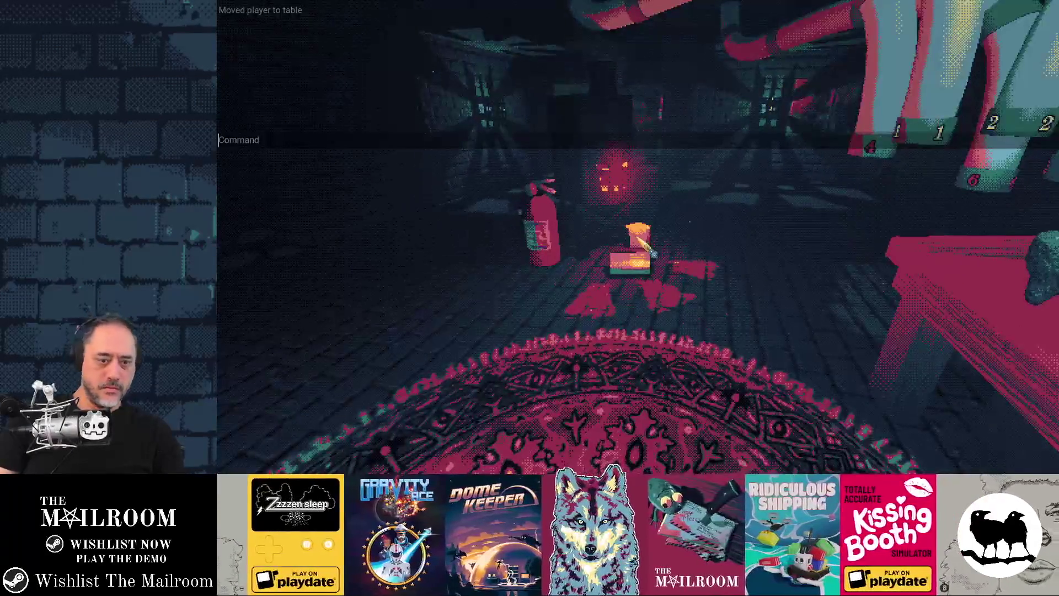
text(mails)
key(Return)
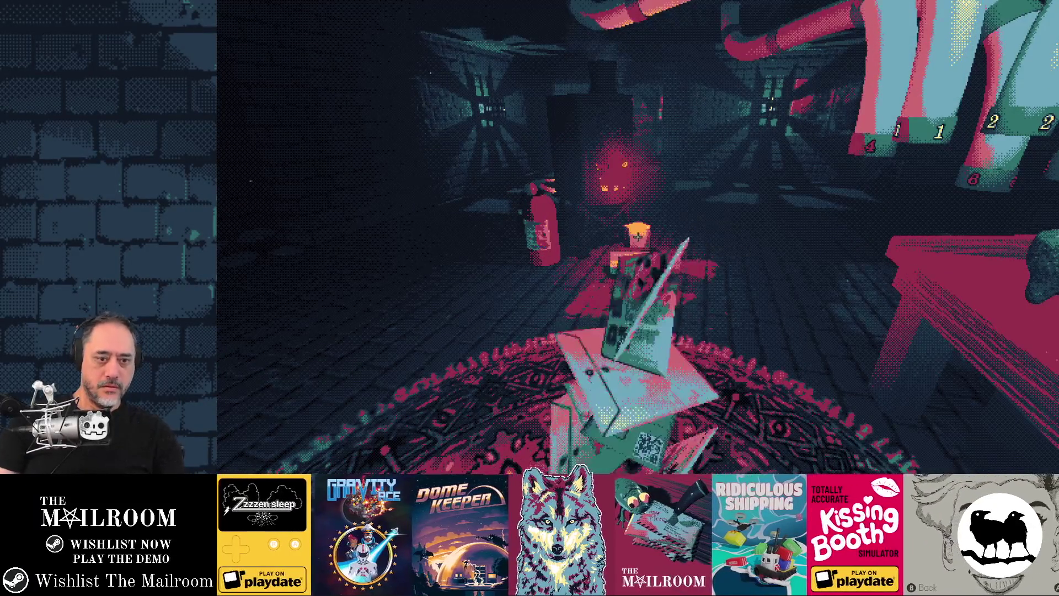
key(grave)
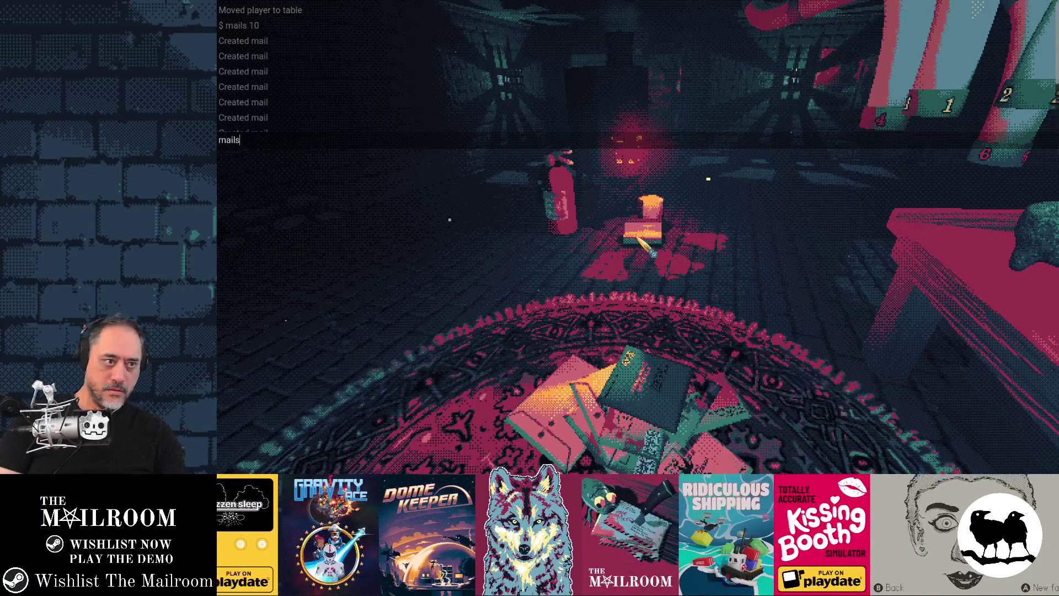
key(Return)
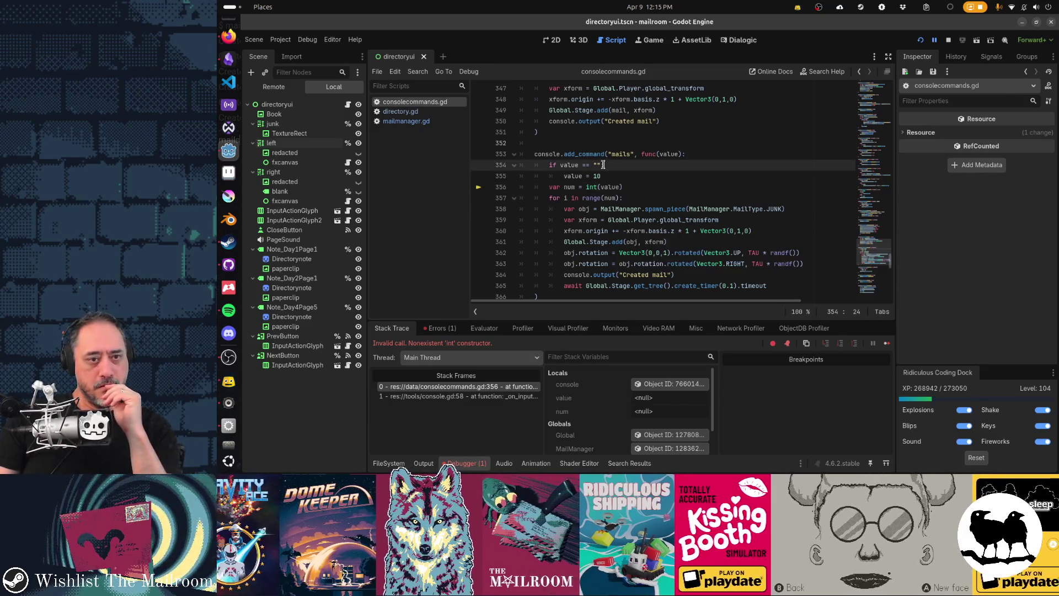
Extend the empty-value check with `or value == null`.
key(Up)
key(Up)
key(End)
key(Left)
text(or value)
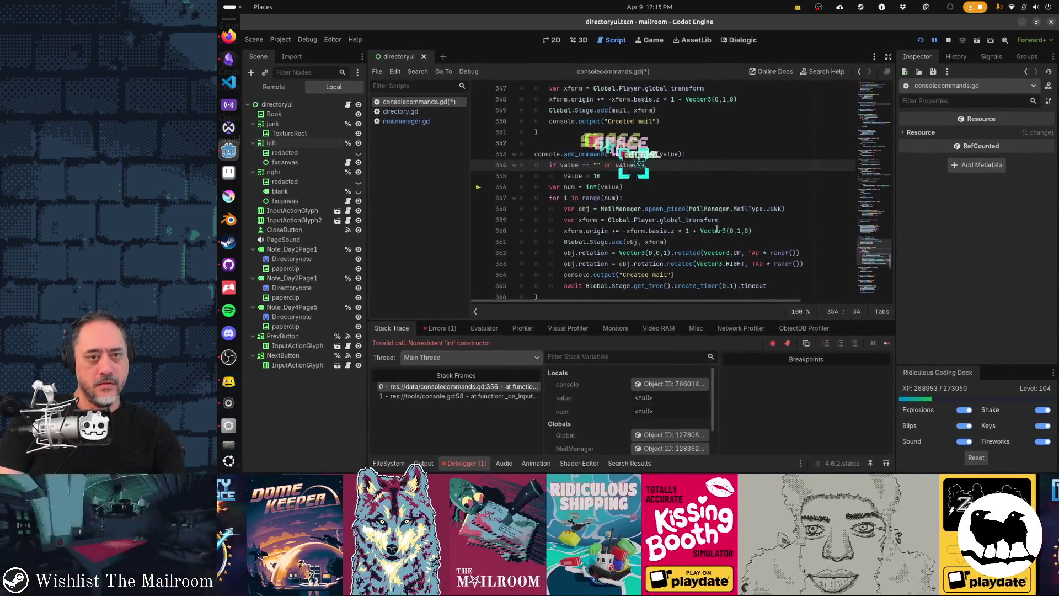
text( == null:)
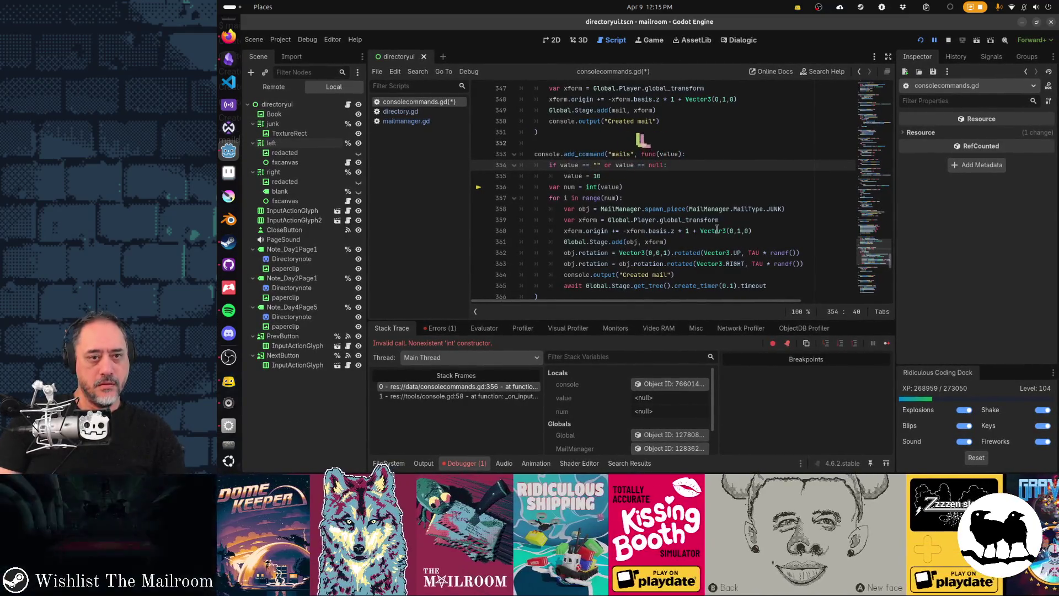
Relaunch the game, spawn test mail with the count-less mails command, then open mailmanager.gd.
key(F5)
key(grave)
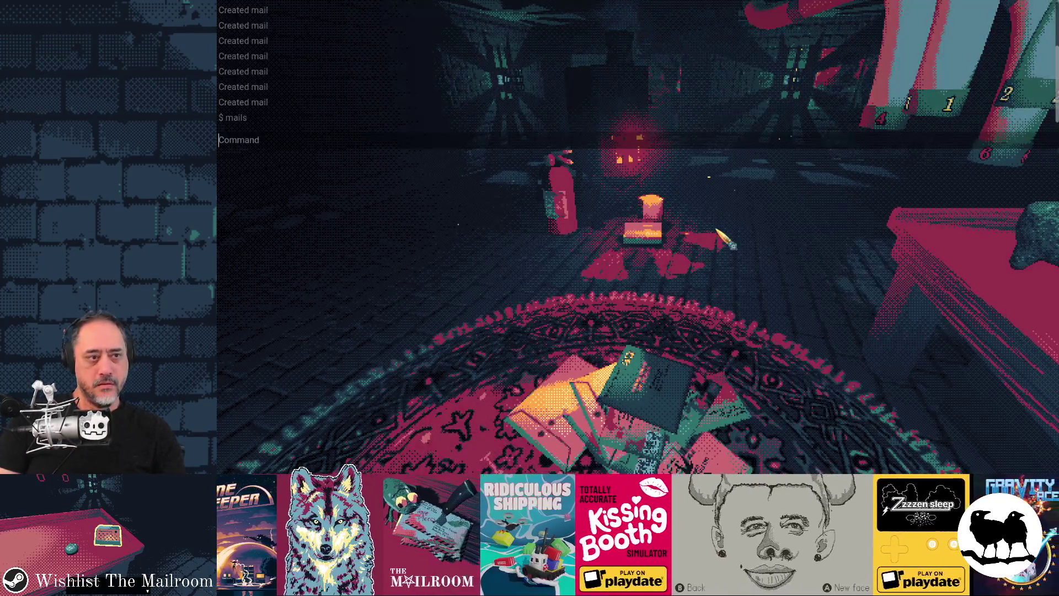
text(mails)
key(Return)
key(grave)
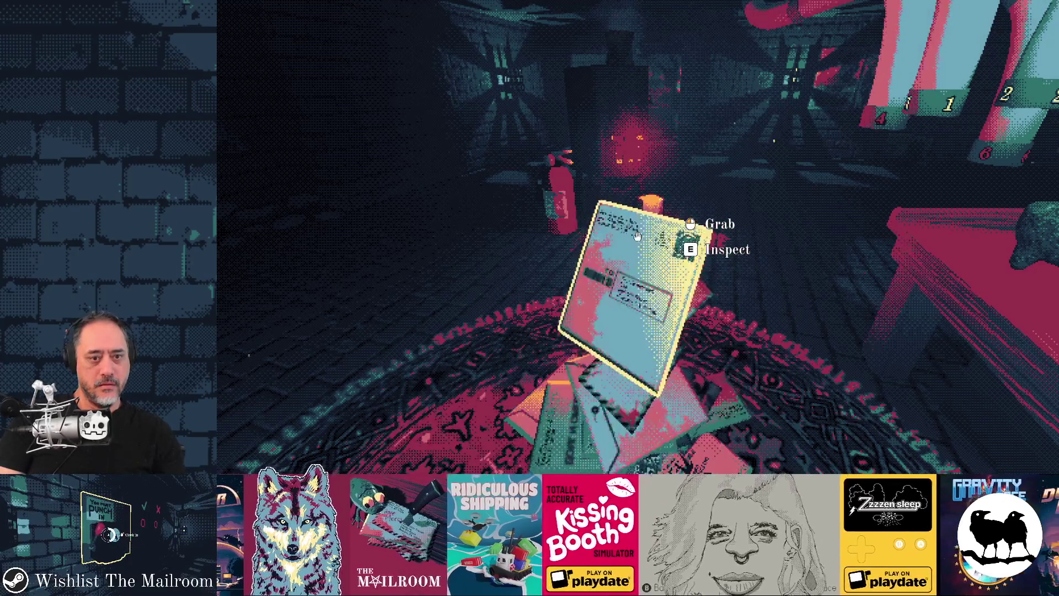
key(grave)
key(BackSpace)
key(grave)
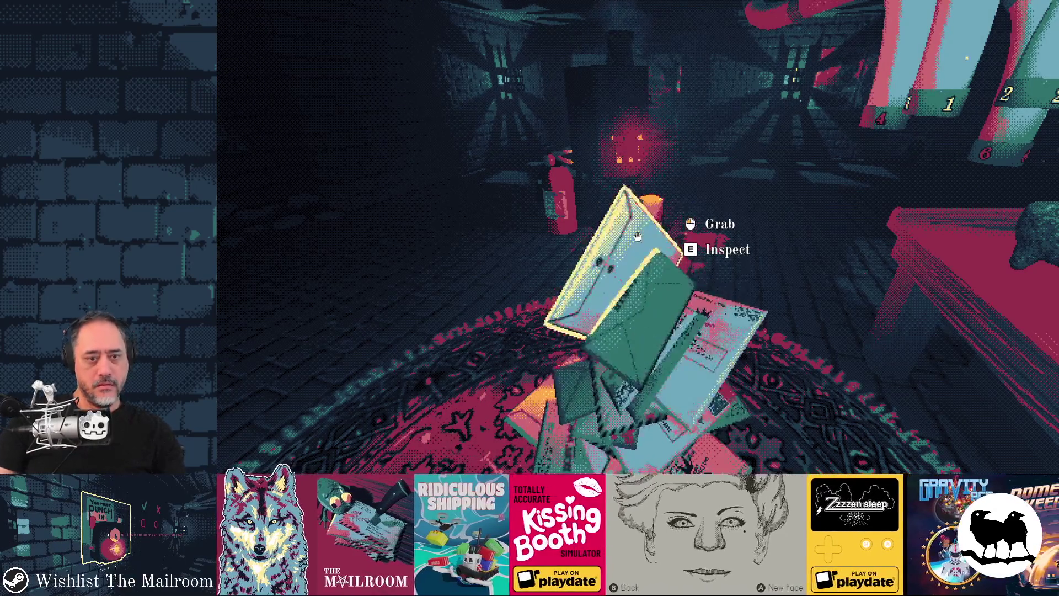
key(alt+Tab)
click(411, 119)
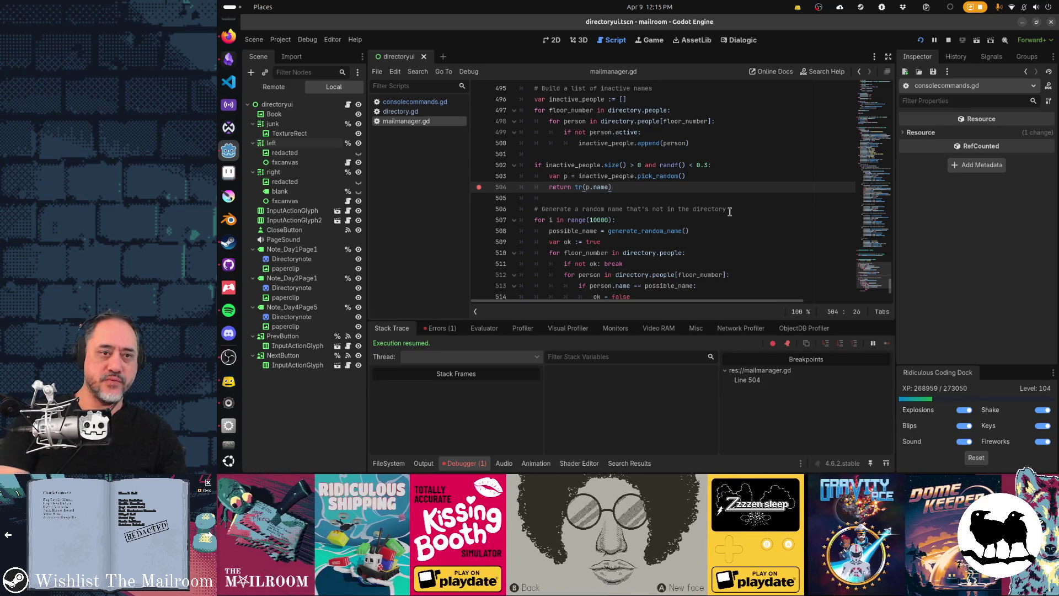
Relaunch the game and load save 99, resuming past the breakpoint.
key(F5)
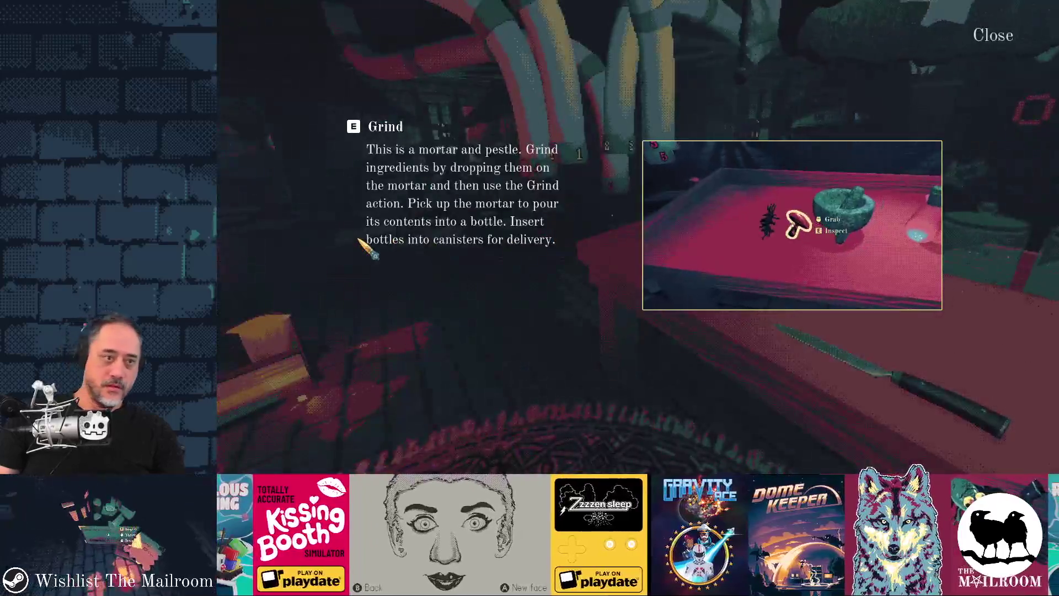
key(Escape)
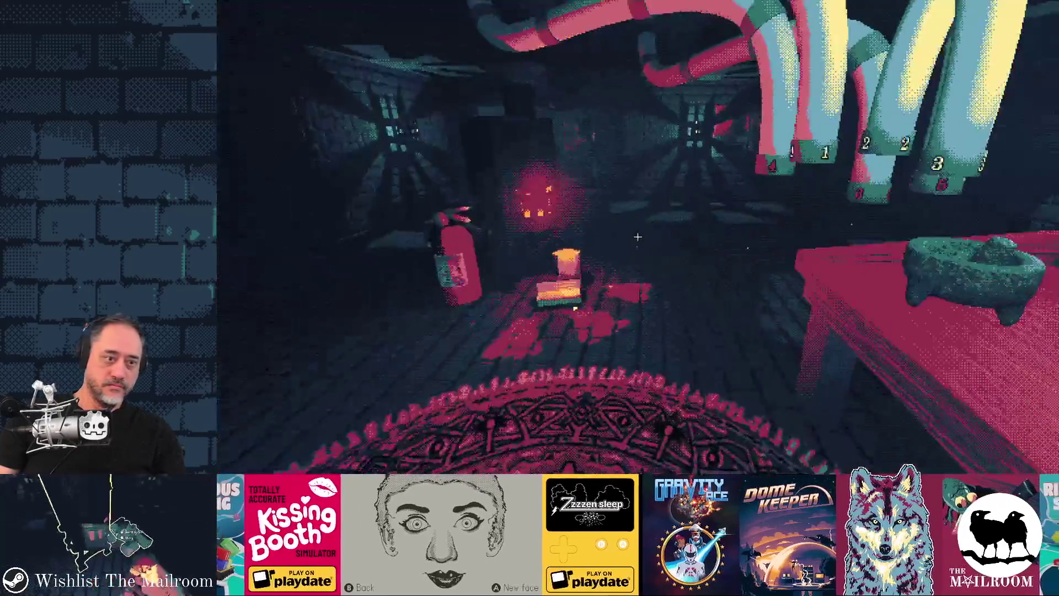
text(save 99)
key(Return)
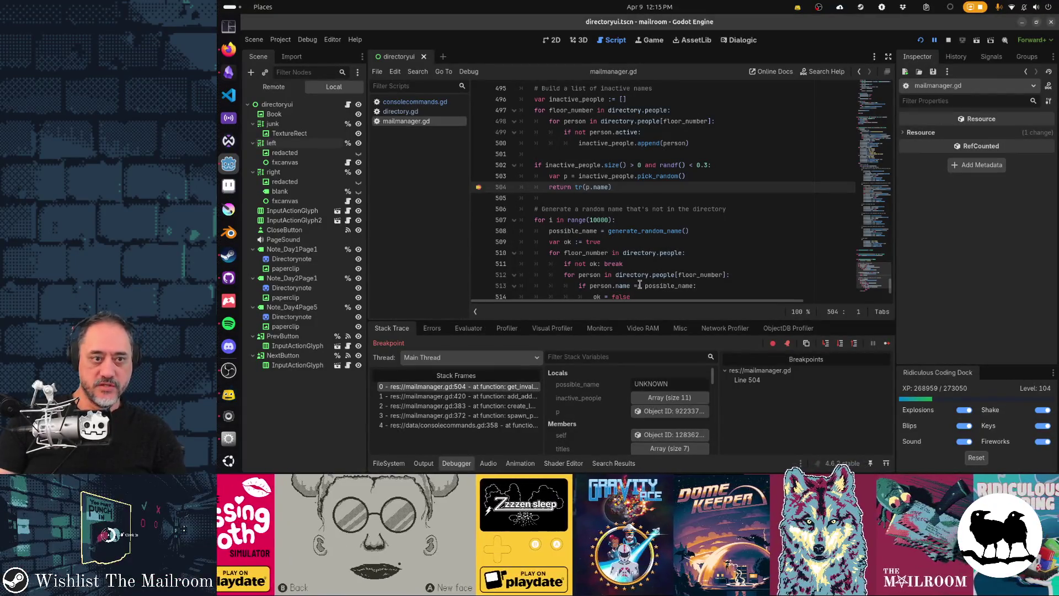
key(F12)
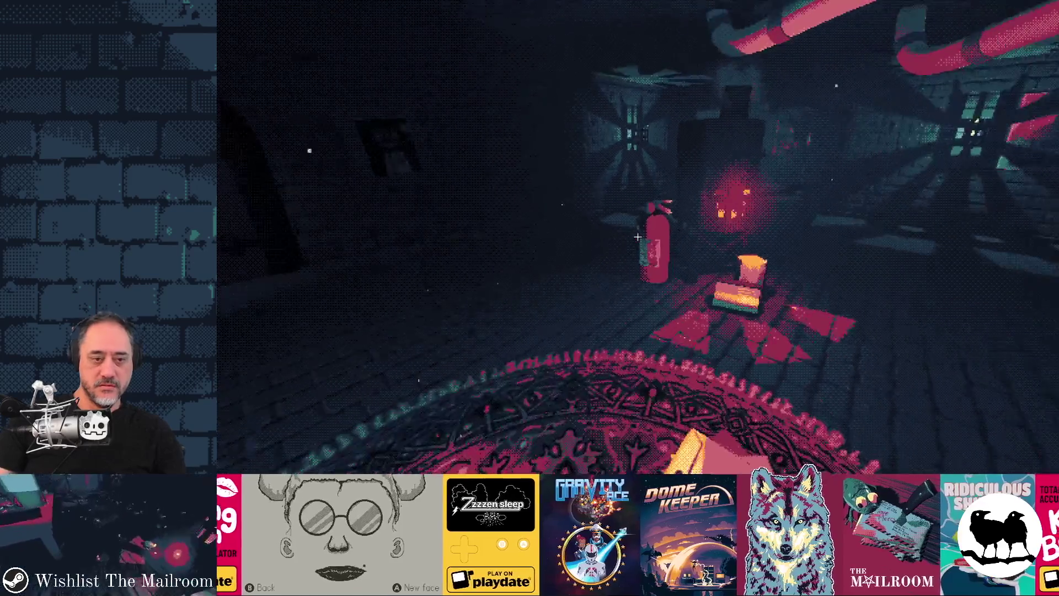
Spawn mail twice with the mails command, resuming whenever the line 504 breakpoint hits.
key(grave)
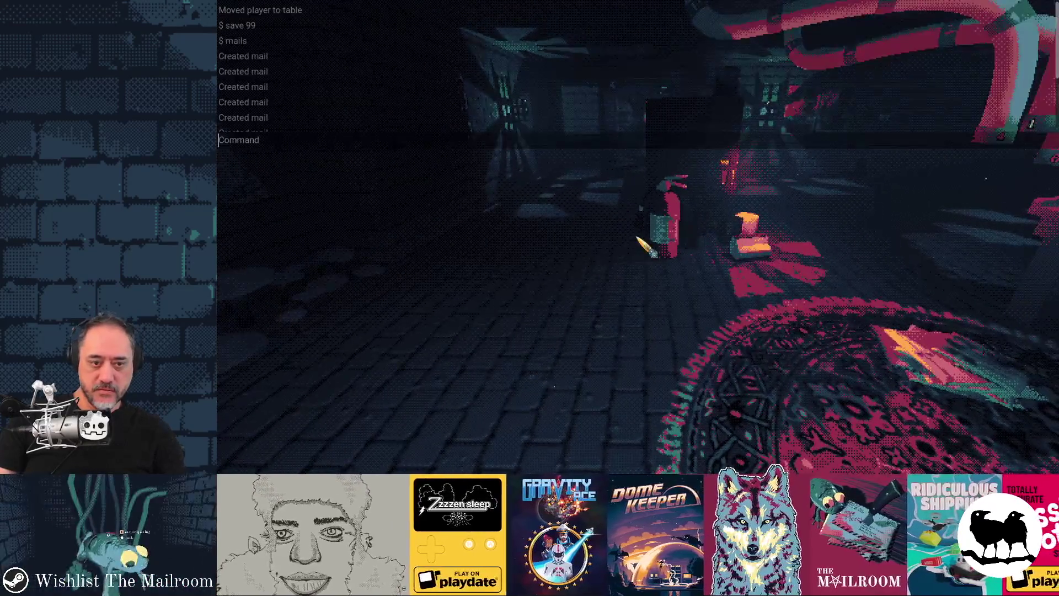
key(grave)
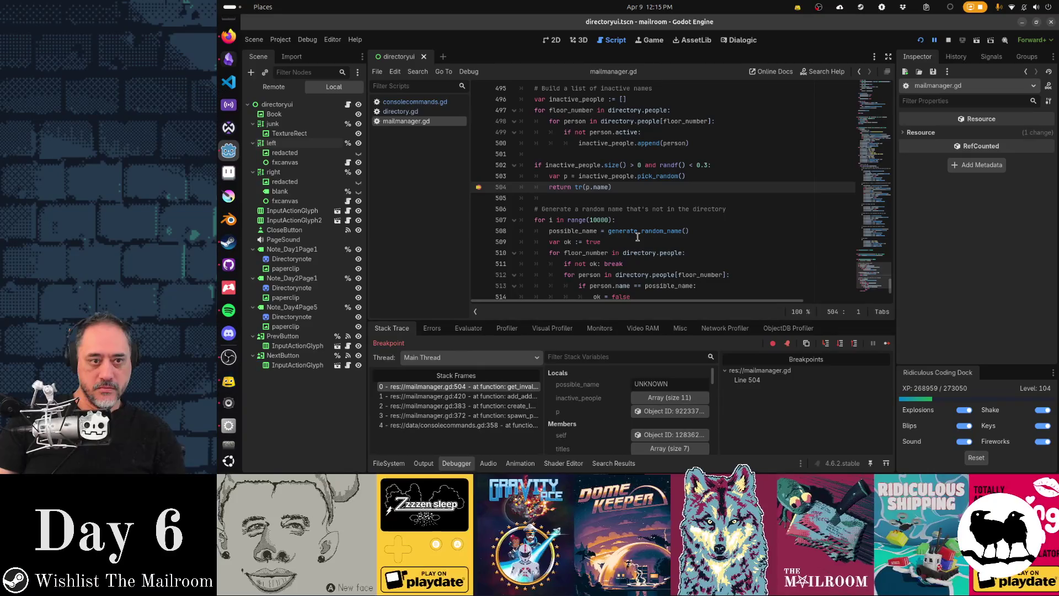
key(F12)
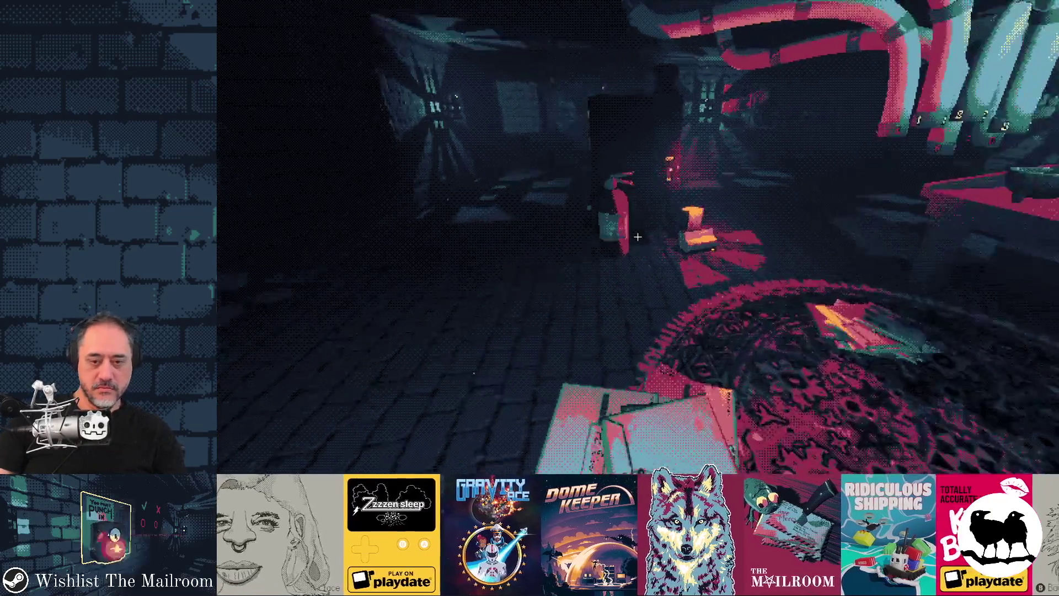
key(grave)
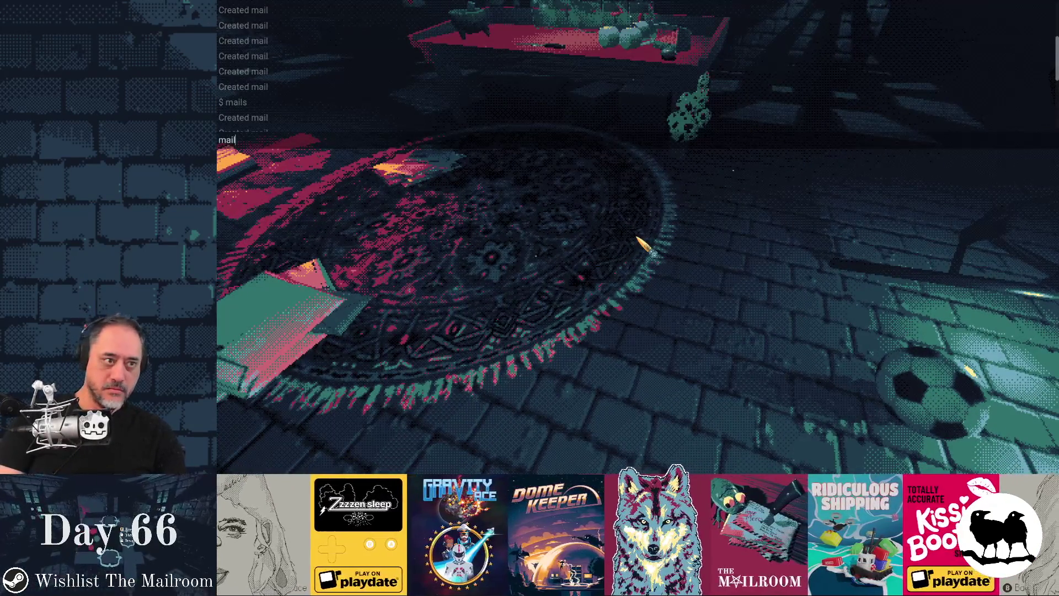
key(Return)
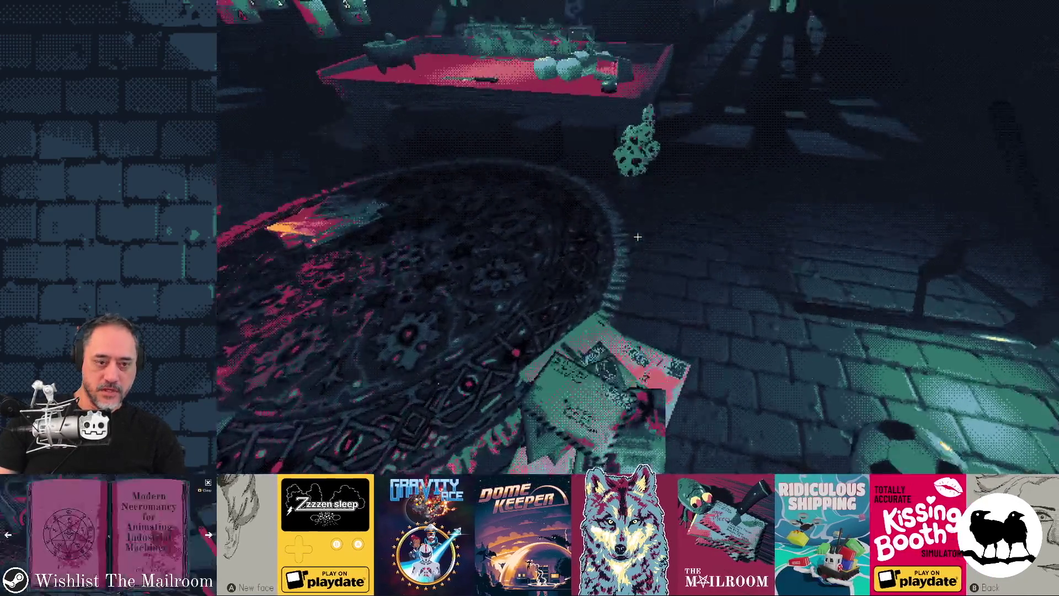
key(grave)
key(Up)
key(Return)
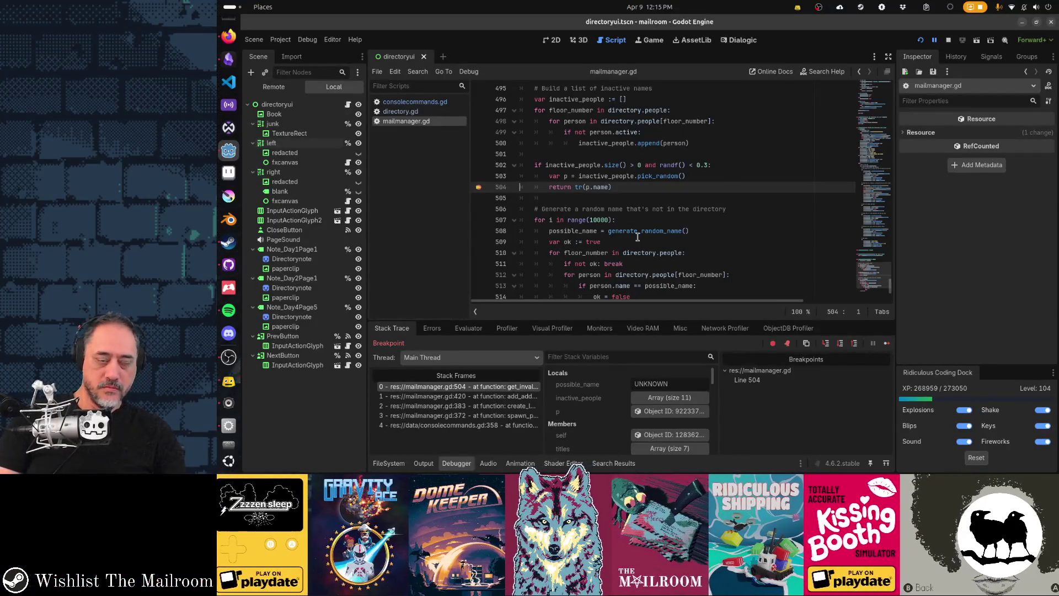
key(F12)
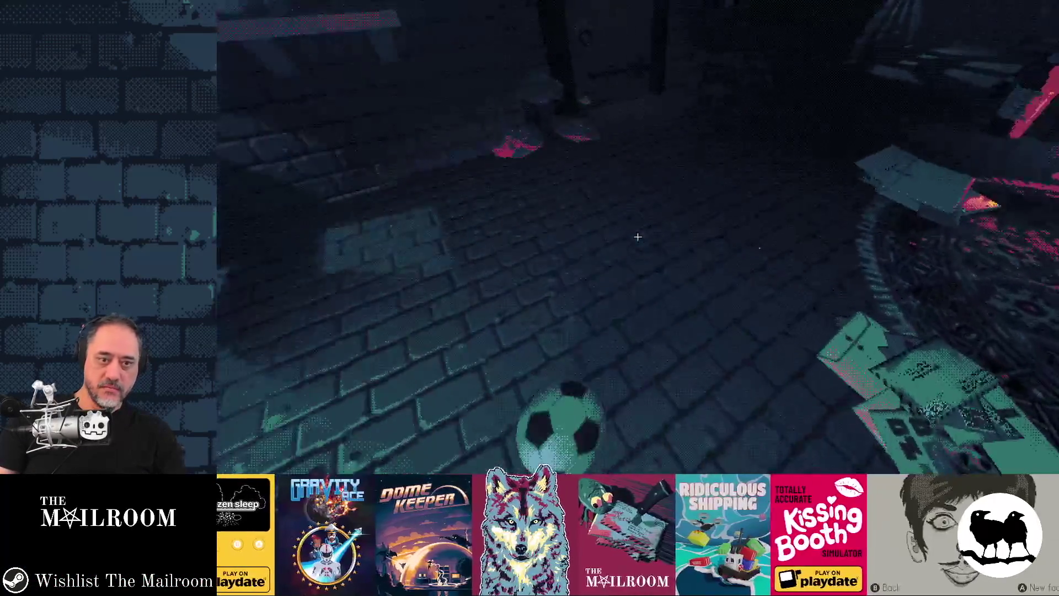
Spawn two more piles of mail until the inactive-recipient breakpoint triggers, then return to the editor.
key(grave)
text(ails)
key(Return)
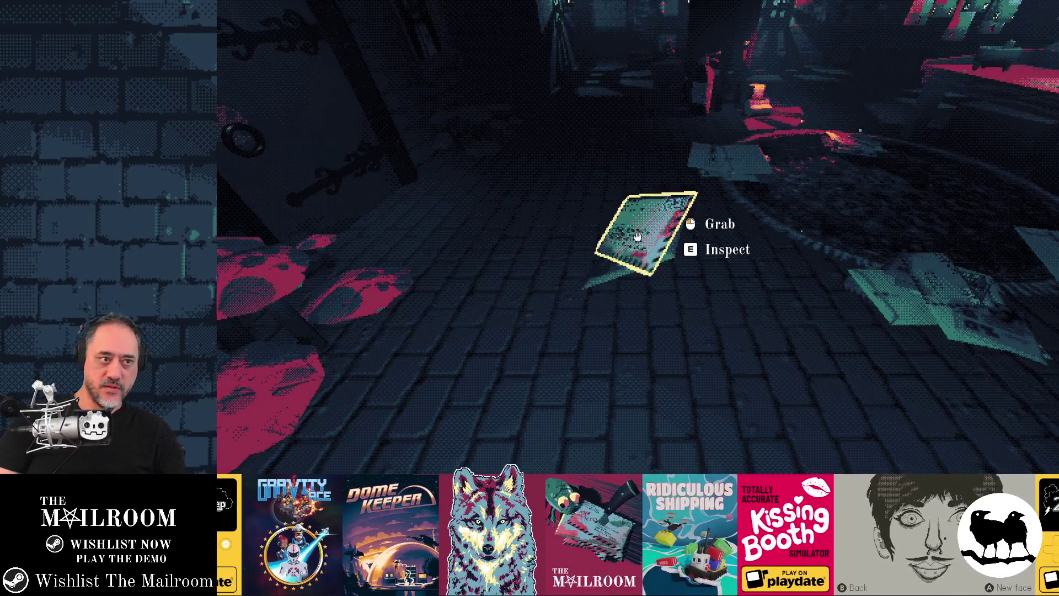
key(F12)
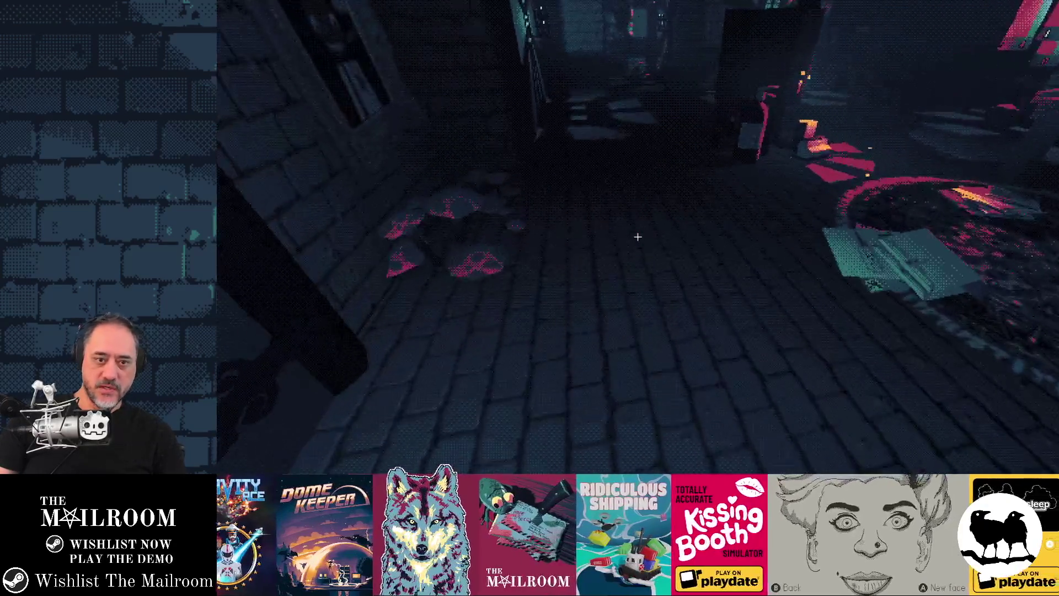
key(grave)
text(s)
key(Return)
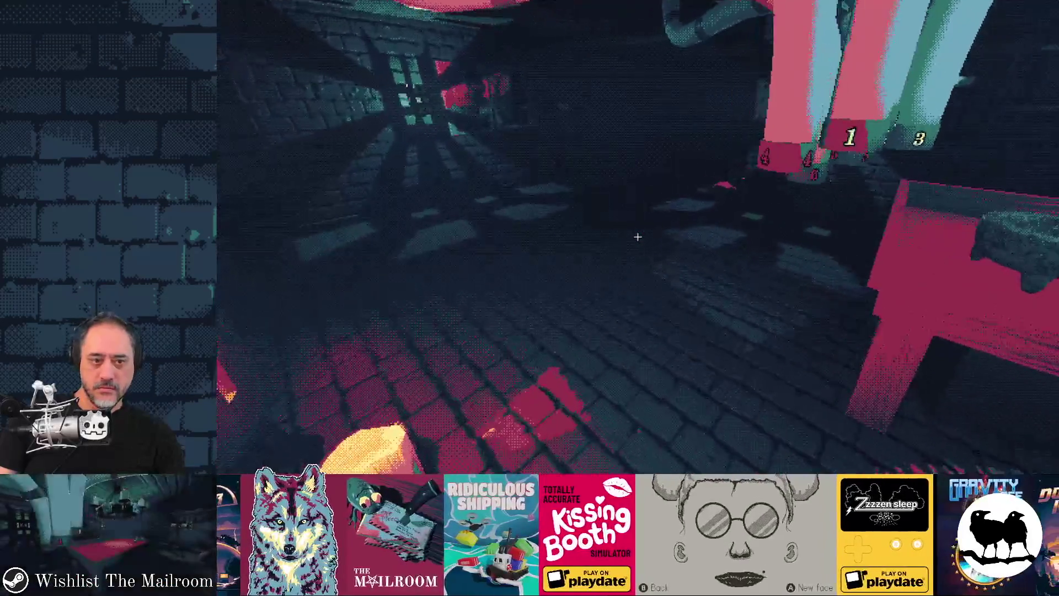
key(grave)
key(grave)
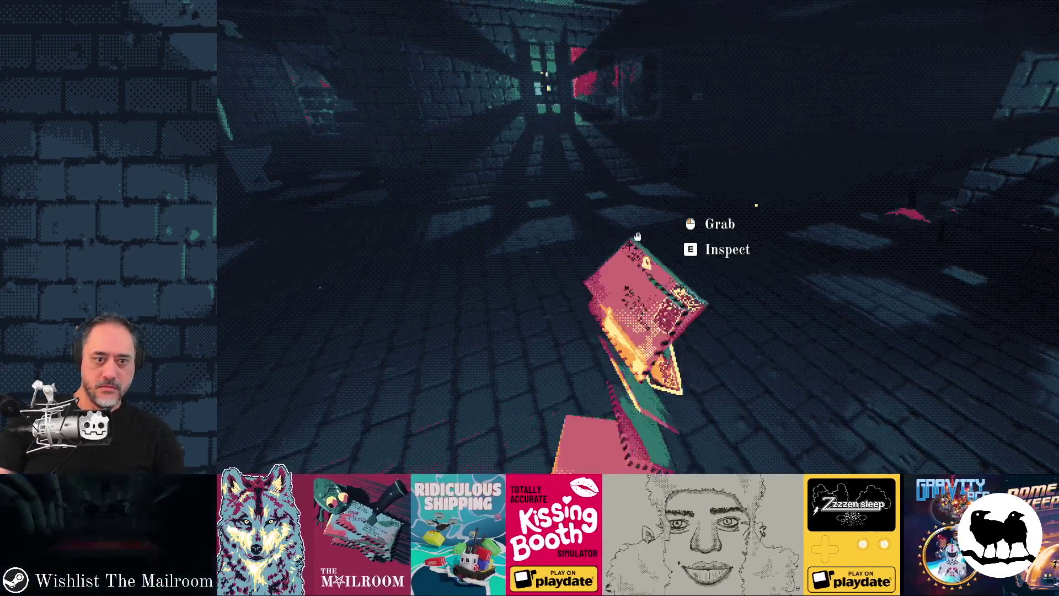
key(alt+Tab)
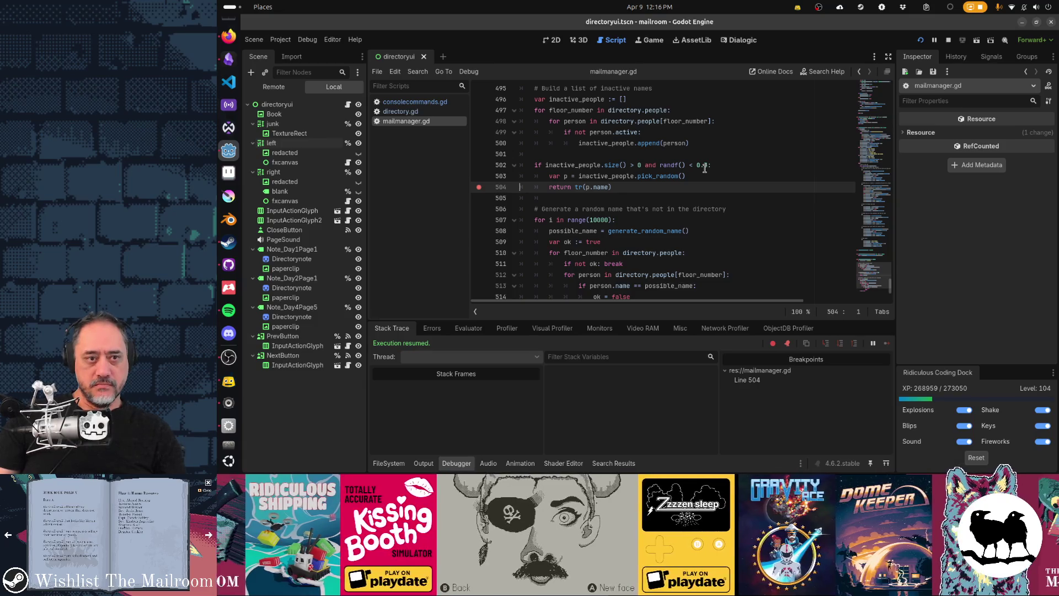
Change the inactive-person chance on line 502 from randf() < 0.3 to randf() < 0.5.
scroll(677, 223, up, 2)
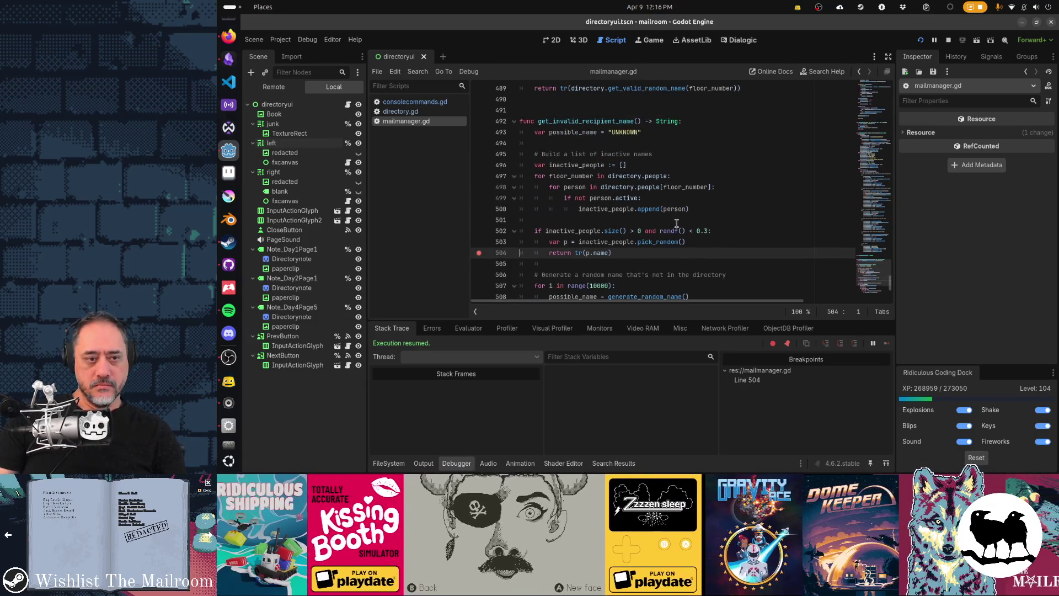
scroll(676, 223, down, 1)
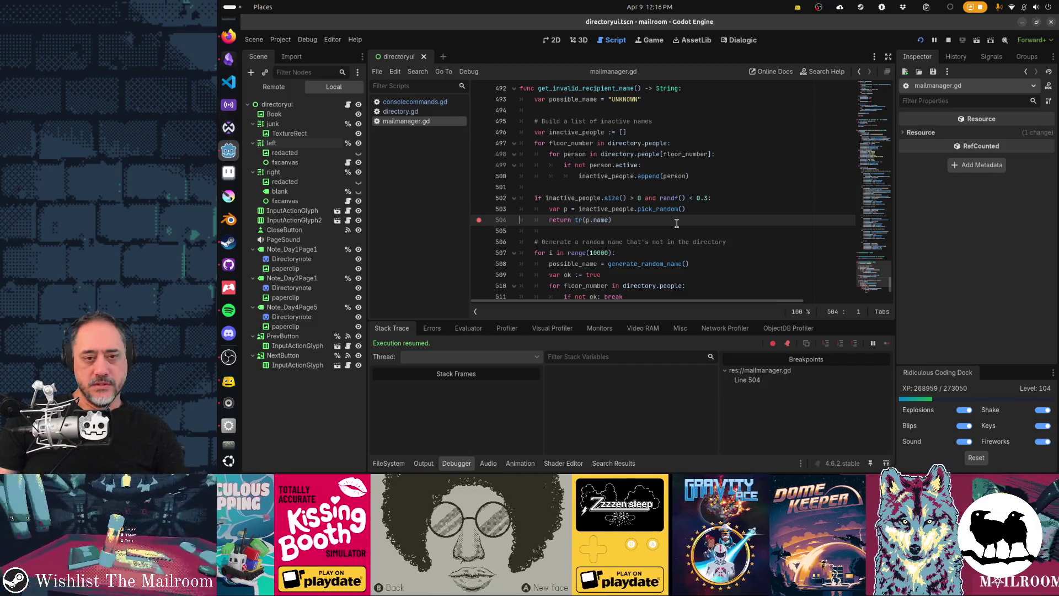
click(702, 198)
text(5)
key(Delete)
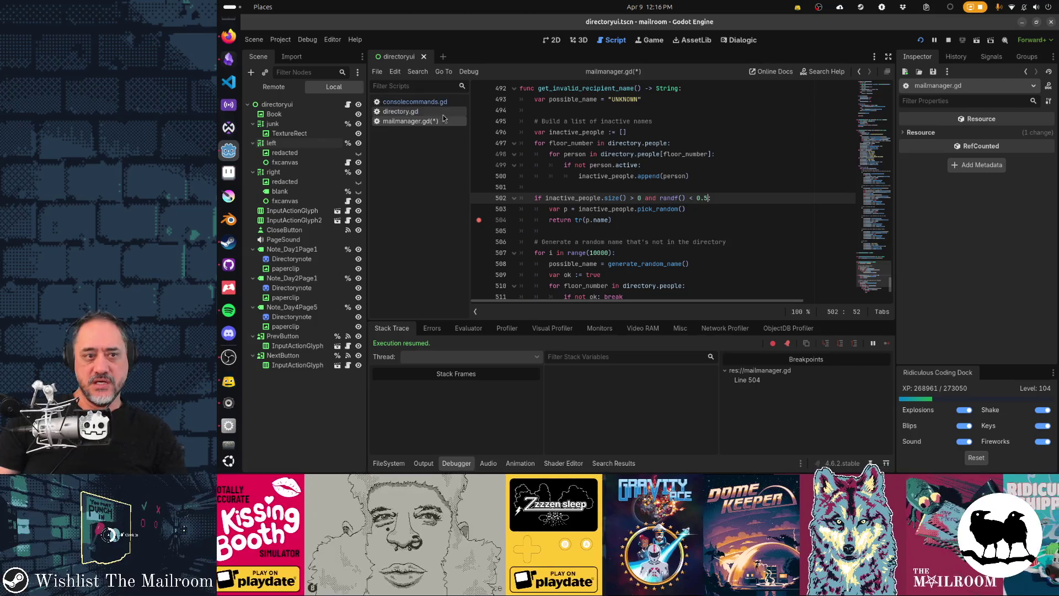
scroll(694, 198, up, 2)
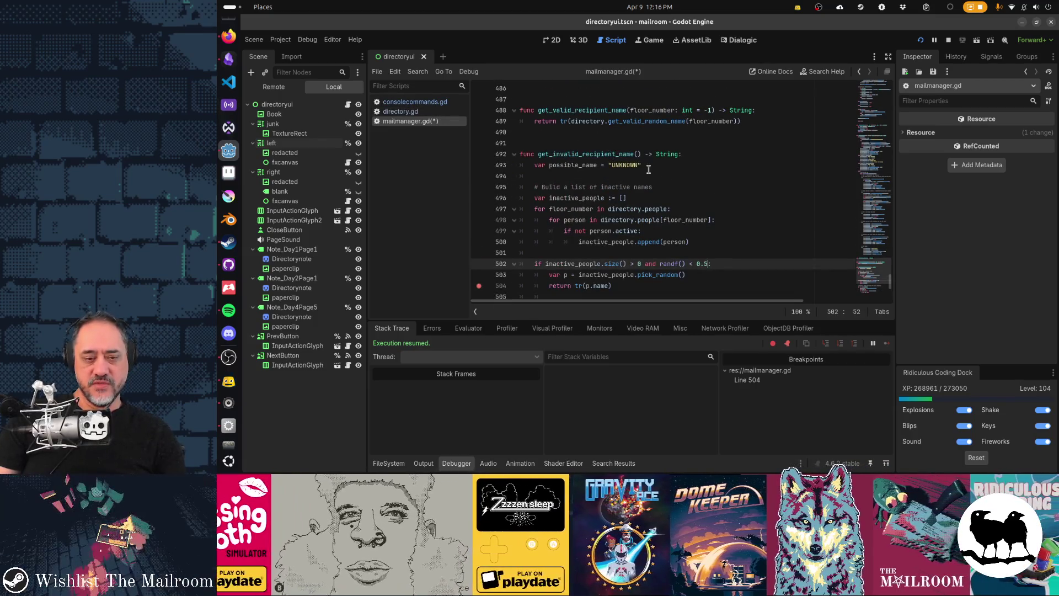
scroll(760, 216, down, 2)
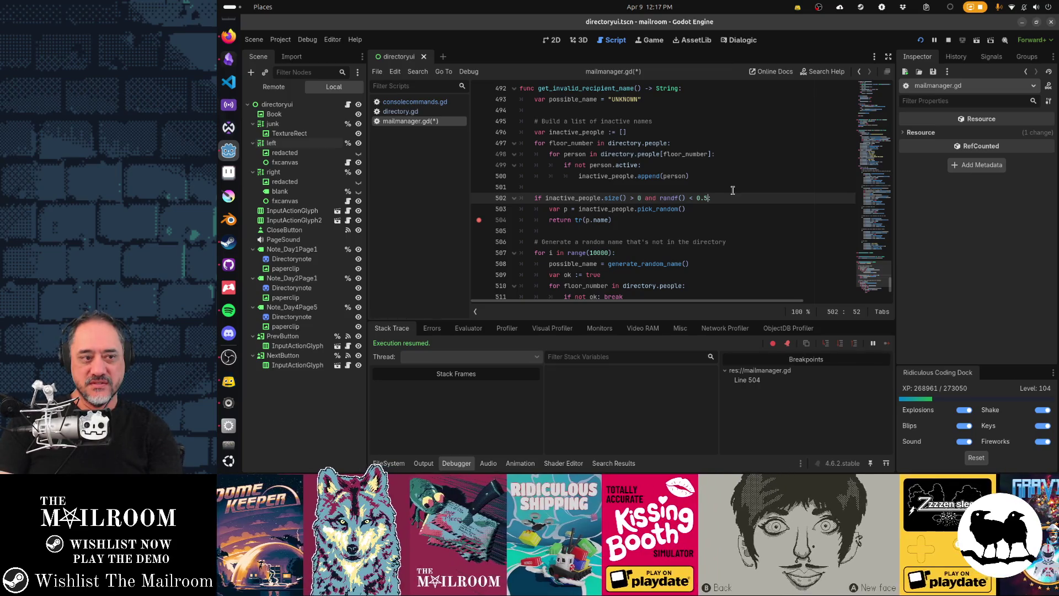
key(super)
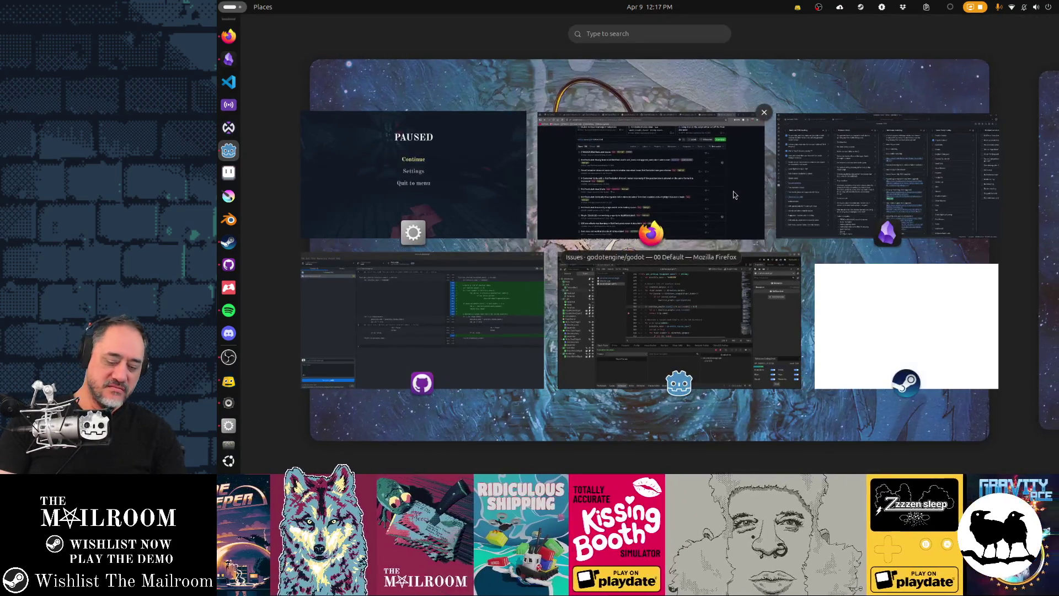
Work out chance products like .30*.20 in the overview search, then clear it and return to Godot.
text(.30*.20)
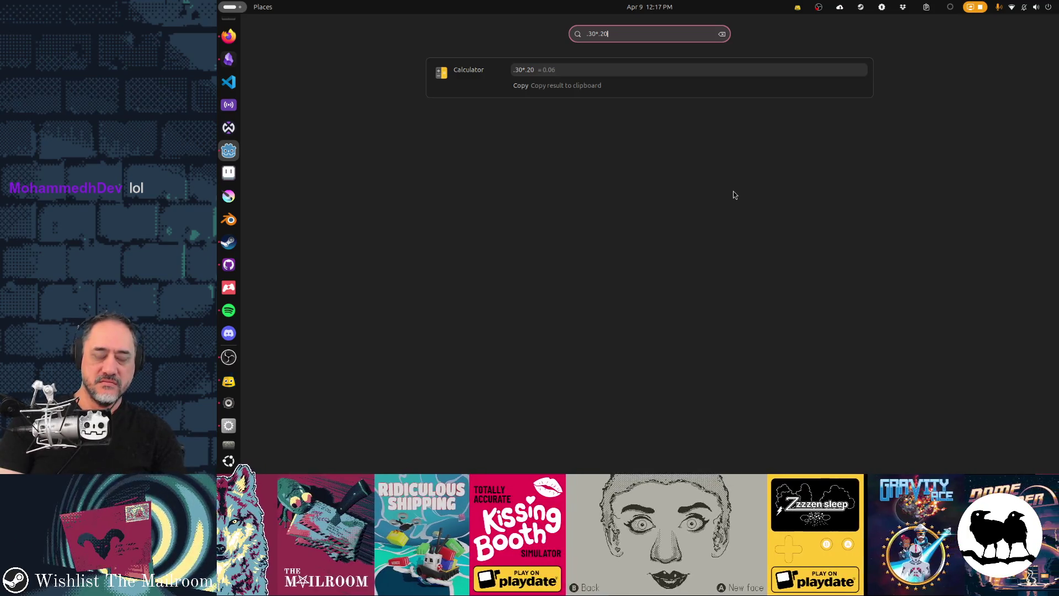
key(Escape)
key(Escape)
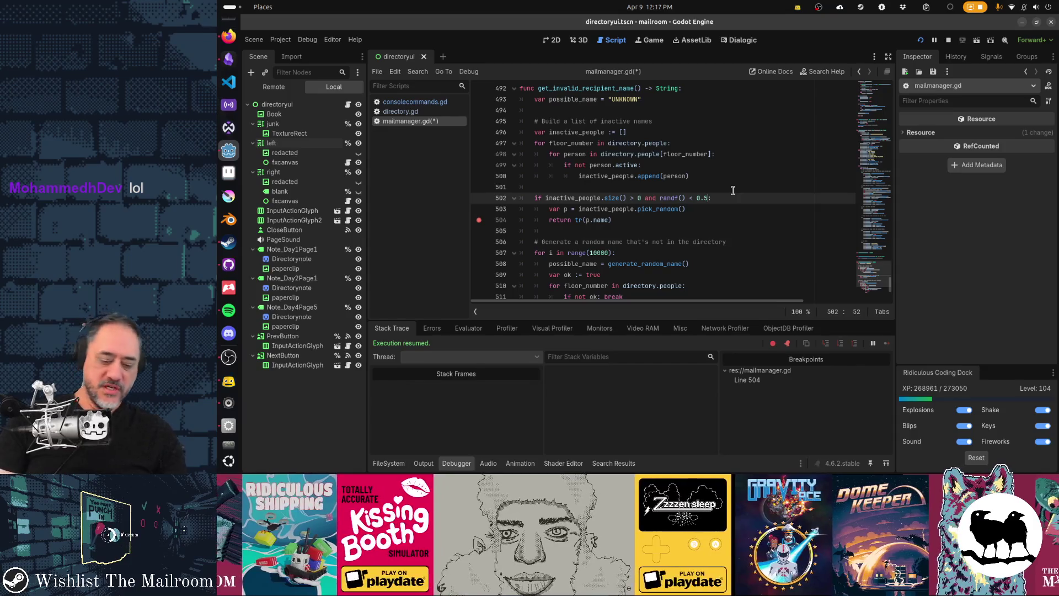
key(super)
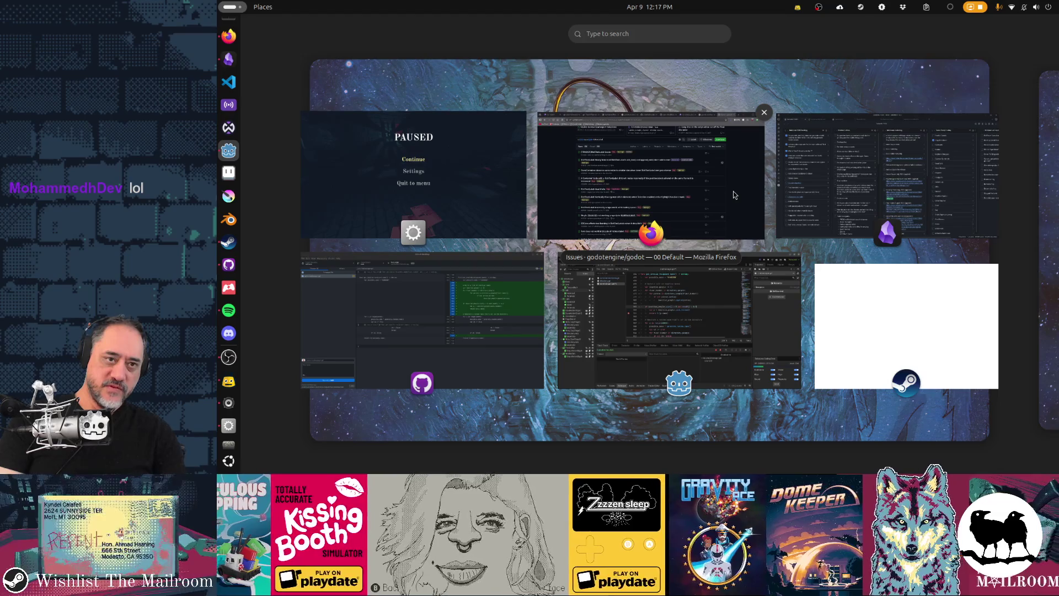
text(l)
text(.20)
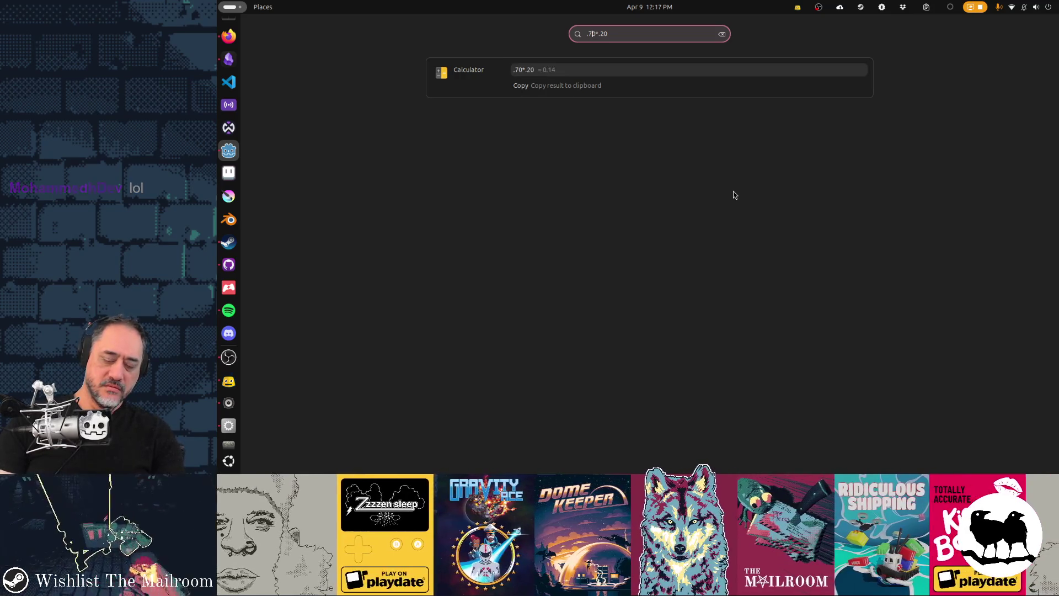
key(BackSpace)
text(10)
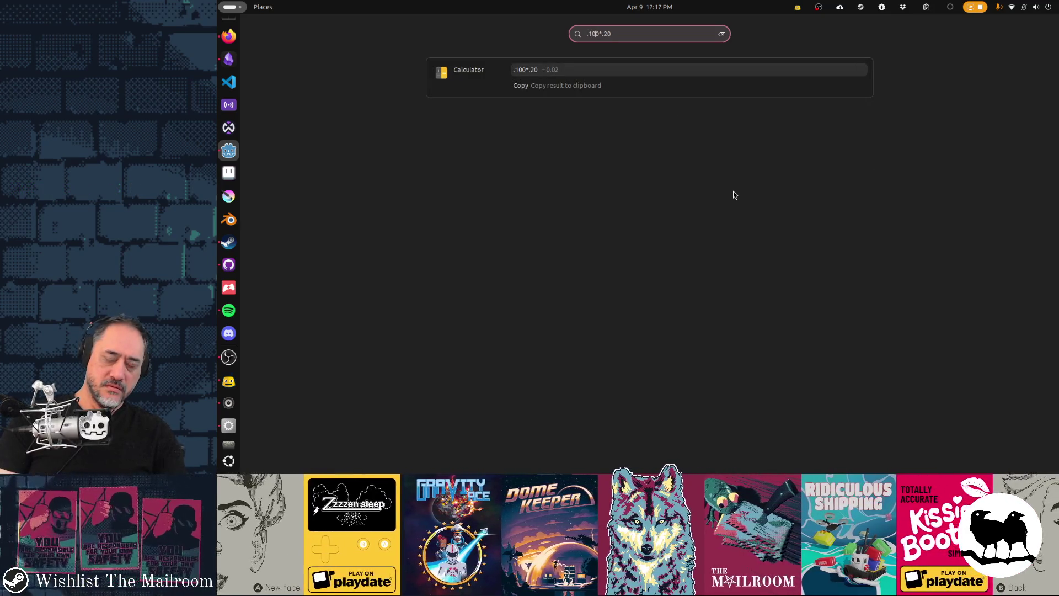
key(ctrl+a)
key(BackSpace)
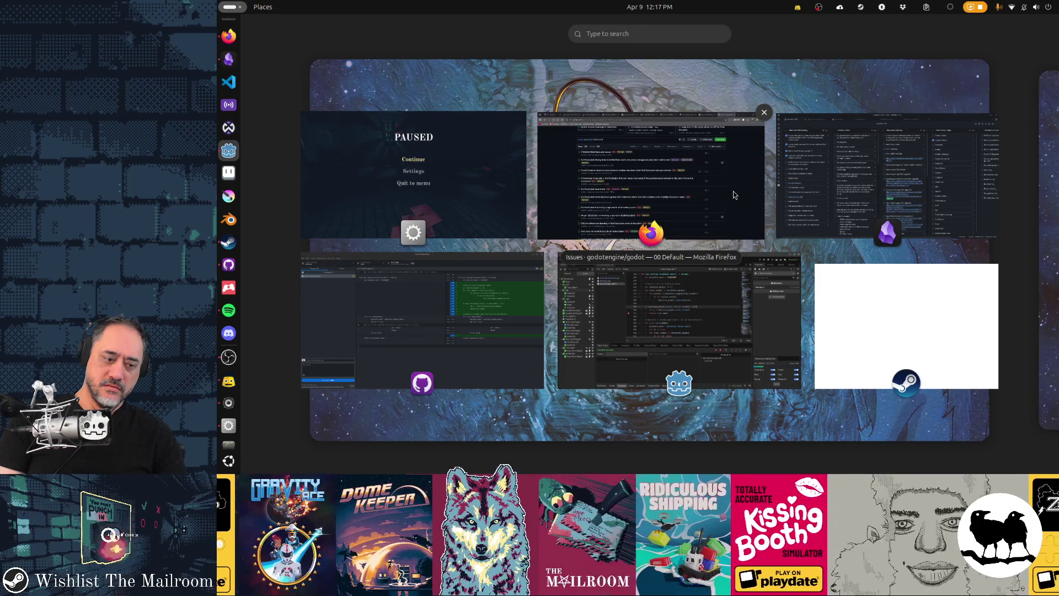
key(Escape)
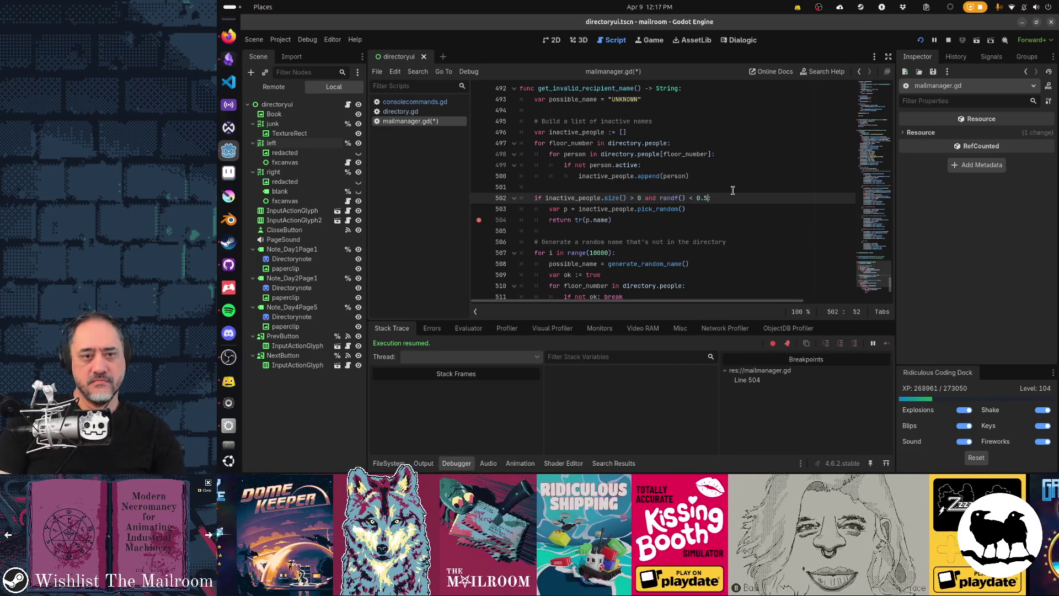
Revert the line 502 chance to 0.3, save mailmanager.gd, and clear the line 504 breakpoint.
key(BackSpace)
text(3)
key(ctrl+s)
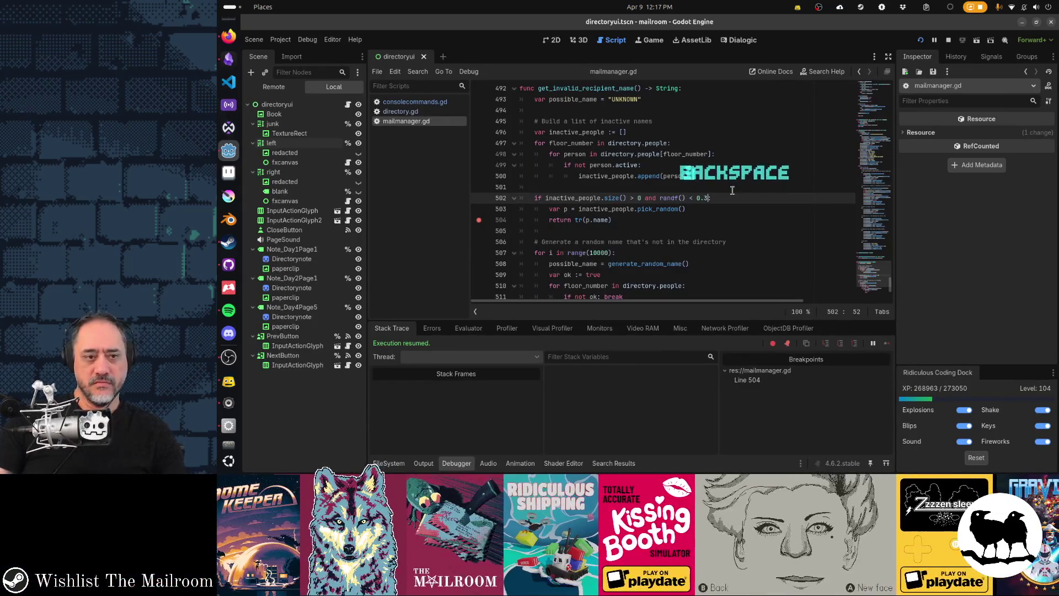
click(479, 220)
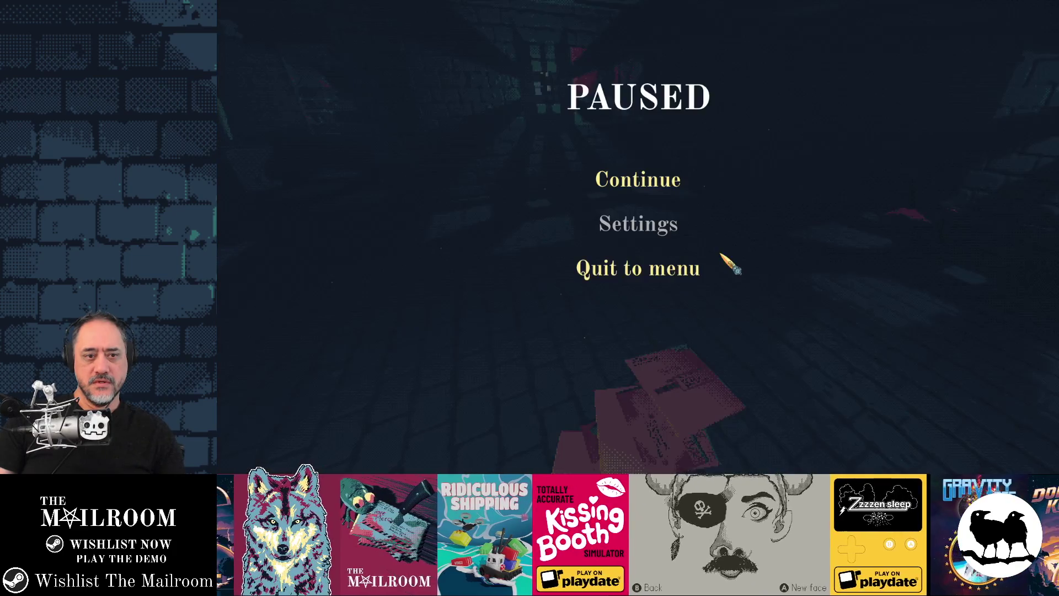
Resume the game and spawn a heap of 50 mails with 'mails 50'.
click(638, 177)
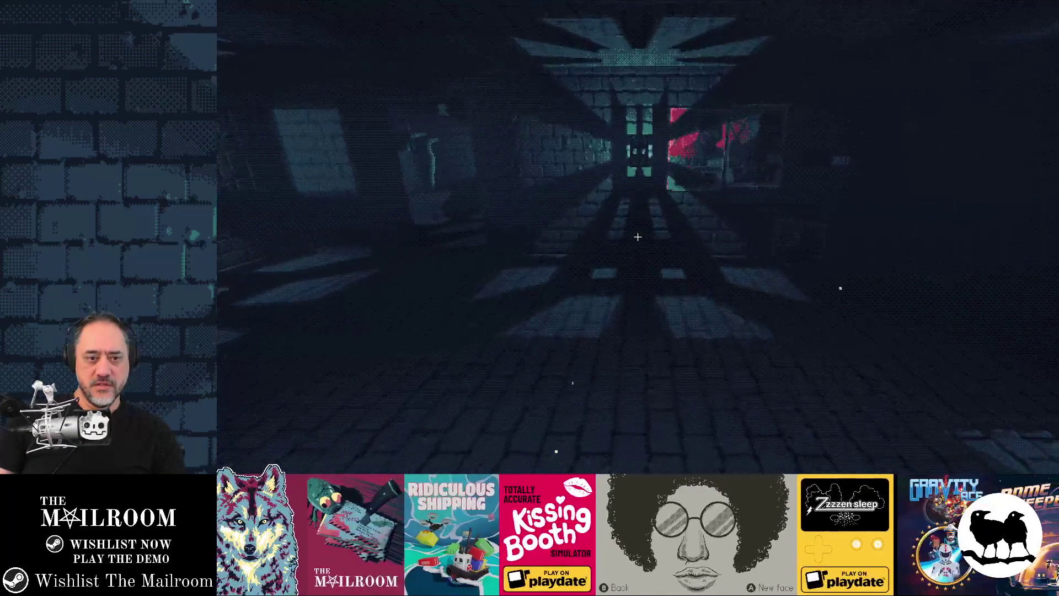
key(grave)
text(mai)
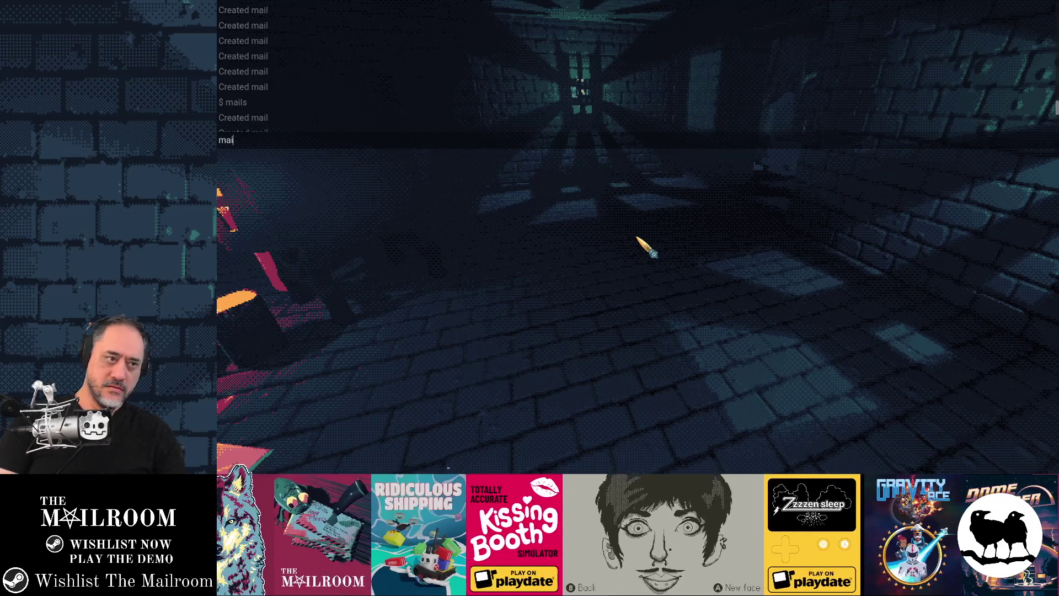
text(ls 50)
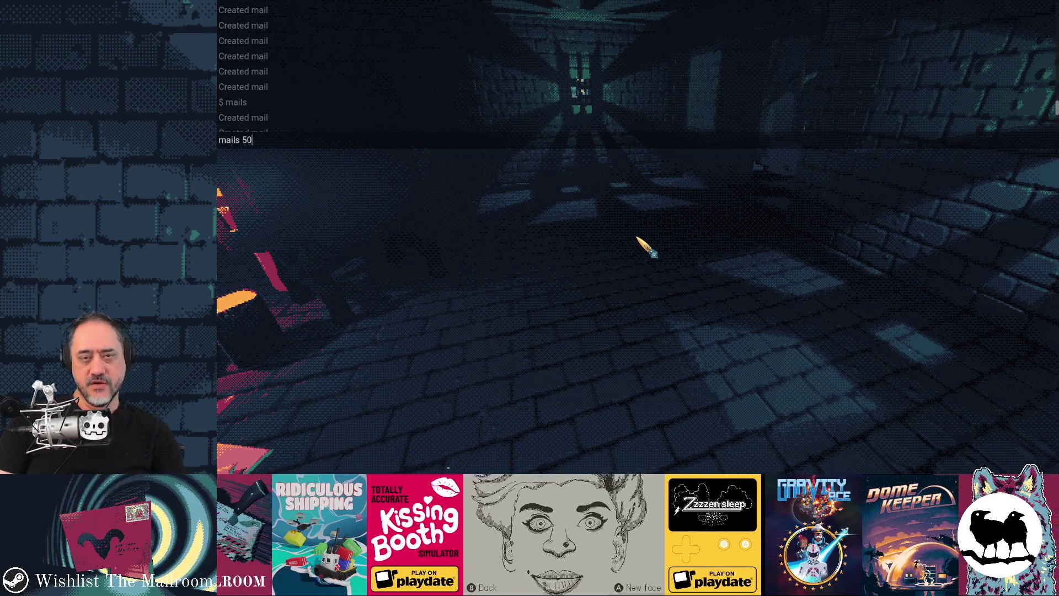
key(Return)
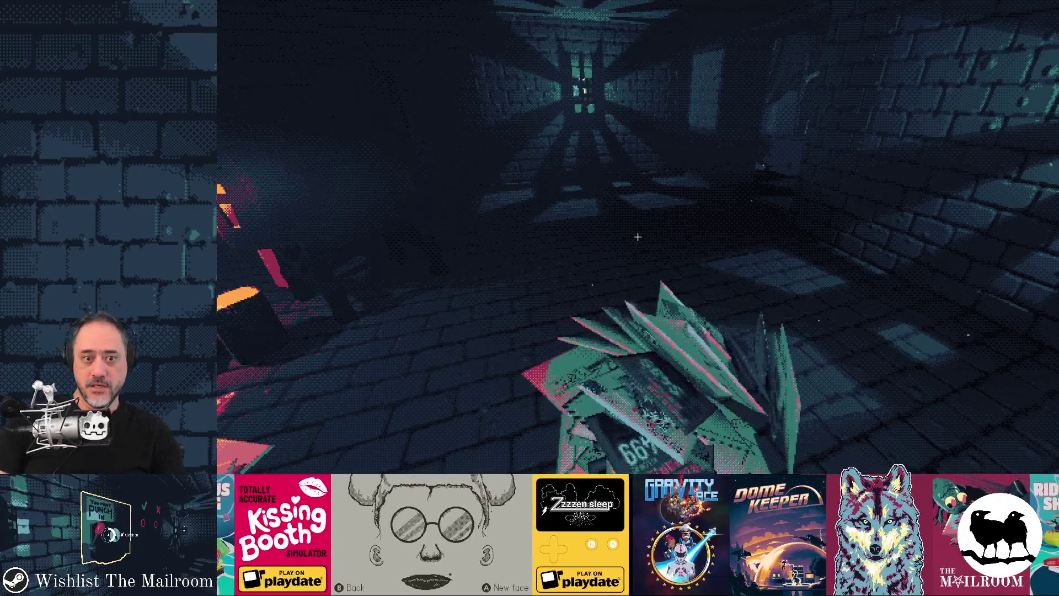
mouse_move(638, 236)
key(grave)
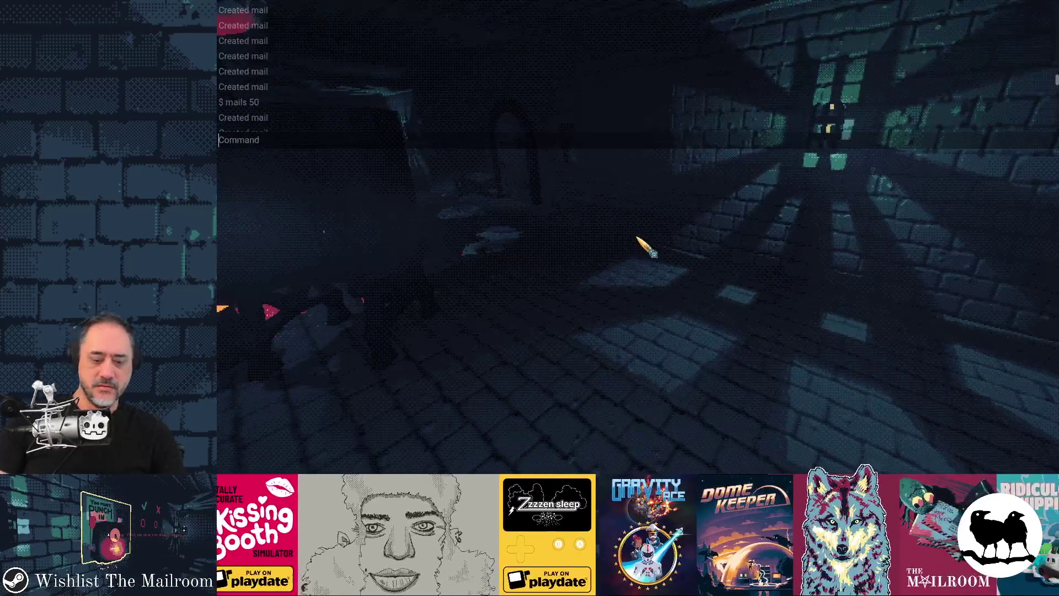
Spawn 50 mails with the 'mails 50' console command and check the paused editor.
text(mails 50)
key(Return)
key(grave)
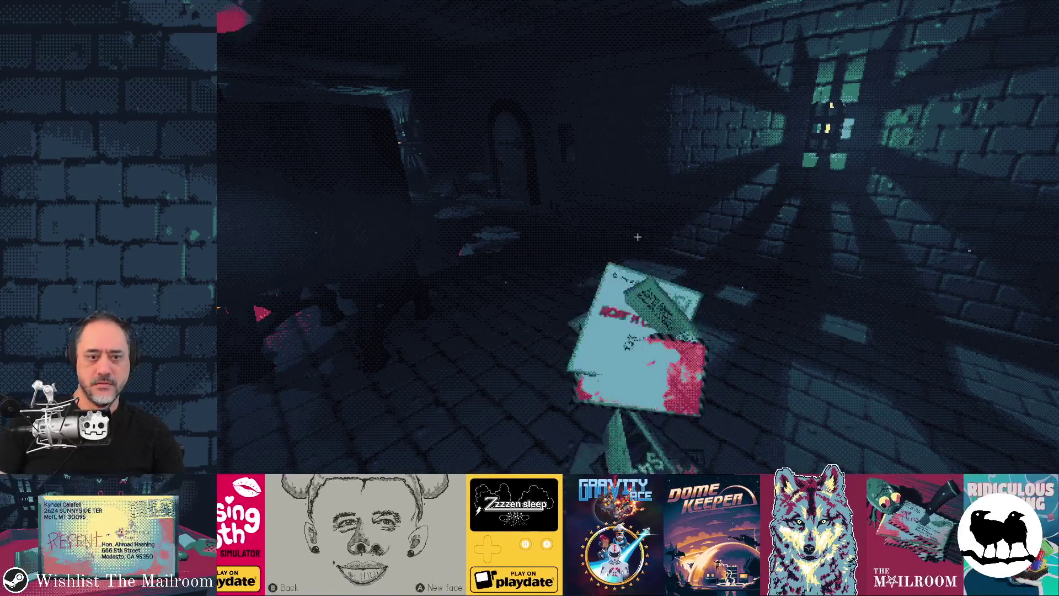
key(alt+Tab)
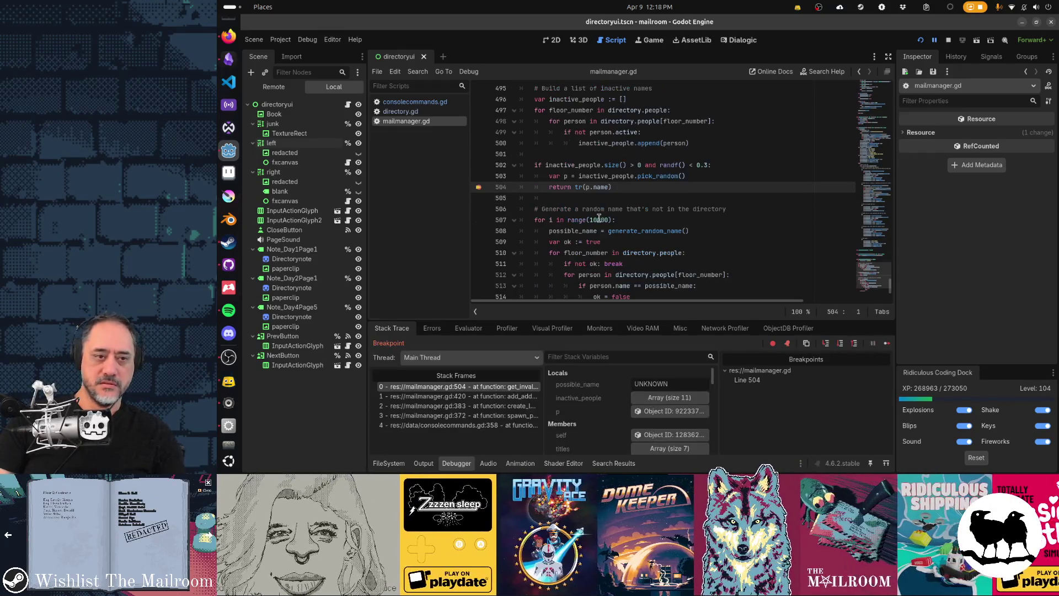
key(alt+Tab)
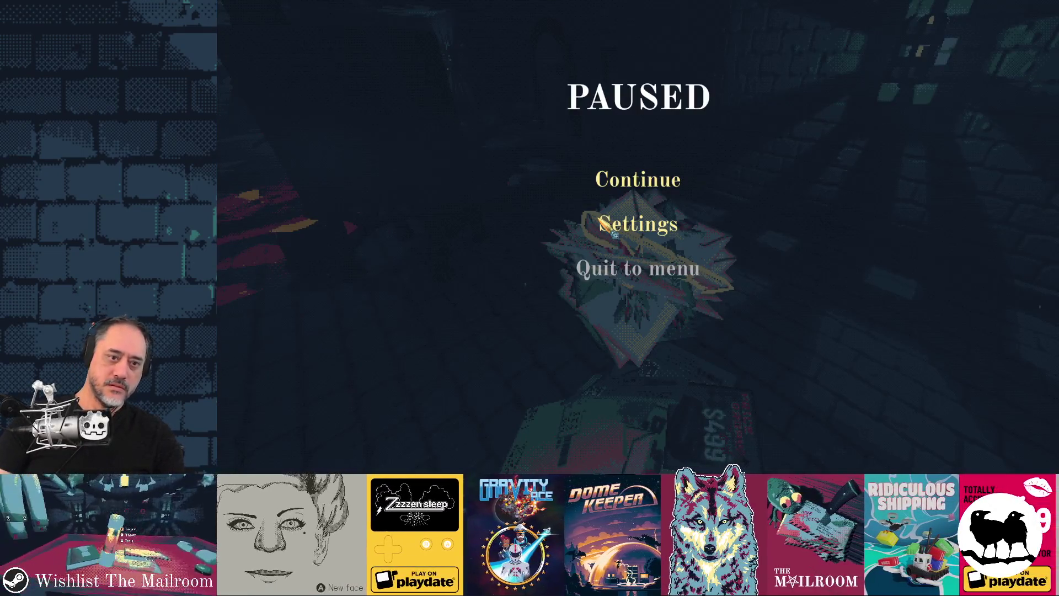
Resume play, walk to the red-table room, and spawn another 50 mails until the breakpoint hits.
click(629, 196)
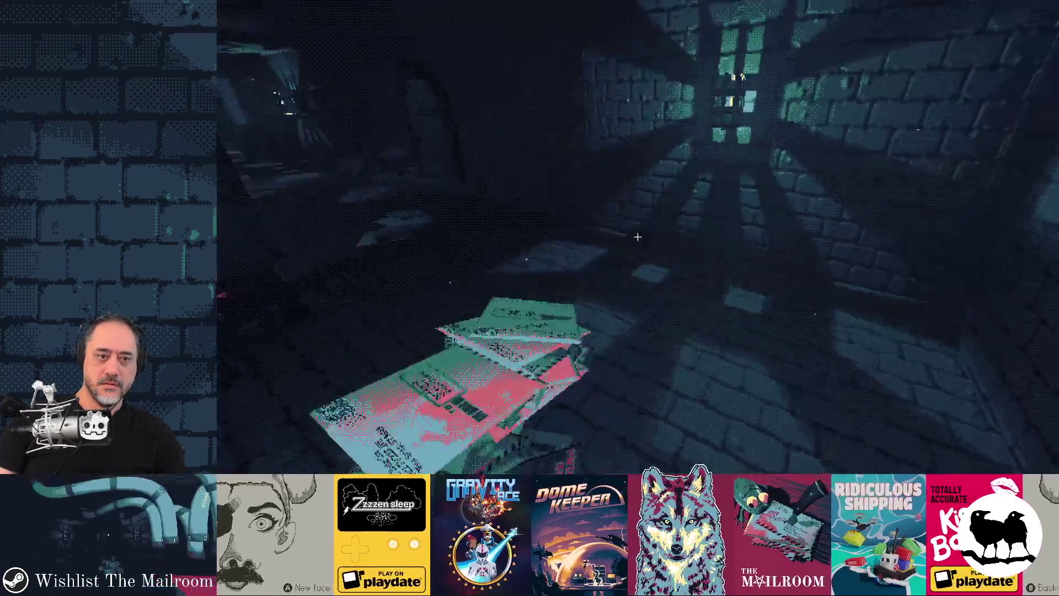
key(w)
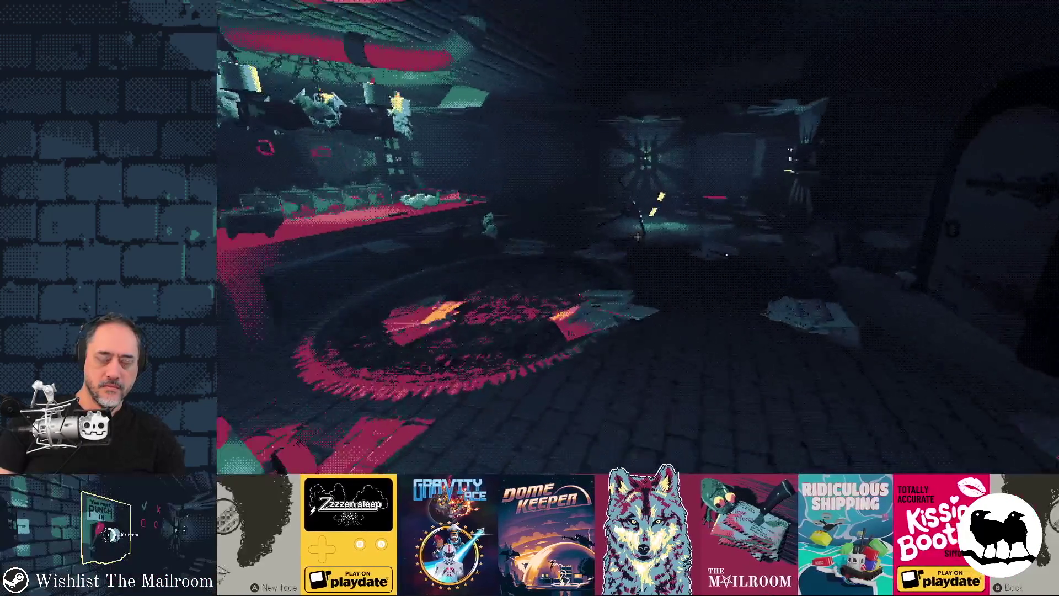
key(w)
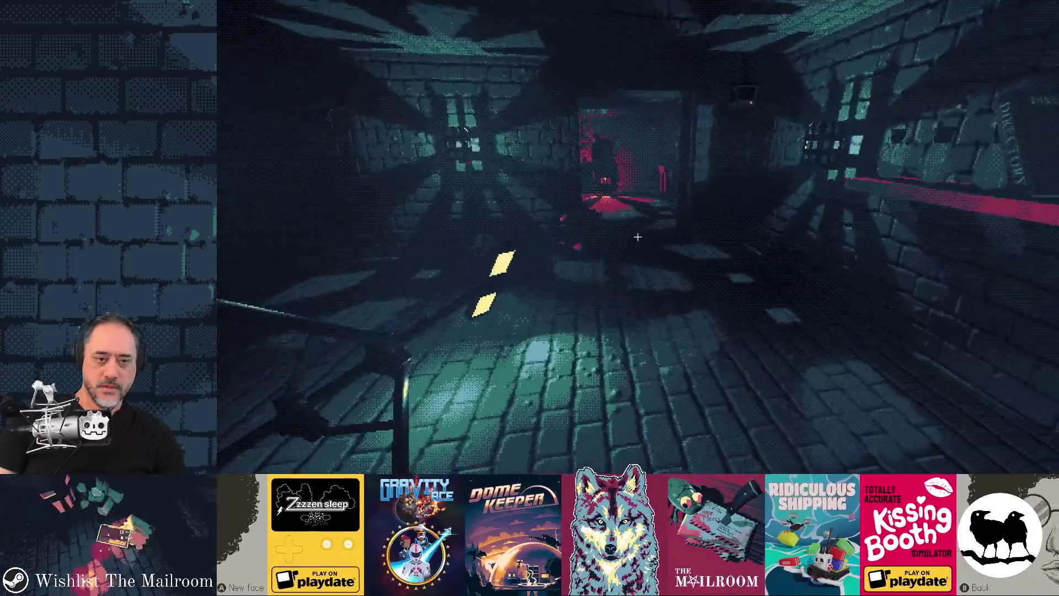
key(w)
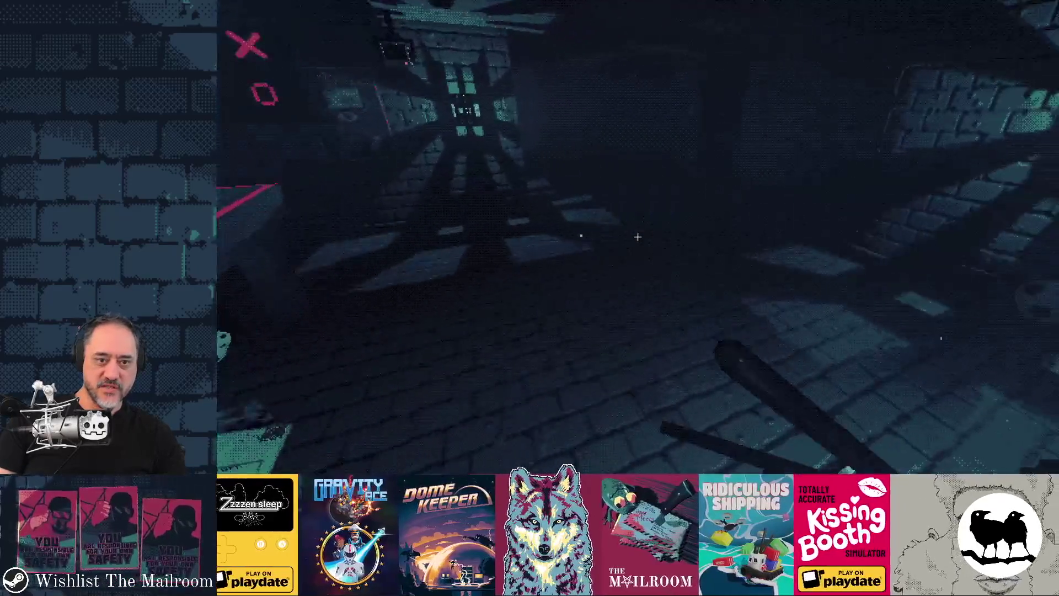
key(grave)
text(mails 50)
key(Return)
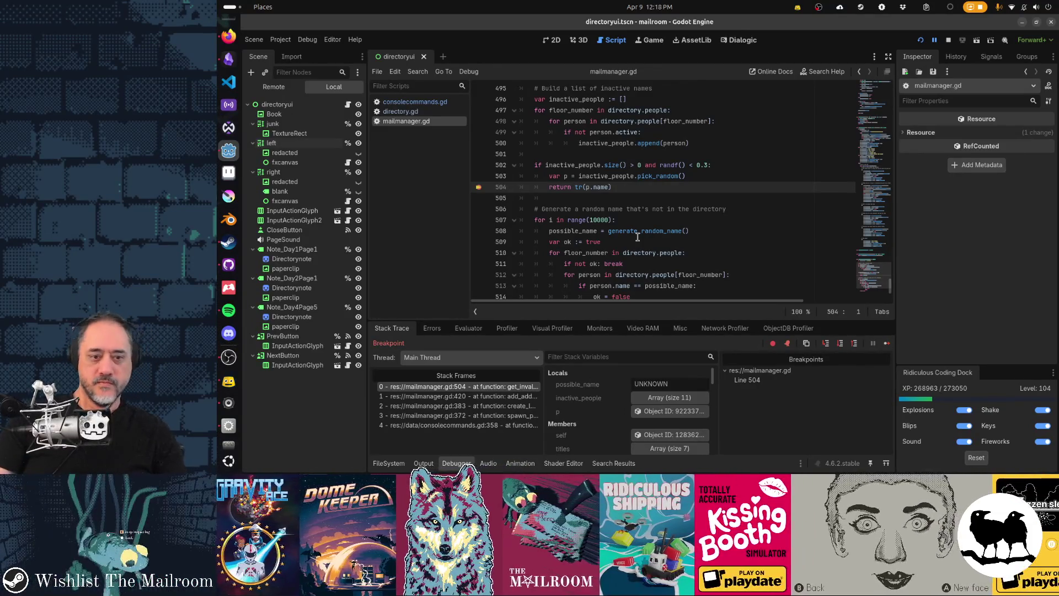
Inspect three inactive Persons picked at the line 504 breakpoint, continuing with F12 after each.
click(674, 414)
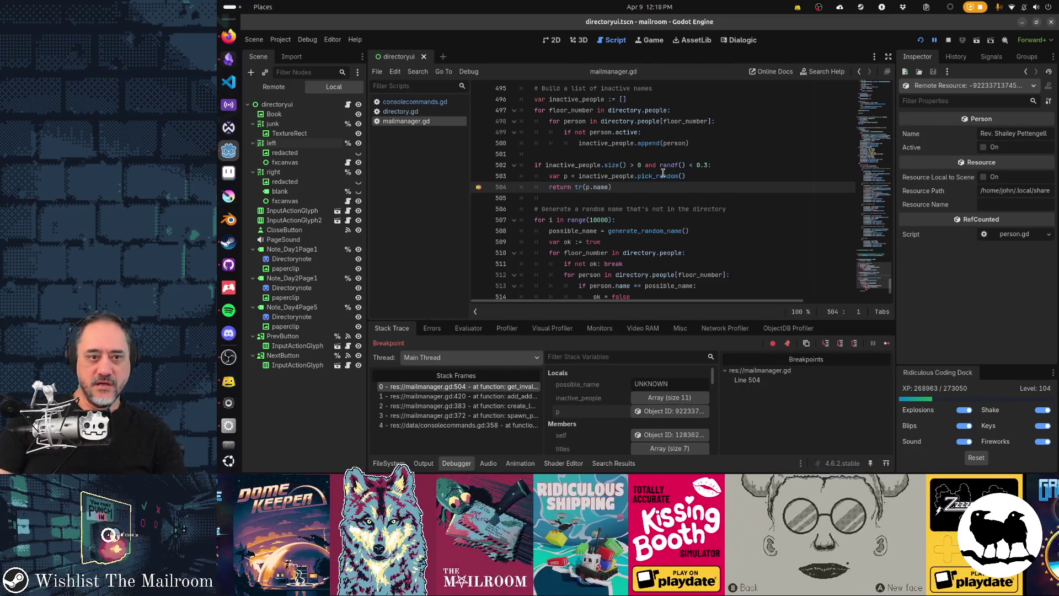
key(F12)
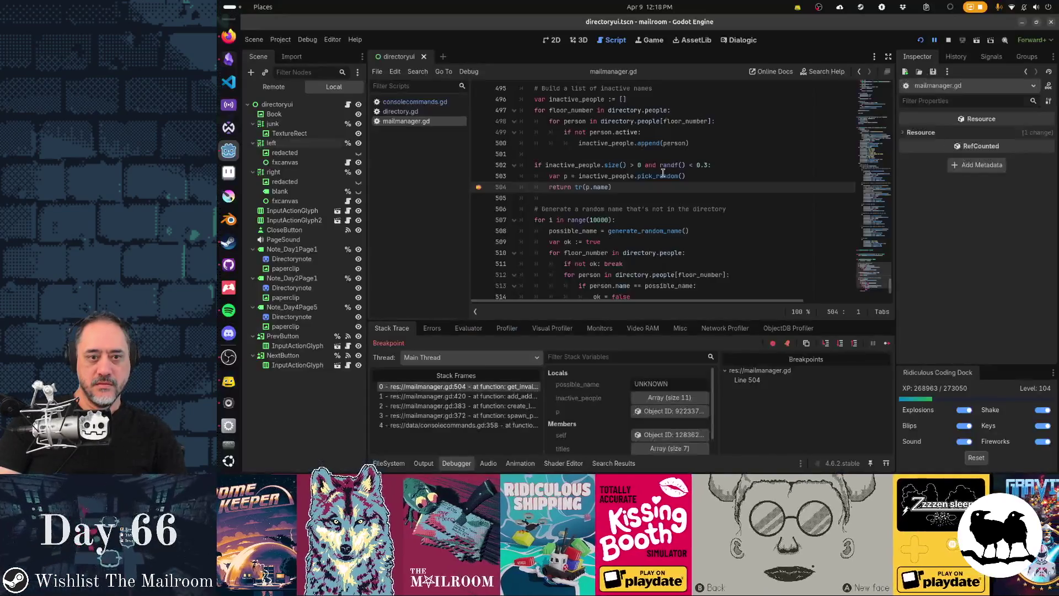
click(673, 412)
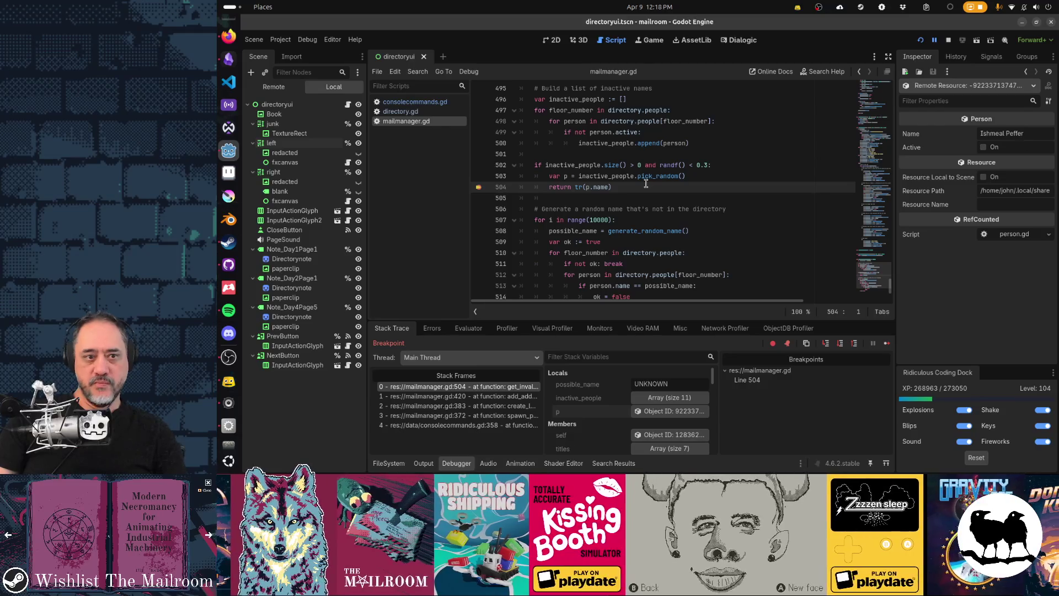
key(F12)
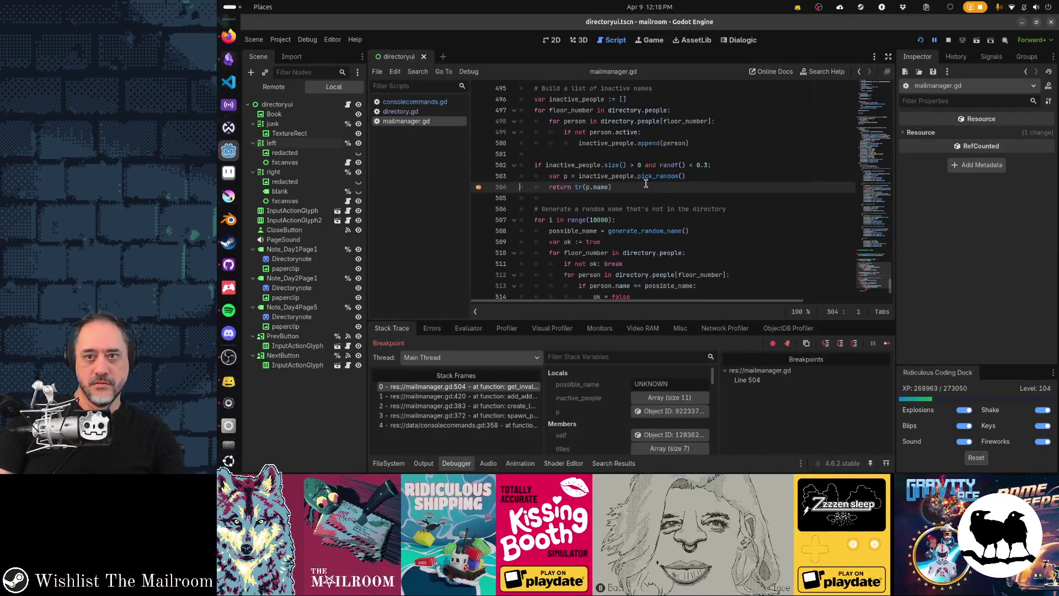
click(665, 411)
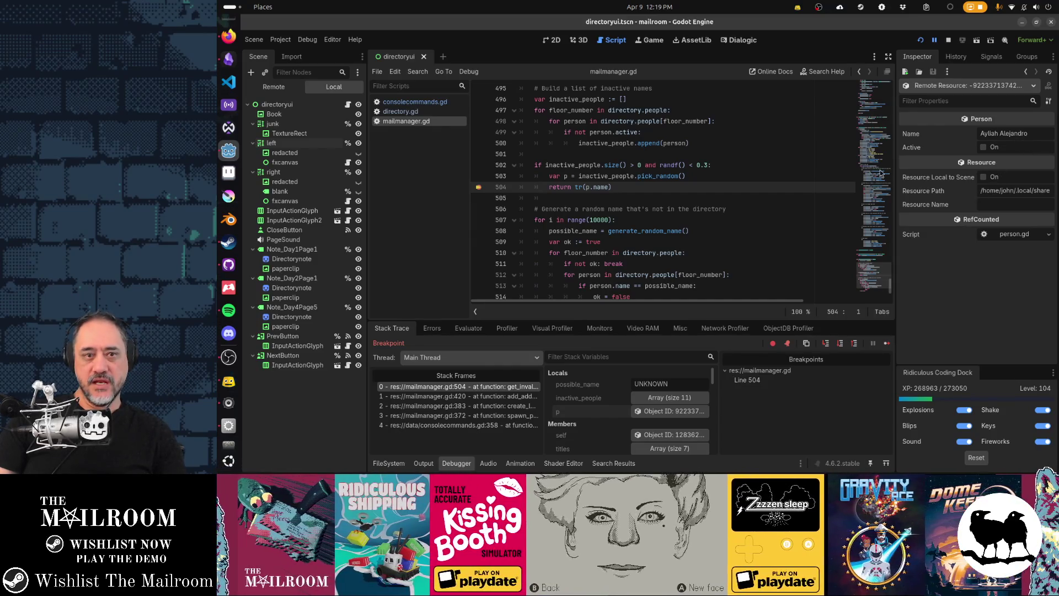
key(F12)
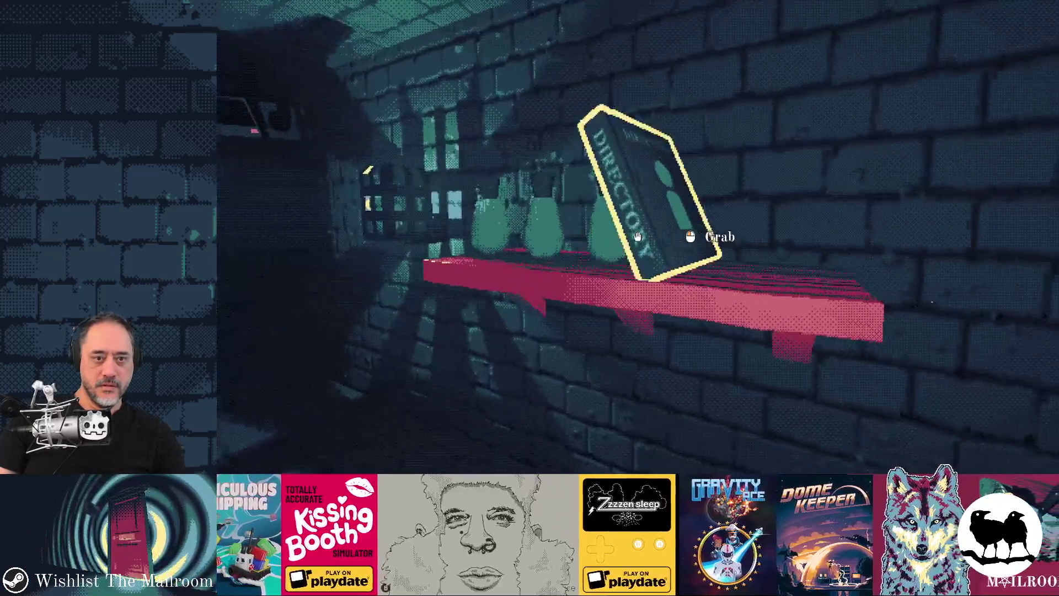
click(638, 237)
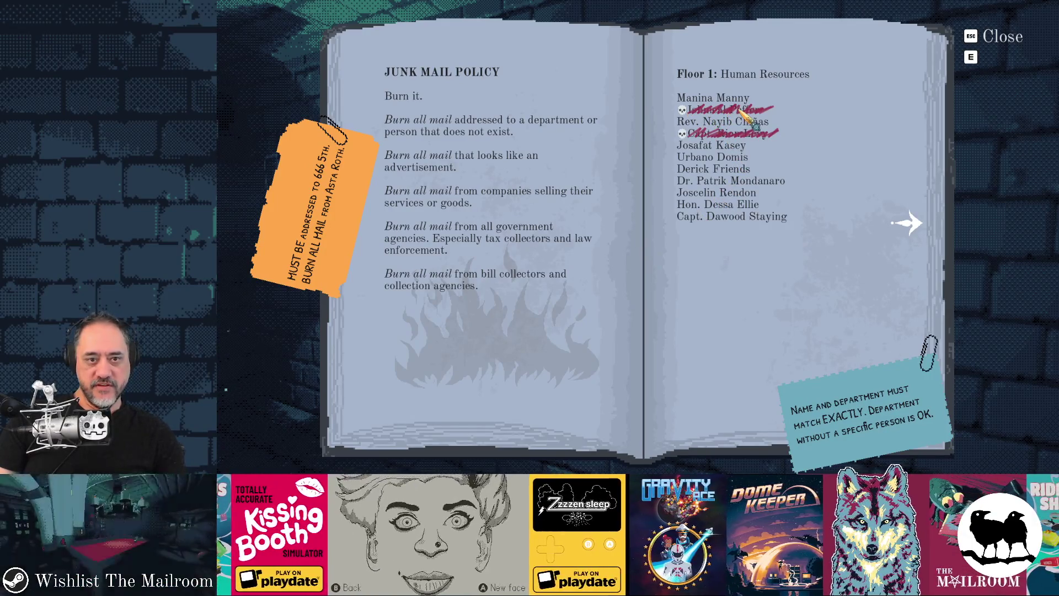
click(905, 224)
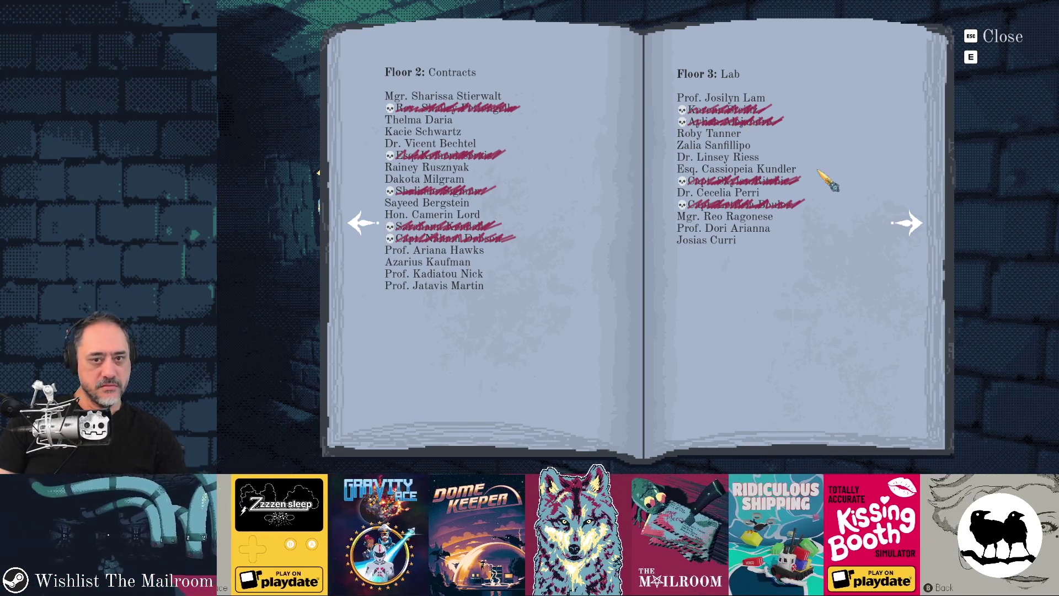
click(910, 218)
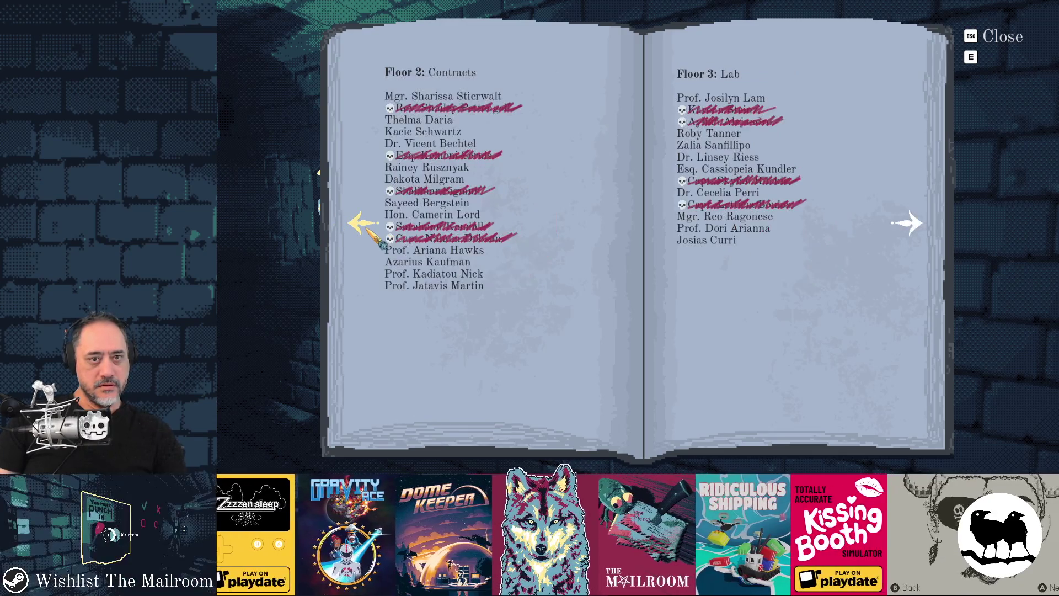
click(367, 229)
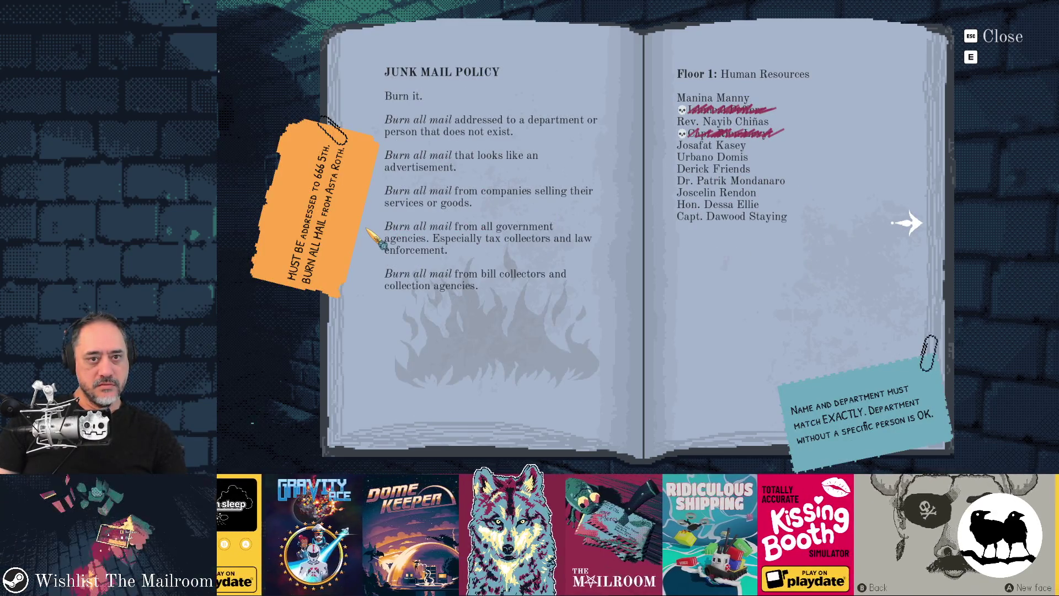
click(980, 42)
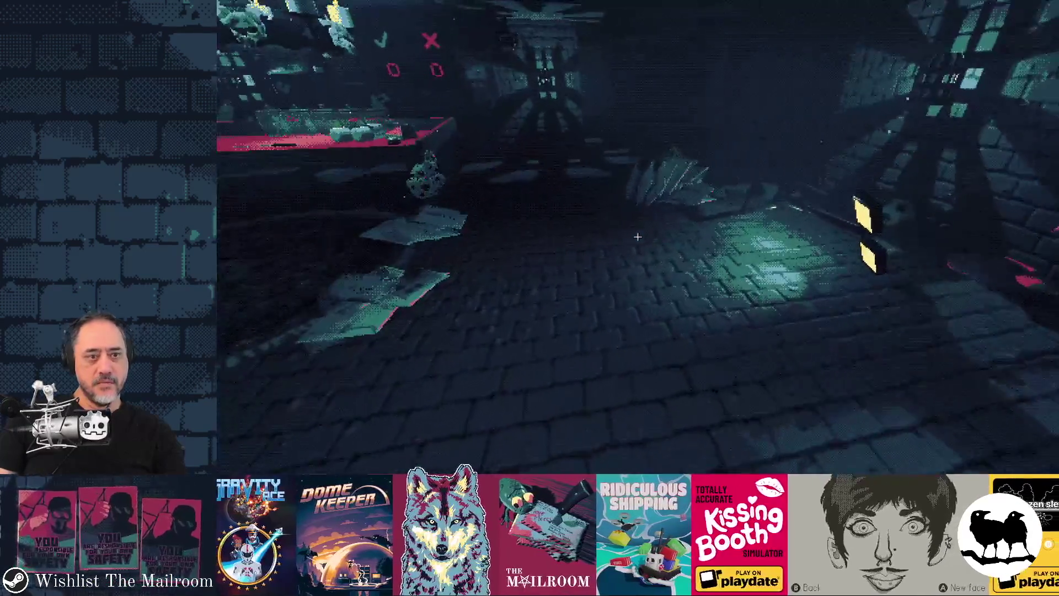
Walk to the package near the red table, grab it, and drop it elsewhere on the floor.
key(w)
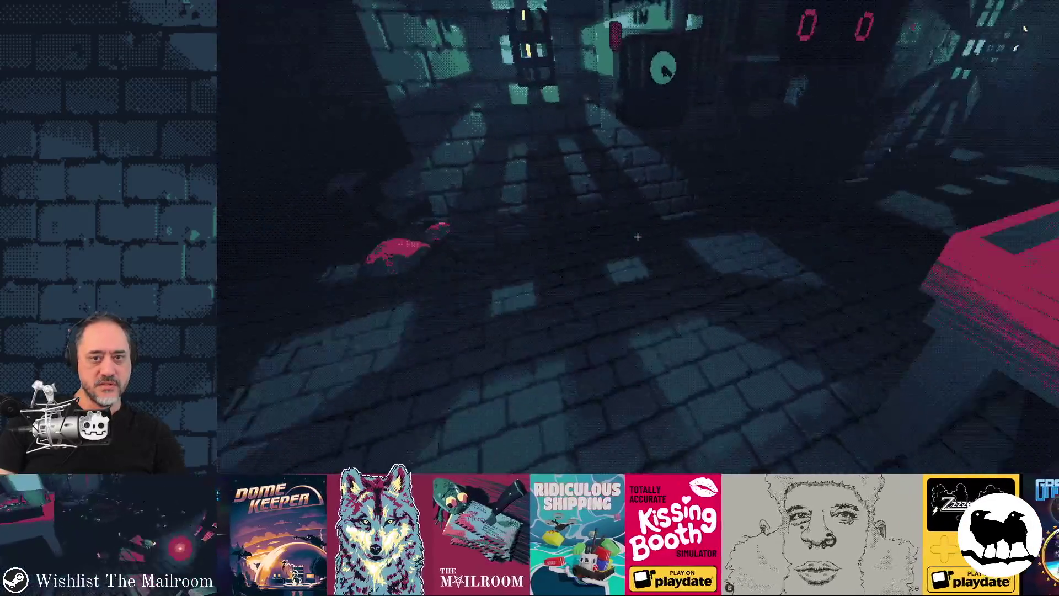
key(w)
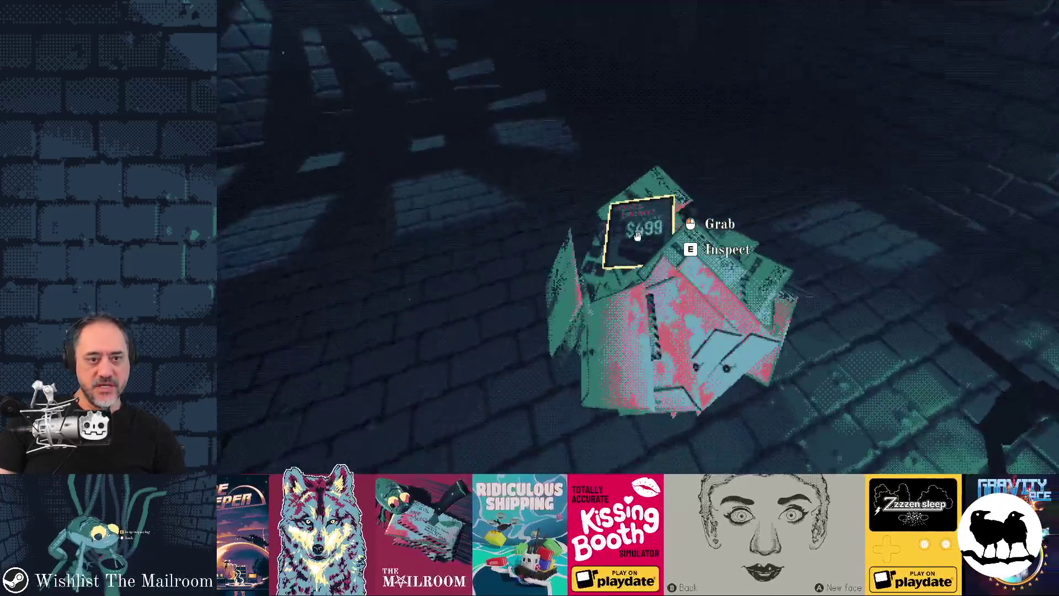
click(637, 236)
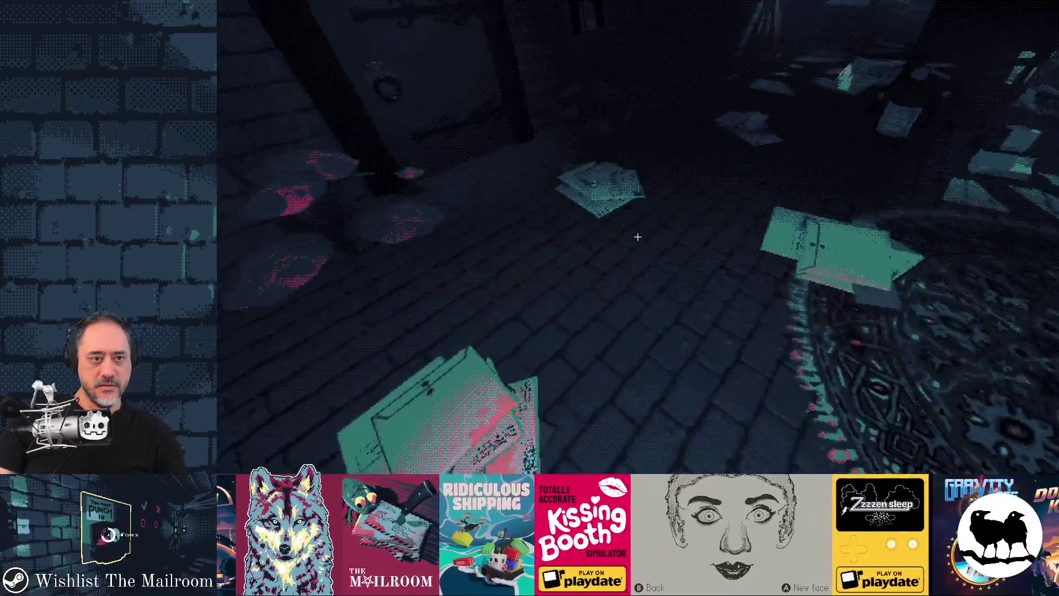
click(637, 236)
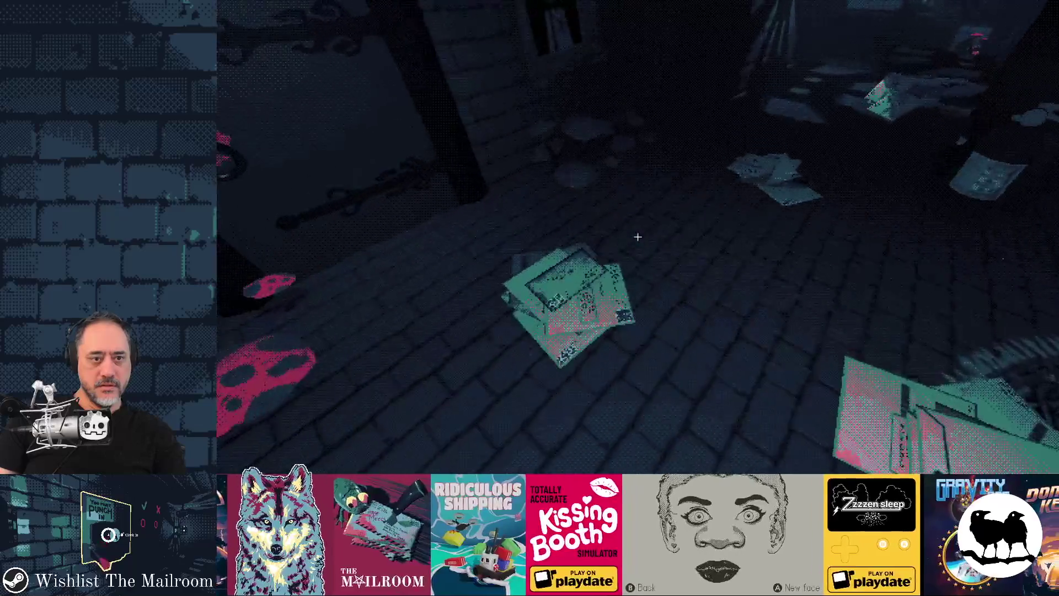
key(w)
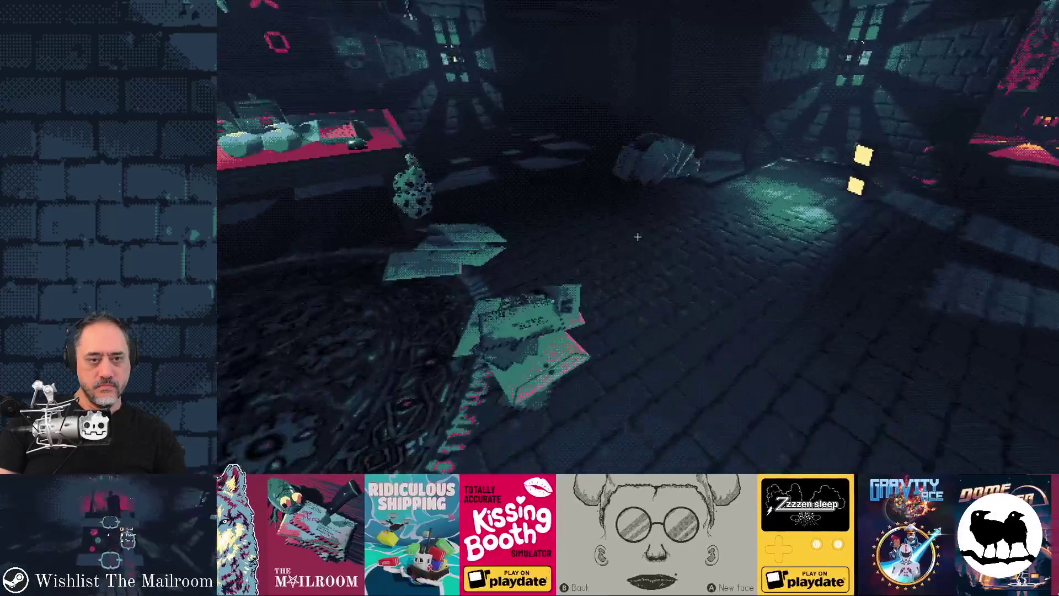
Clear the line 504 breakpoint in mailmanager.gd and save the project.
key(alt+Tab)
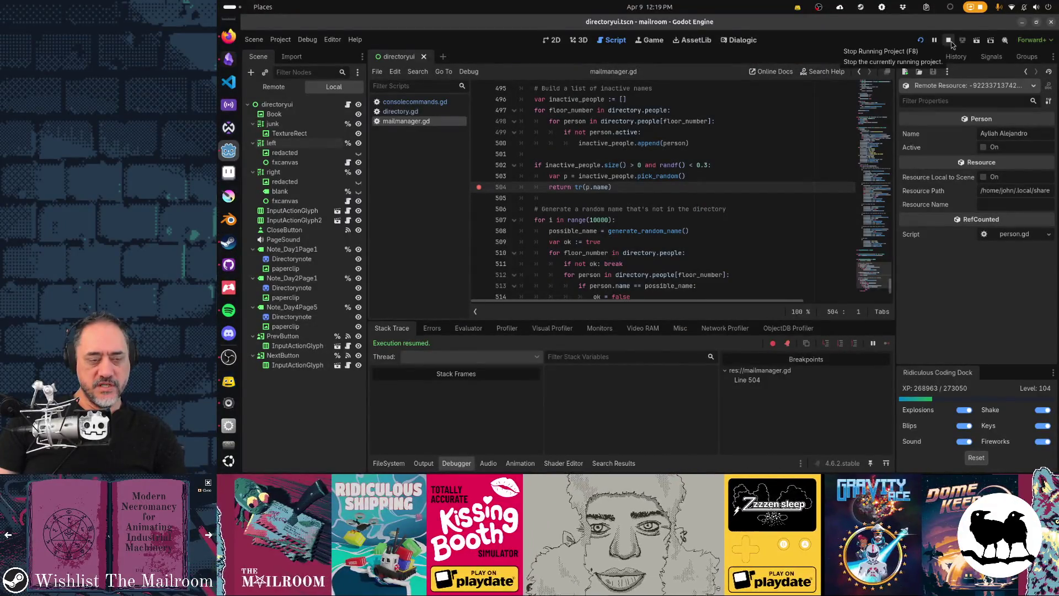
click(480, 188)
key(ctrl+s)
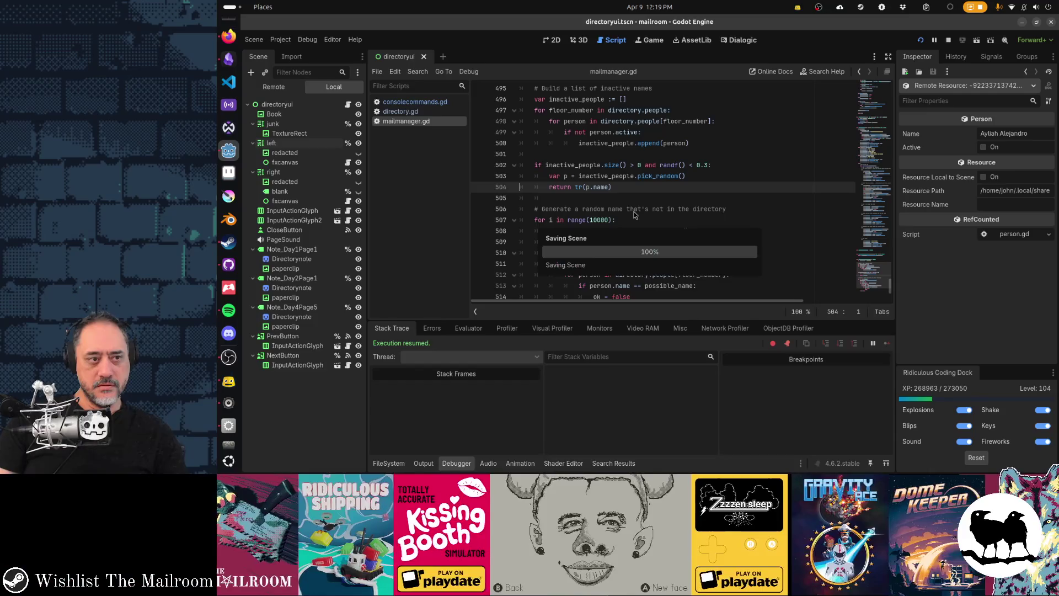
key(alt+Tab)
key(alt+Tab)
key(alt+Tab)
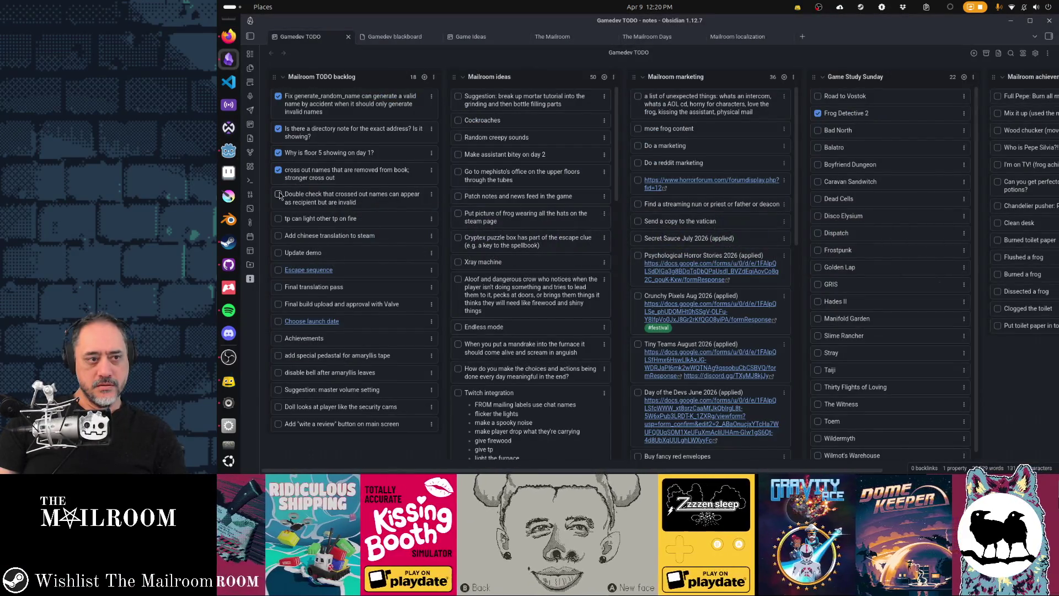
Tick the 'Double check that crossed out names...' task in the Mailroom TODO backlog.
click(278, 194)
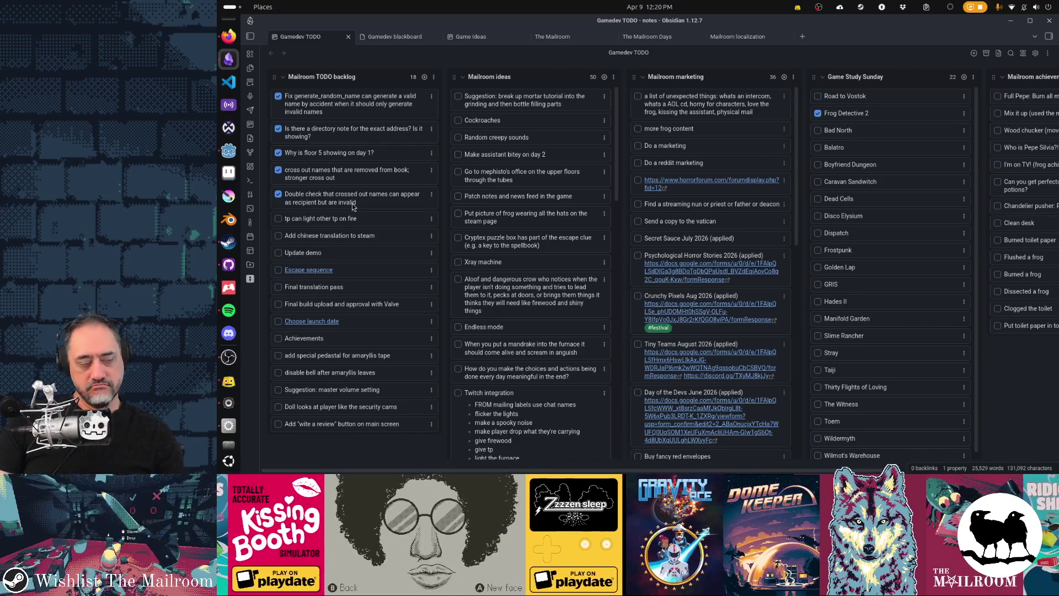
key(alt+Tab)
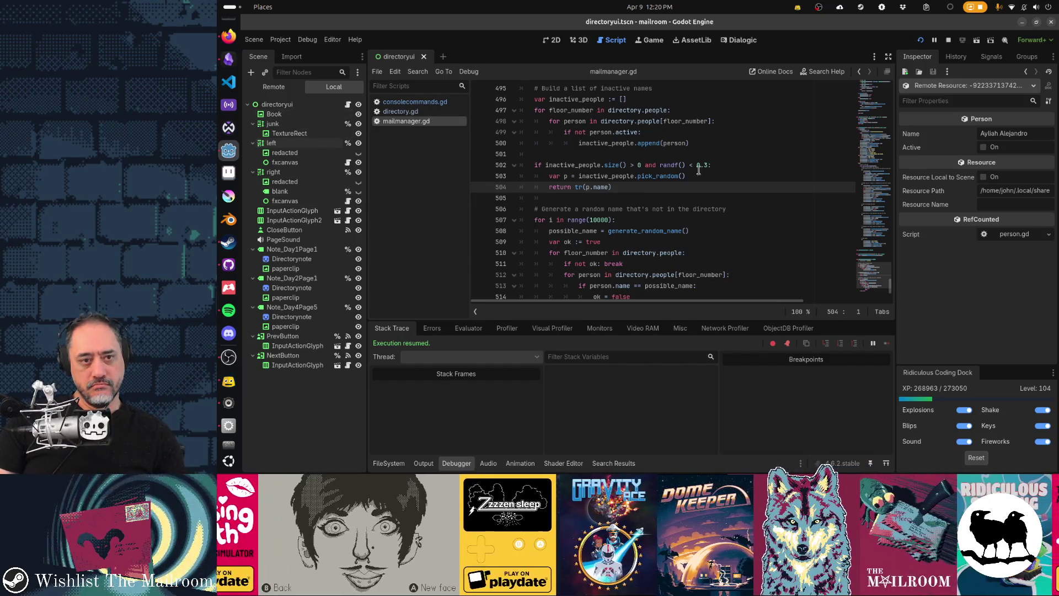
scroll(697, 200, up, 2)
scroll(697, 199, up, 20)
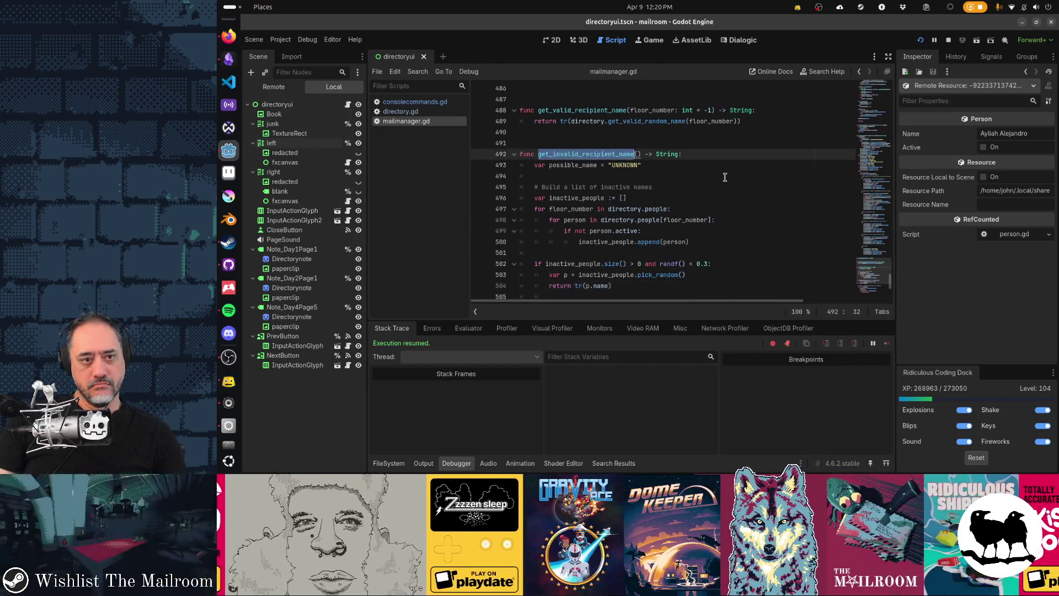
click(730, 197)
scroll(725, 245, up, 4)
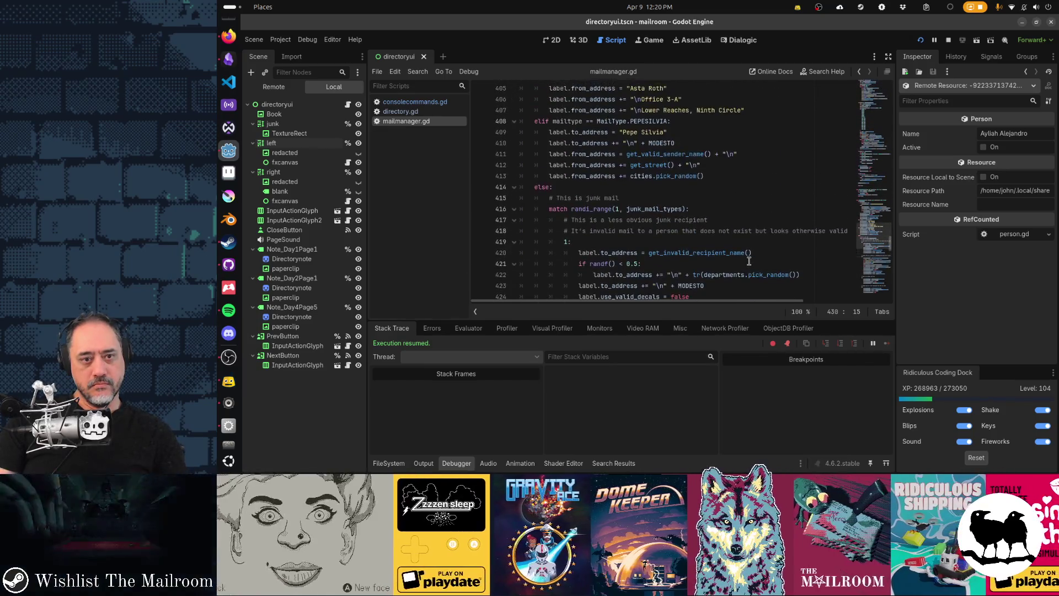
drag(673, 187, 708, 245)
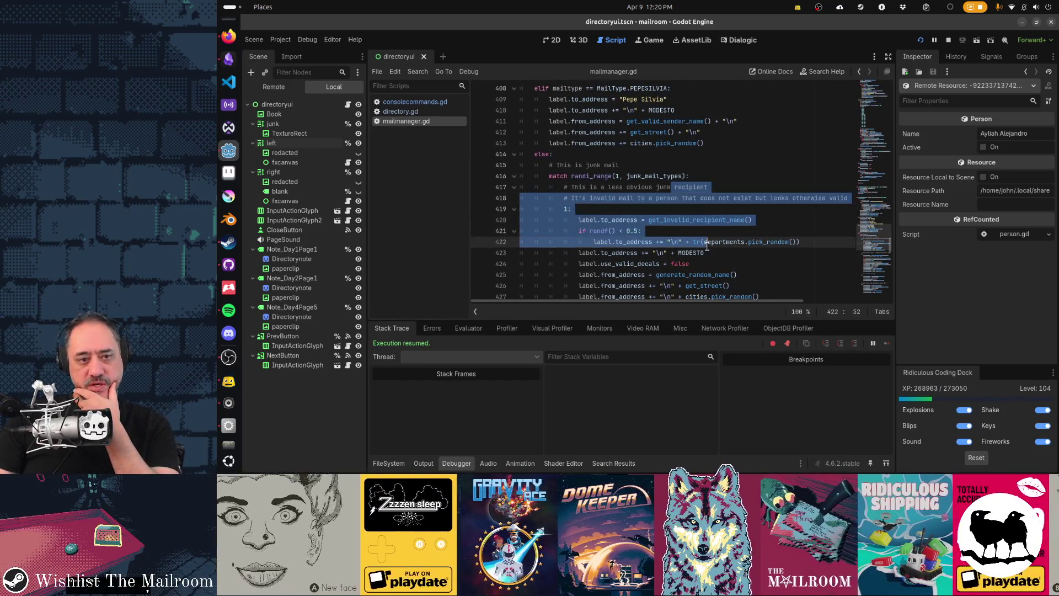
click(694, 221)
scroll(759, 244, down, 4)
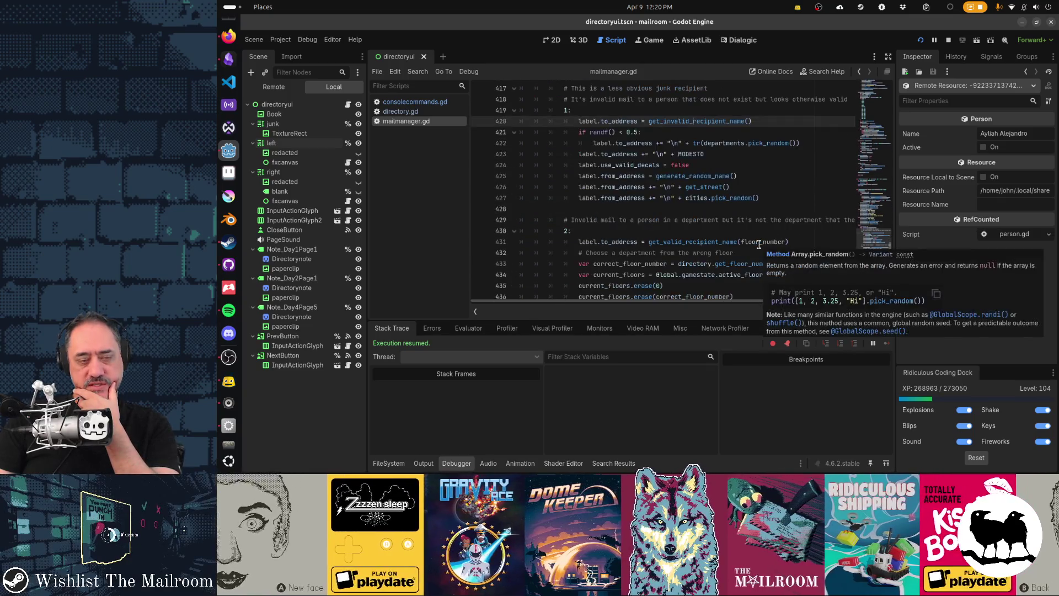
scroll(758, 244, down, 2)
mouse_move(656, 135)
mouse_down()
mouse_move(684, 187)
mouse_move(675, 157)
mouse_move(684, 176)
mouse_up()
scroll(684, 187, down, 5)
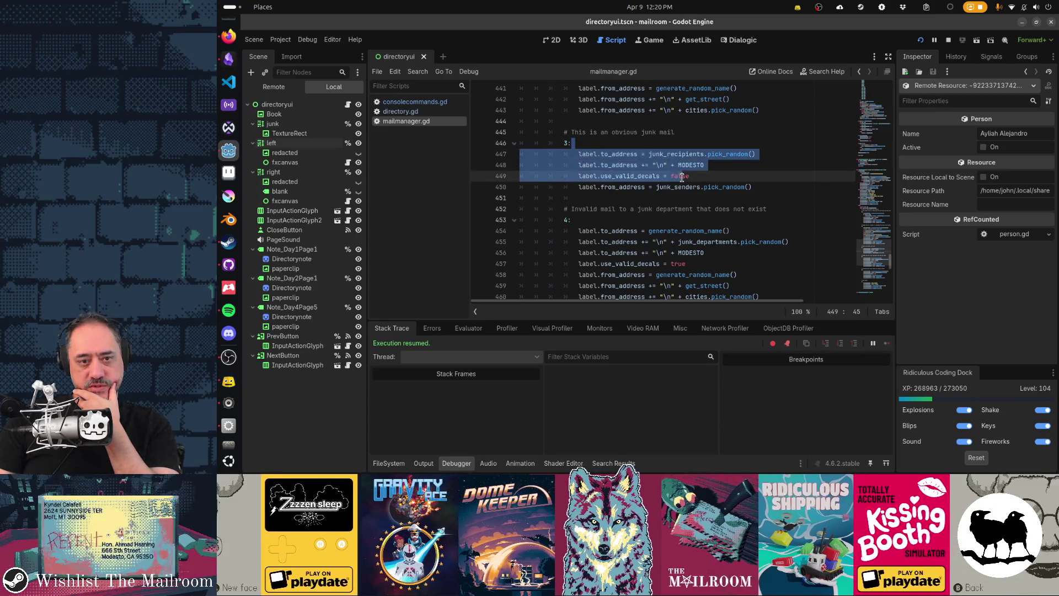
scroll(682, 177, down, 3)
scroll(683, 177, up, 9)
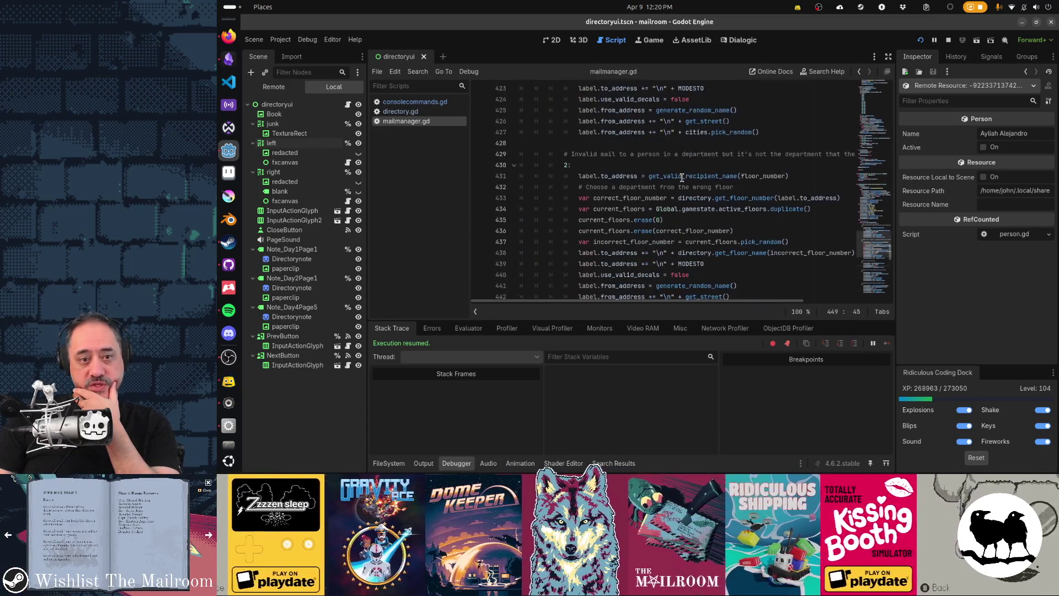
click(684, 176)
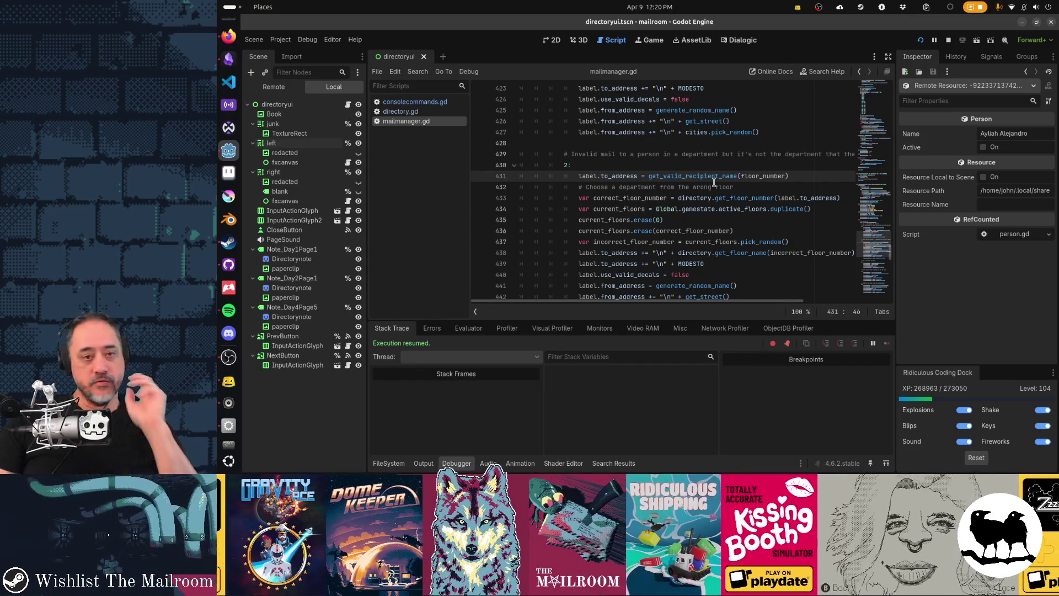
scroll(715, 182, down, 6)
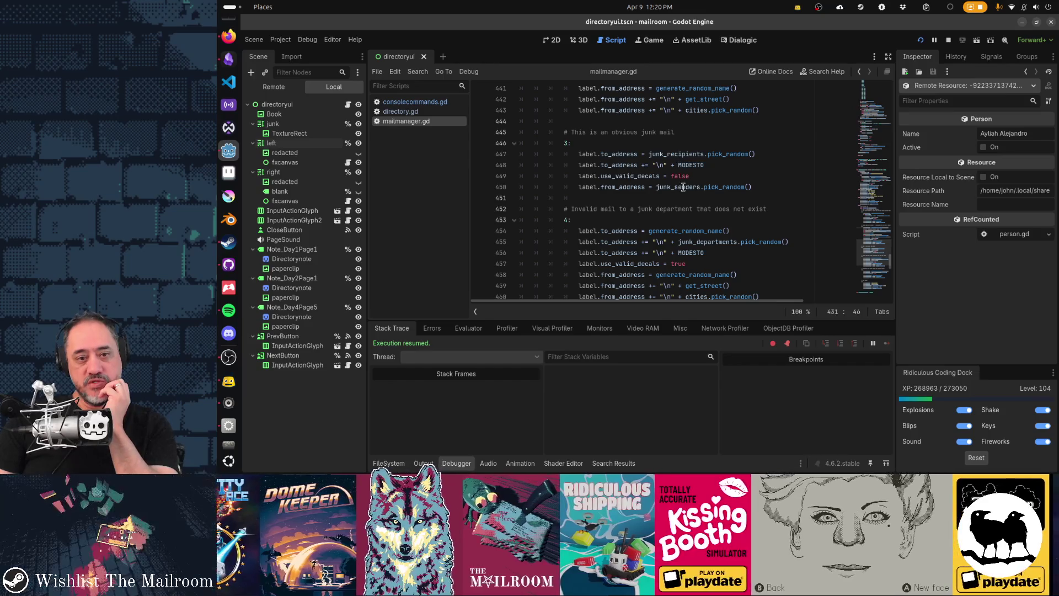
scroll(713, 207, down, 3)
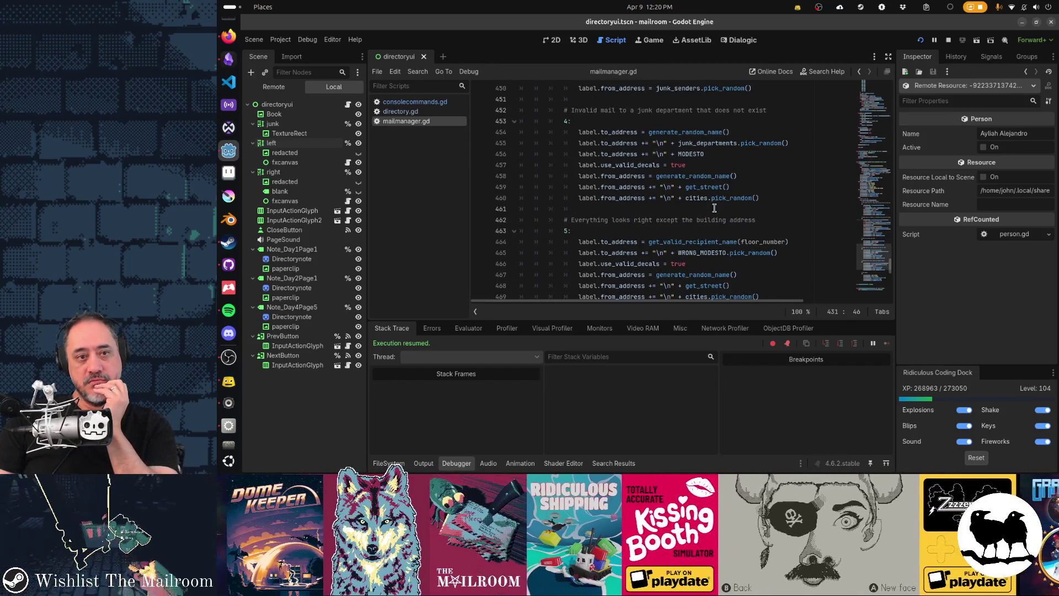
scroll(690, 194, down, 3)
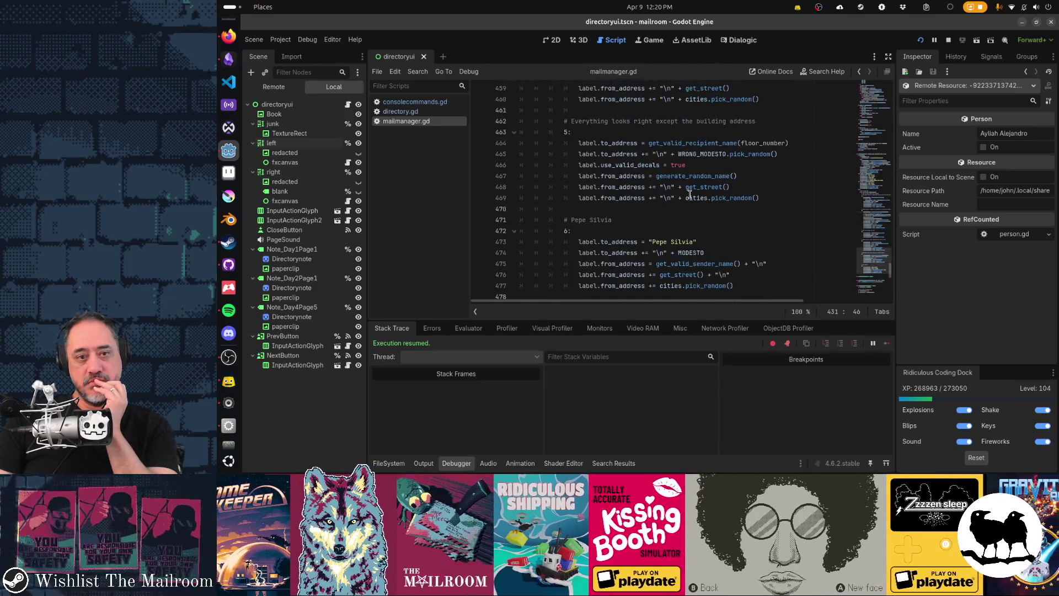
scroll(729, 209, down, 1)
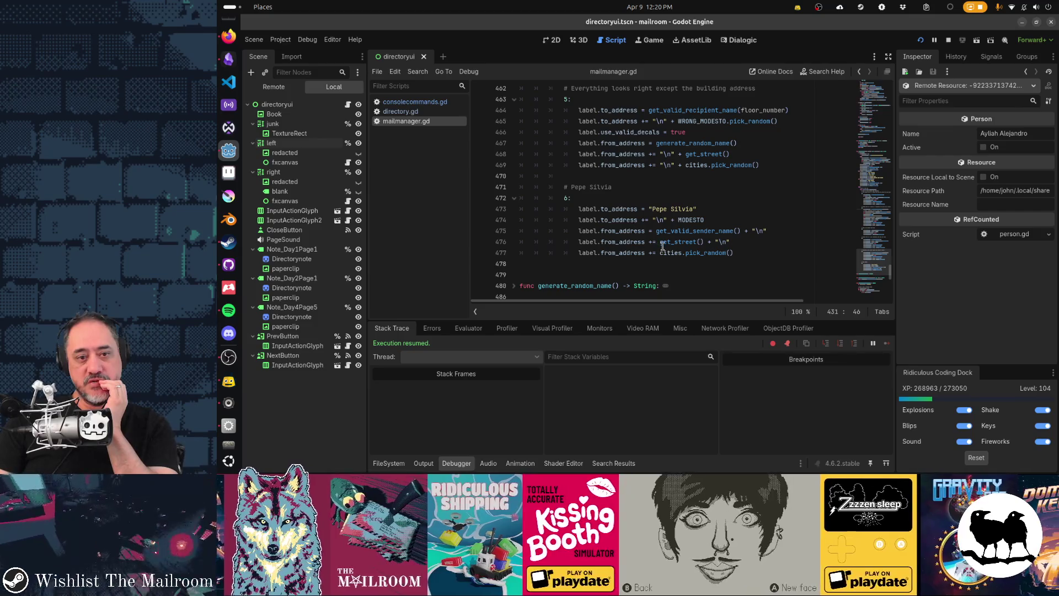
scroll(694, 252, up, 8)
scroll(695, 252, up, 9)
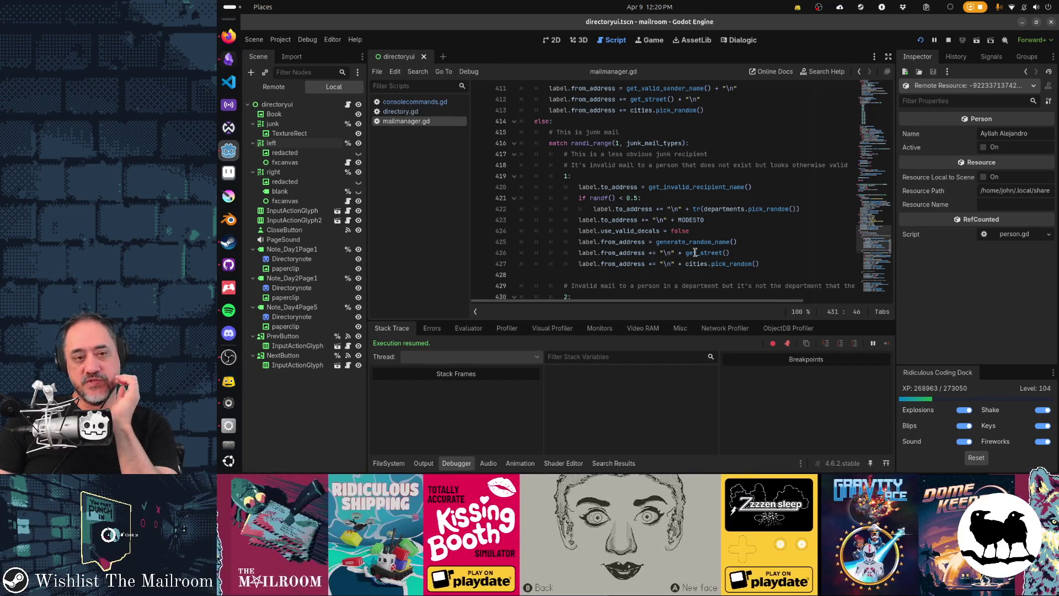
scroll(695, 252, down, 10)
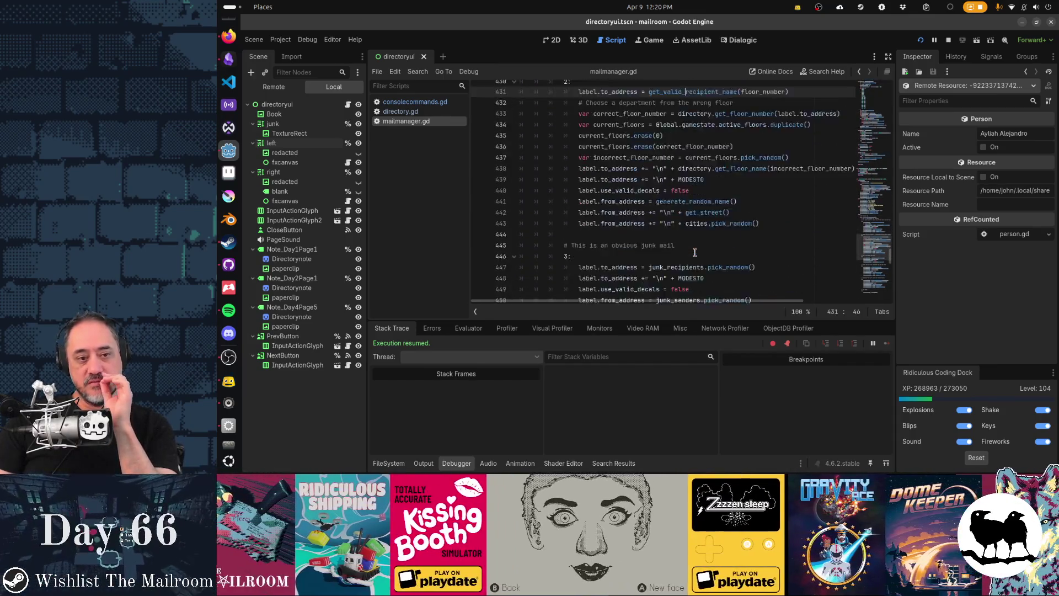
scroll(696, 253, up, 10)
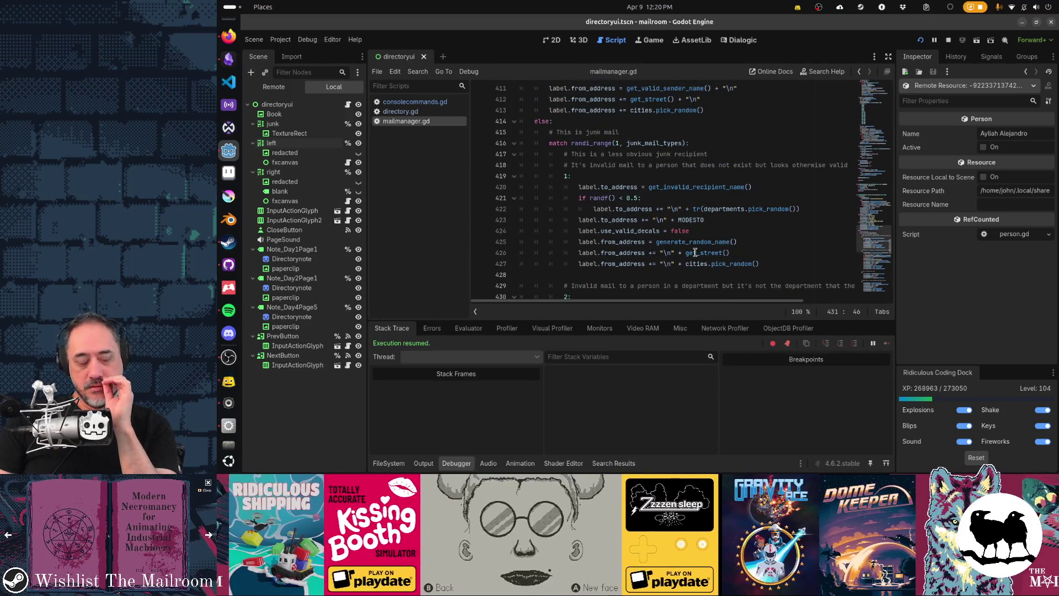
mouse_move(660, 187)
mouse_down()
mouse_move(753, 191)
mouse_move(710, 260)
mouse_up()
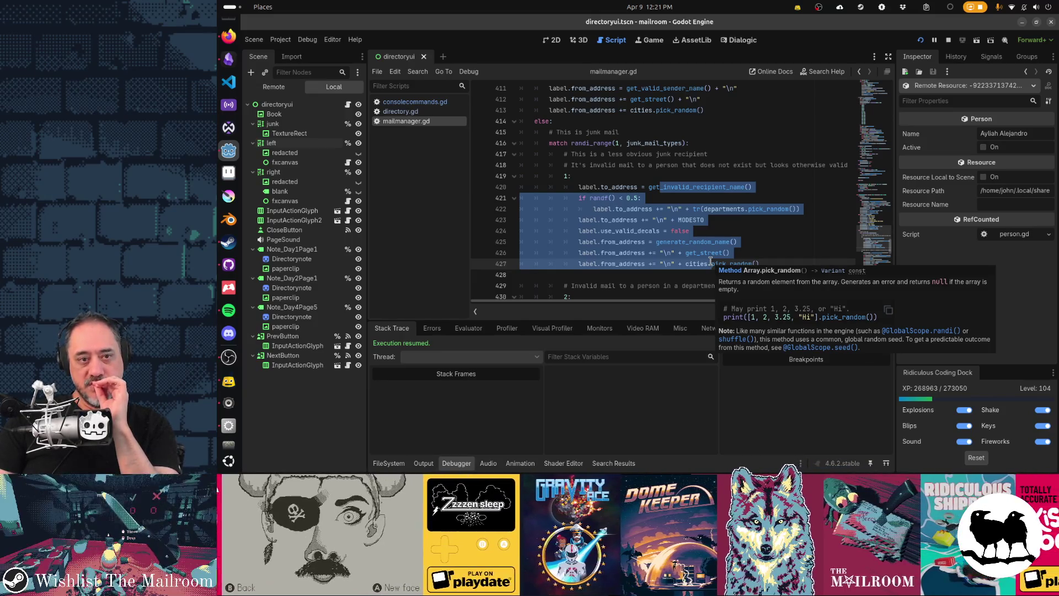
scroll(585, 225, down, 3)
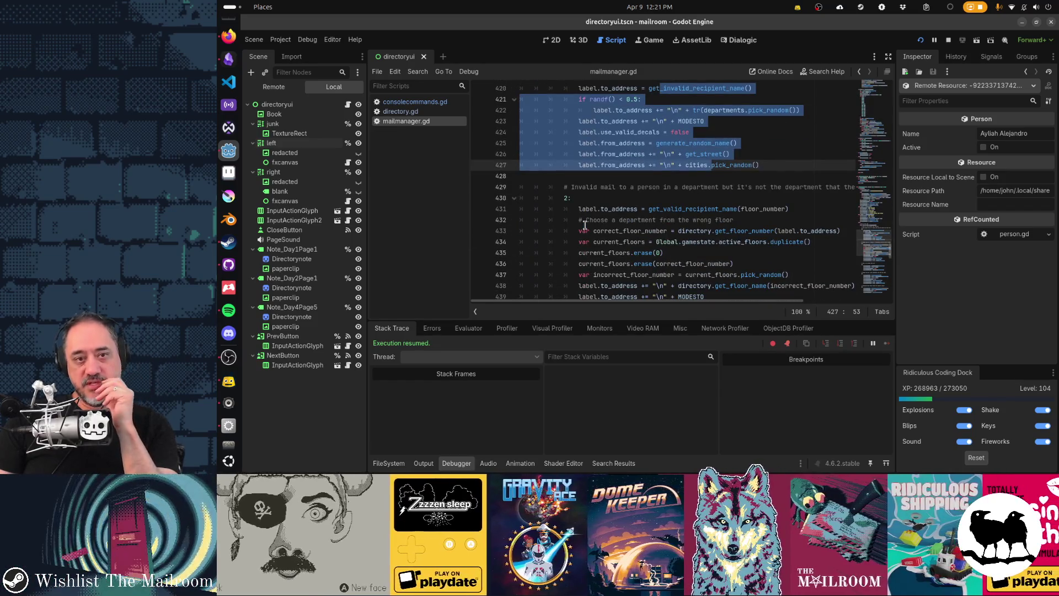
scroll(585, 225, down, 10)
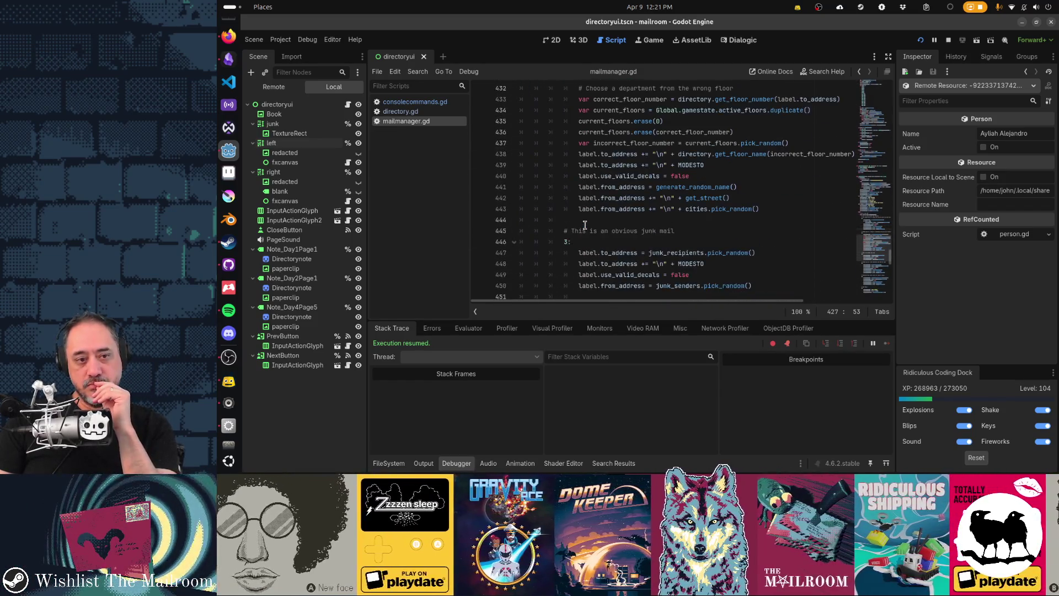
scroll(585, 225, down, 6)
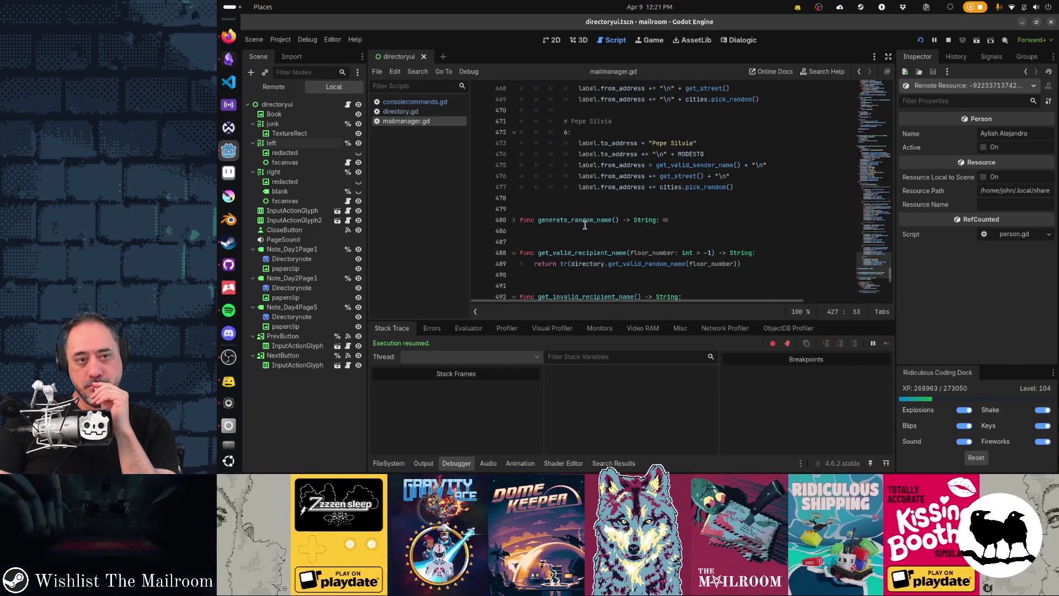
scroll(585, 225, up, 4)
scroll(585, 225, up, 10)
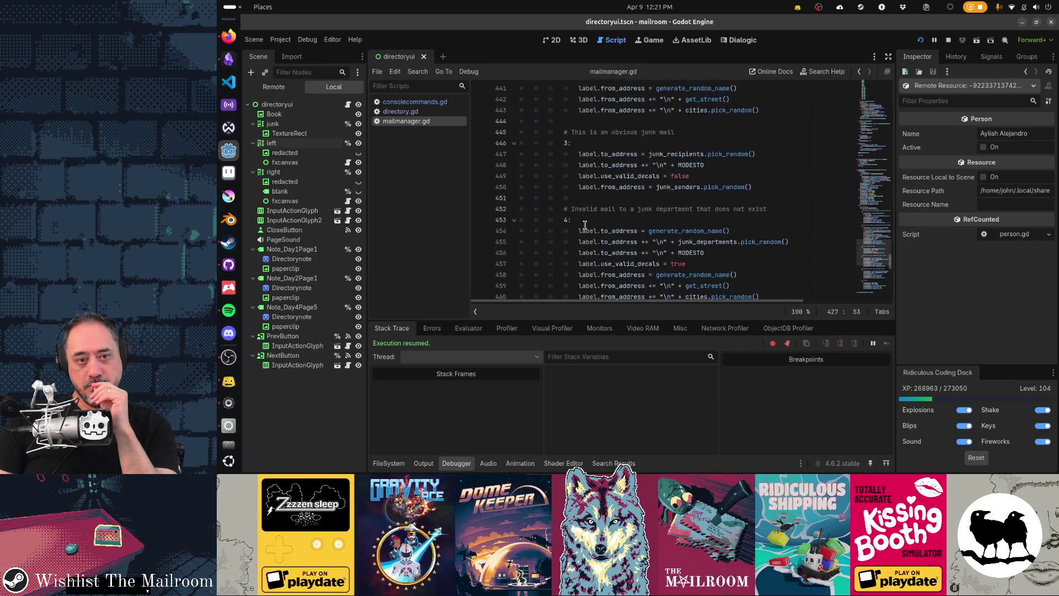
scroll(585, 225, up, 4)
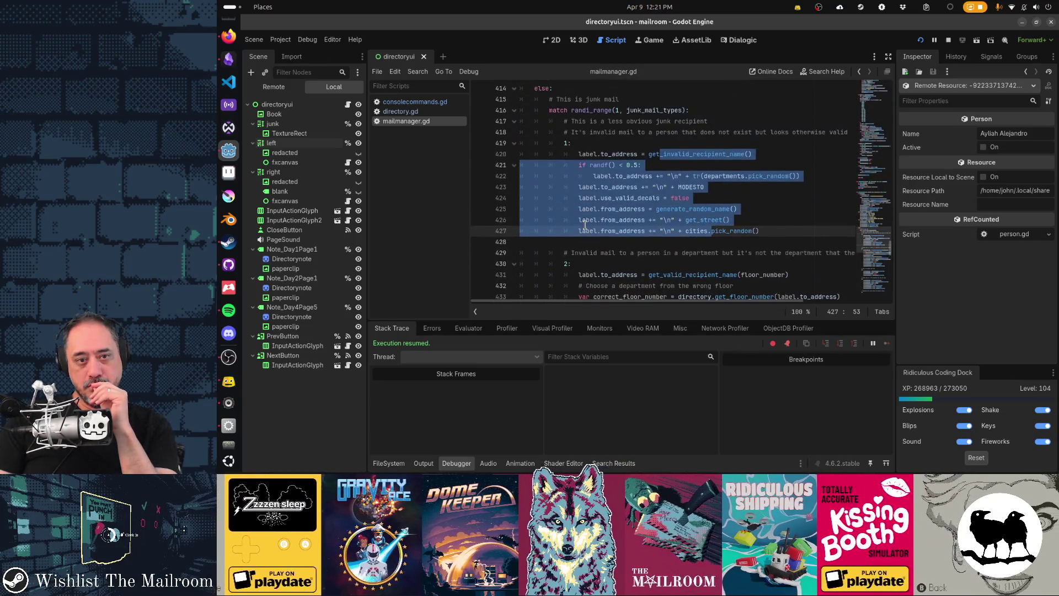
scroll(585, 225, down, 3)
scroll(696, 176, up, 3)
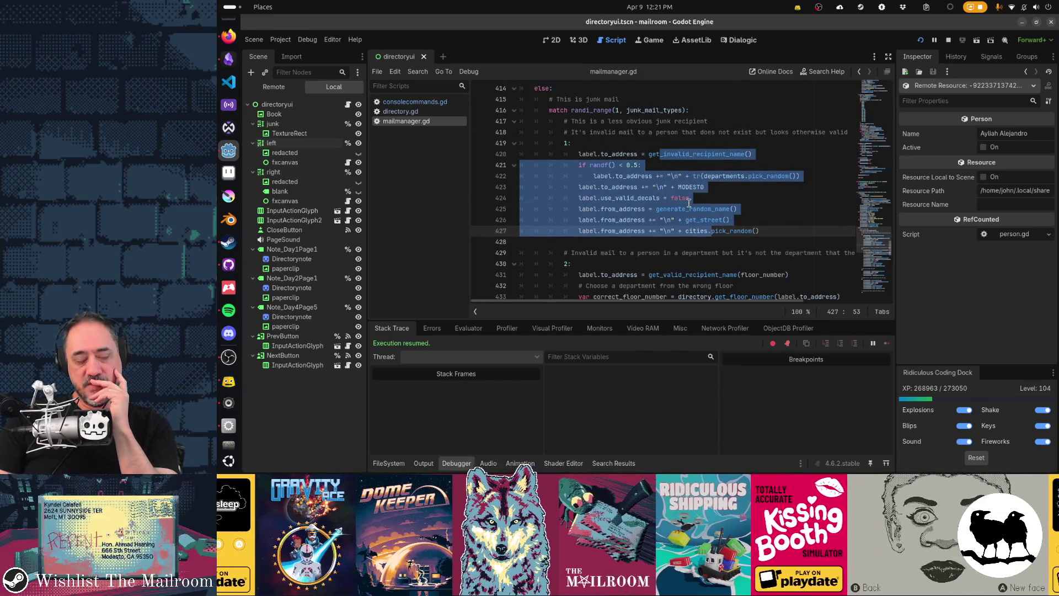
mouse_move(689, 232)
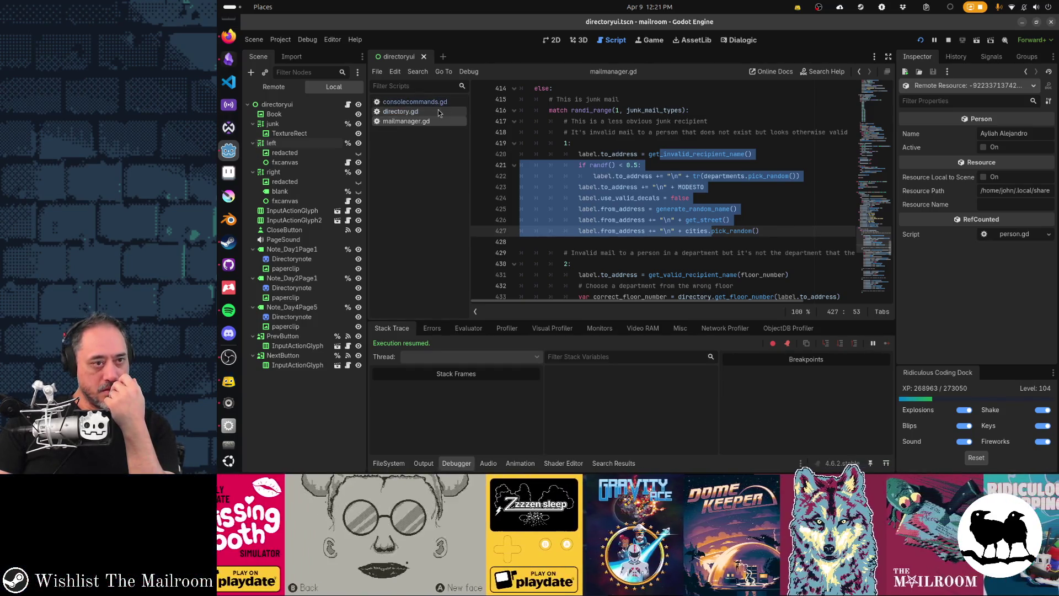
click(797, 155)
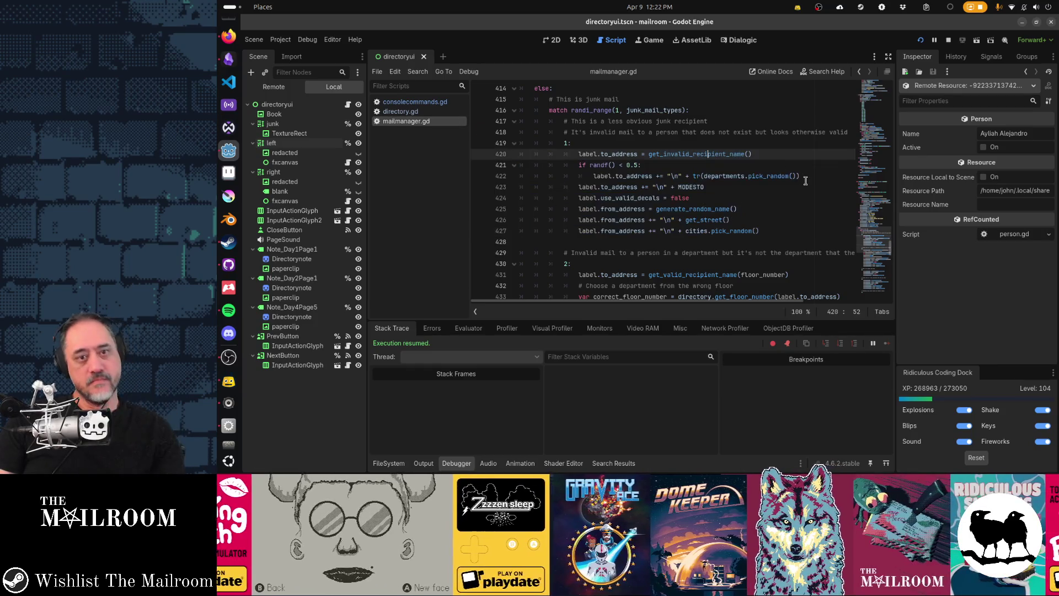
Review get_invalid_recipient_name's definition, then stop the running project with F8.
ctrl+click(701, 155)
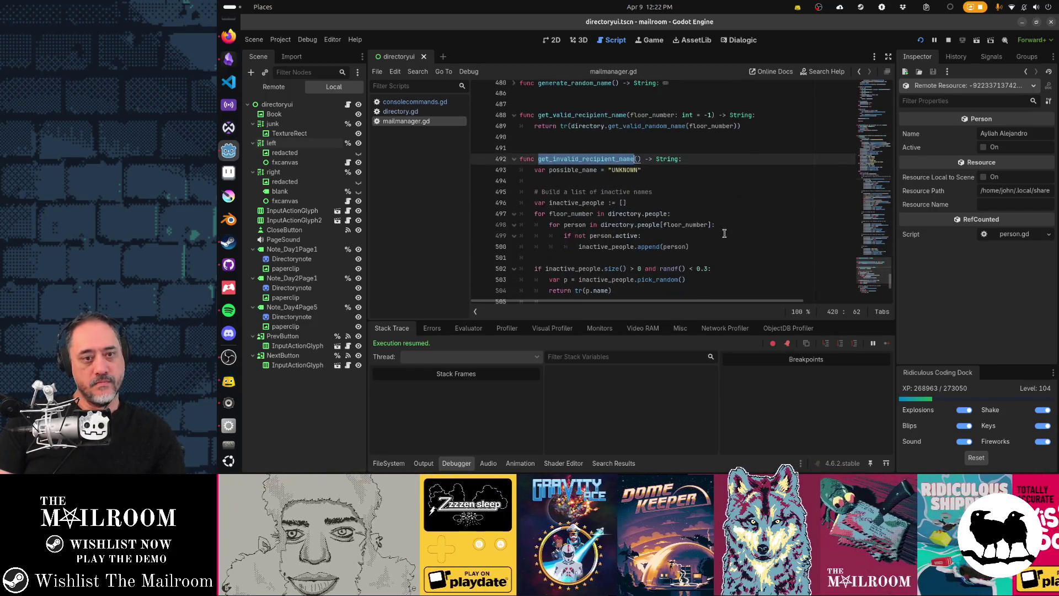
scroll(724, 233, down, 2)
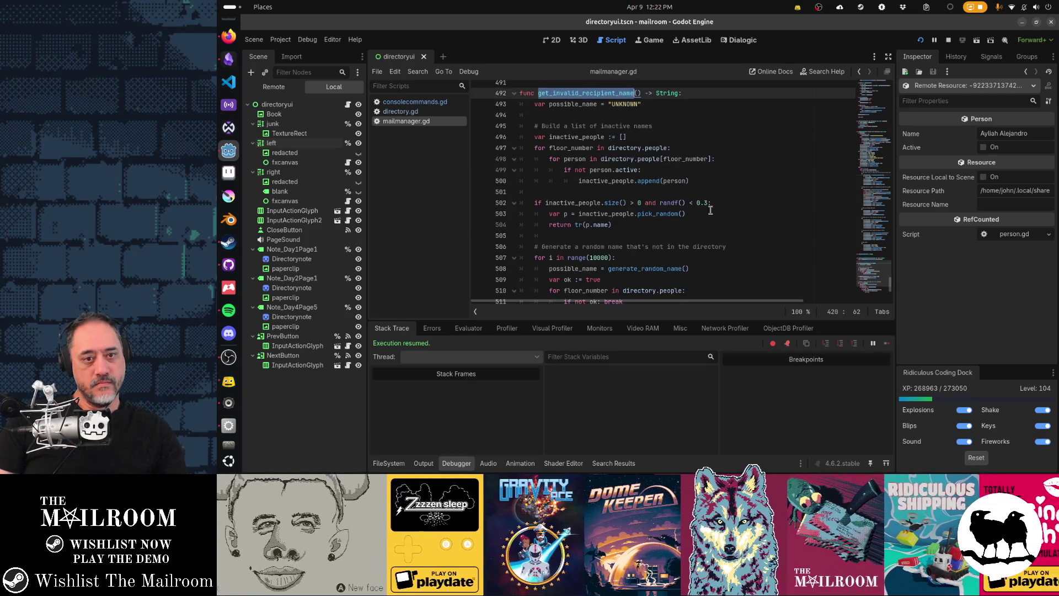
click(711, 204)
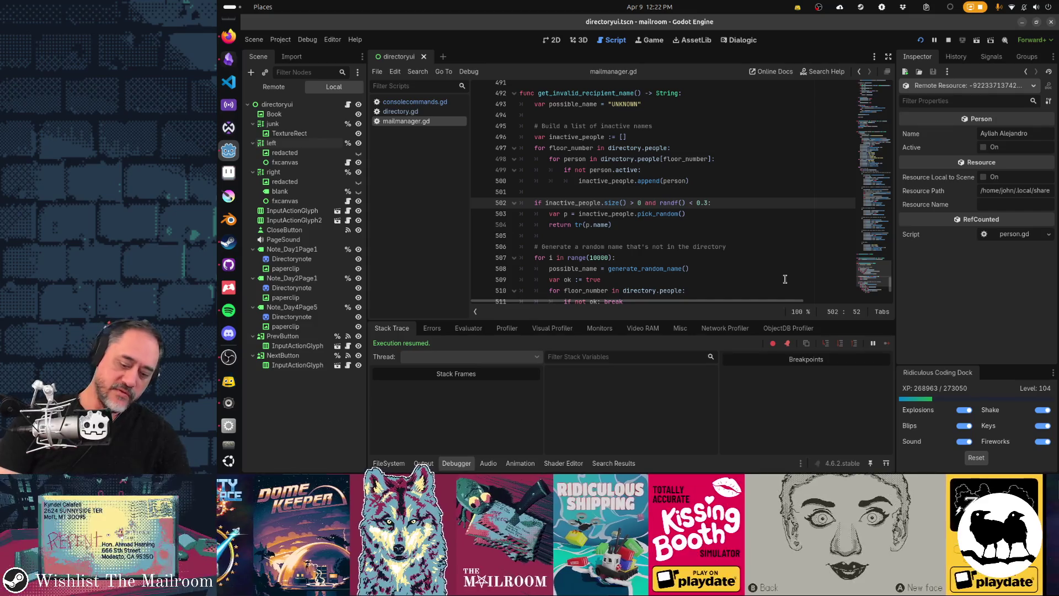
key(F8)
key(alt+Tab)
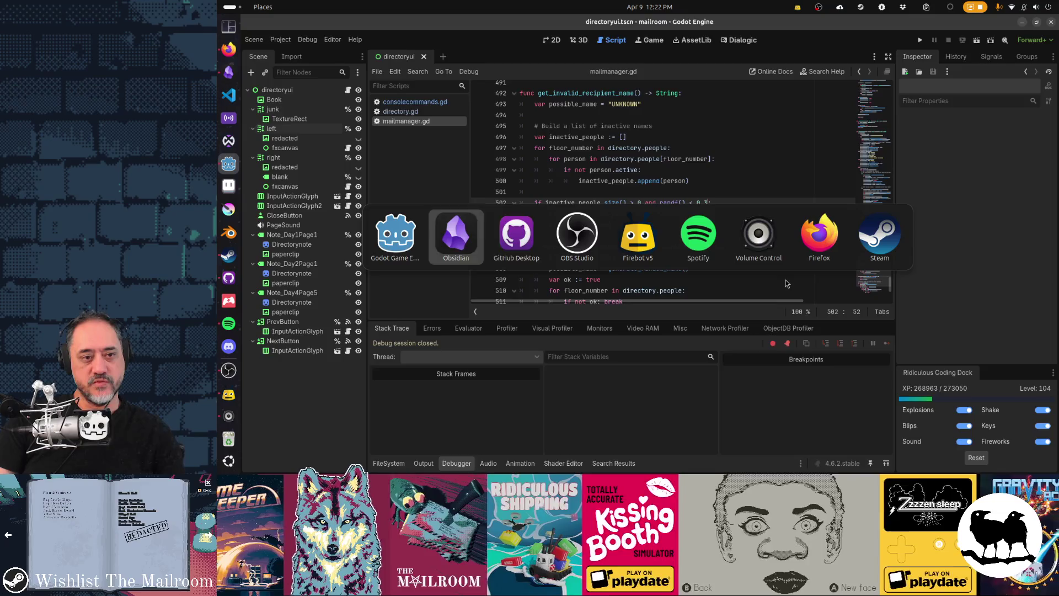
Review the consolecommands.gd and mailmanager.gd diffs in GitHub Desktop.
key(alt+Tab)
key(Up)
click(310, 109)
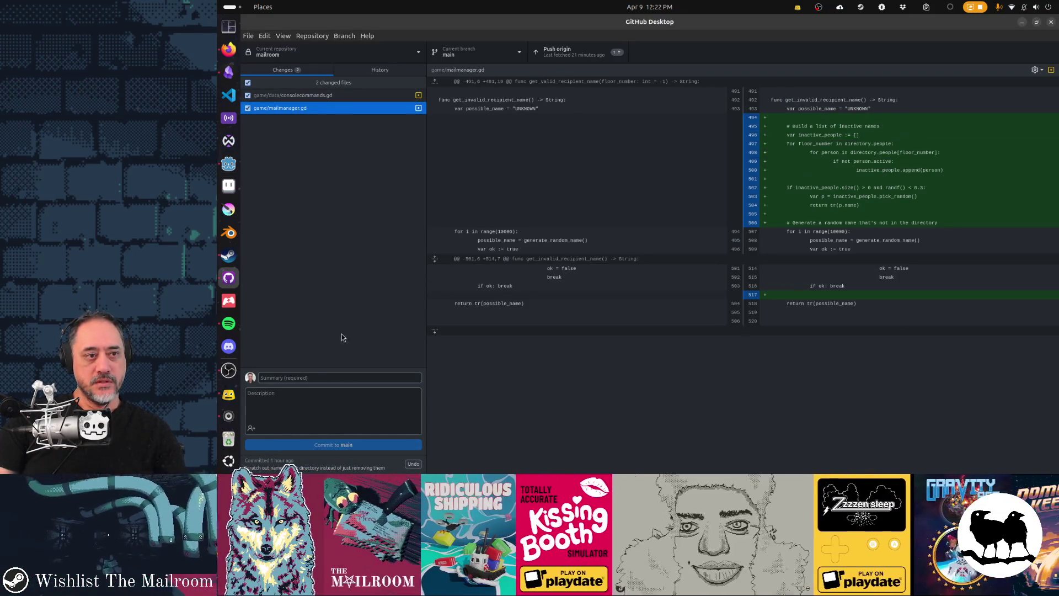
Begin the commit summary 'Sometimes crossed out names can appear on junk mail'.
click(347, 379)
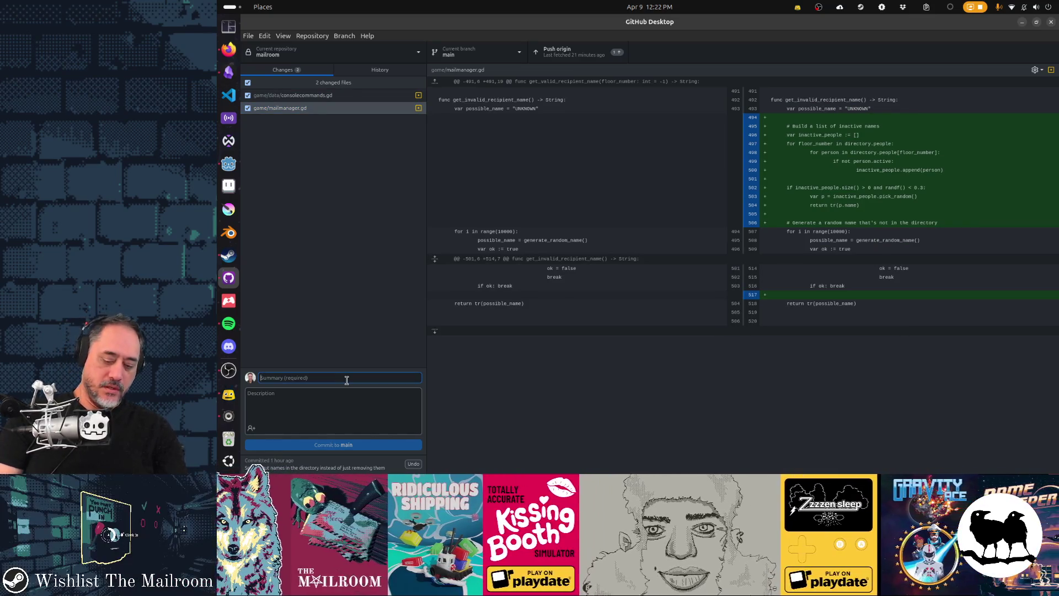
text(Somet)
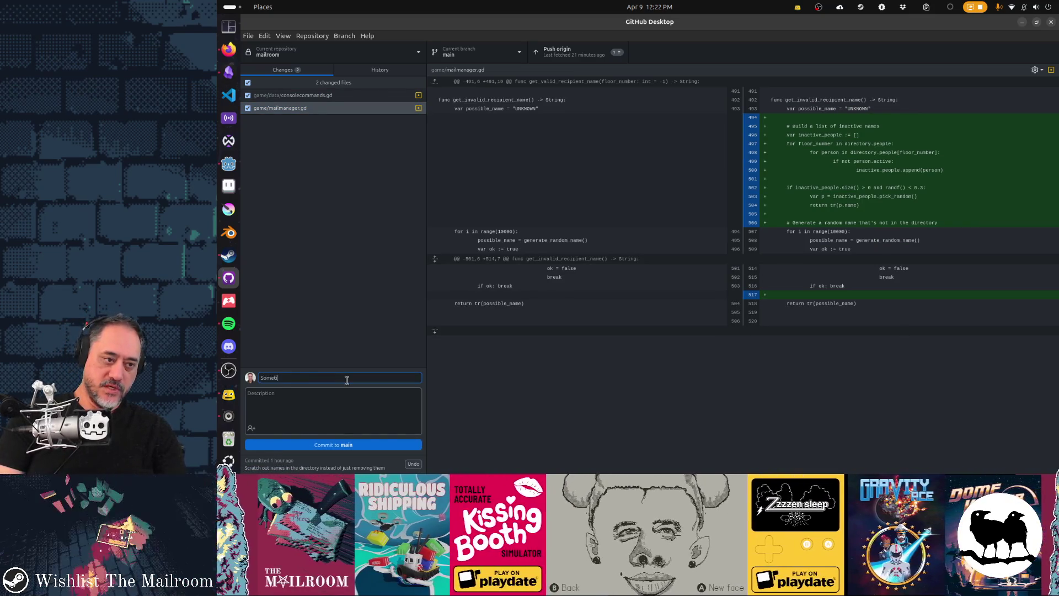
text(imes crossed ou)
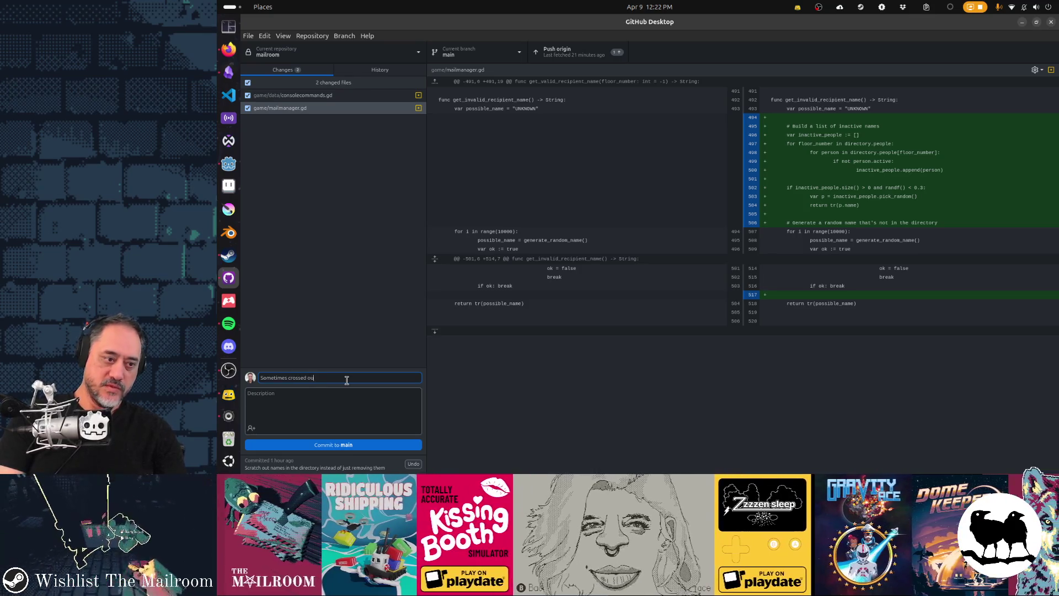
text(t names can land on junk mail)
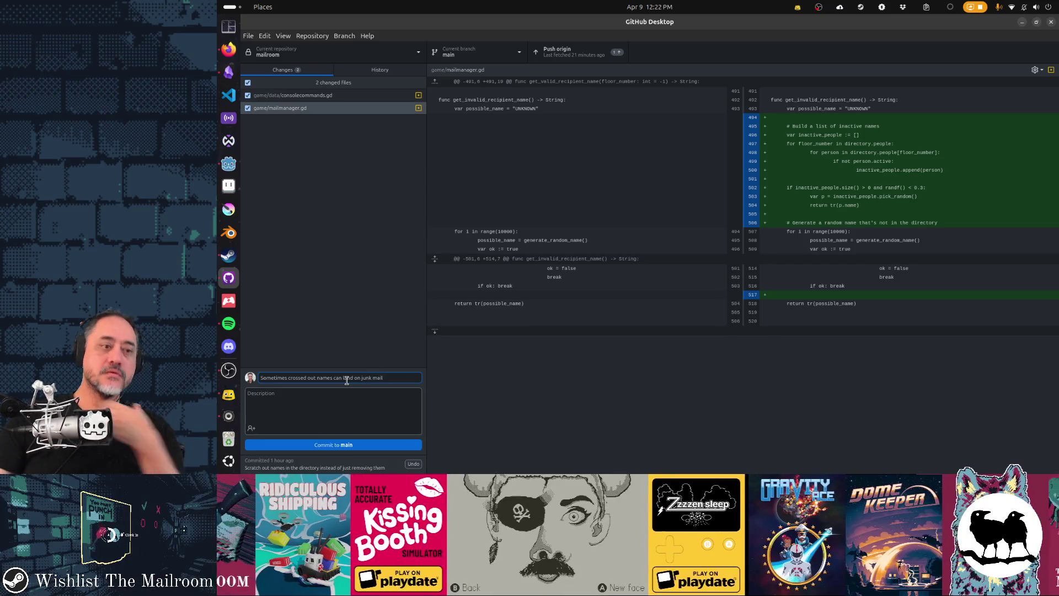
key(ctrl+shift+Left)
key(ctrl+shift+Left)
key(ctrl+shift+Left)
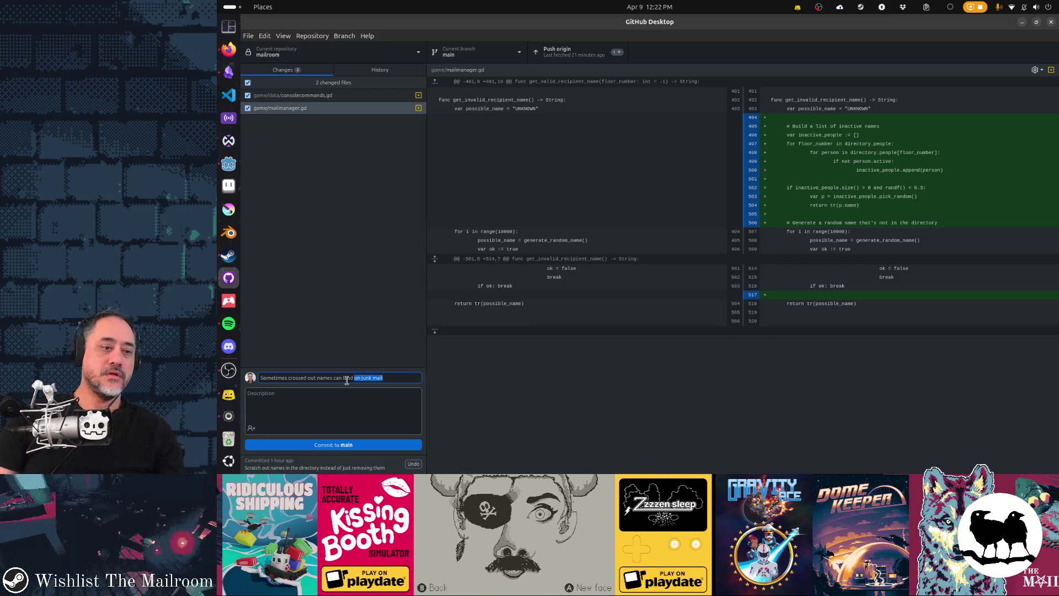
key(ctrl+shift+Left)
text(appears)
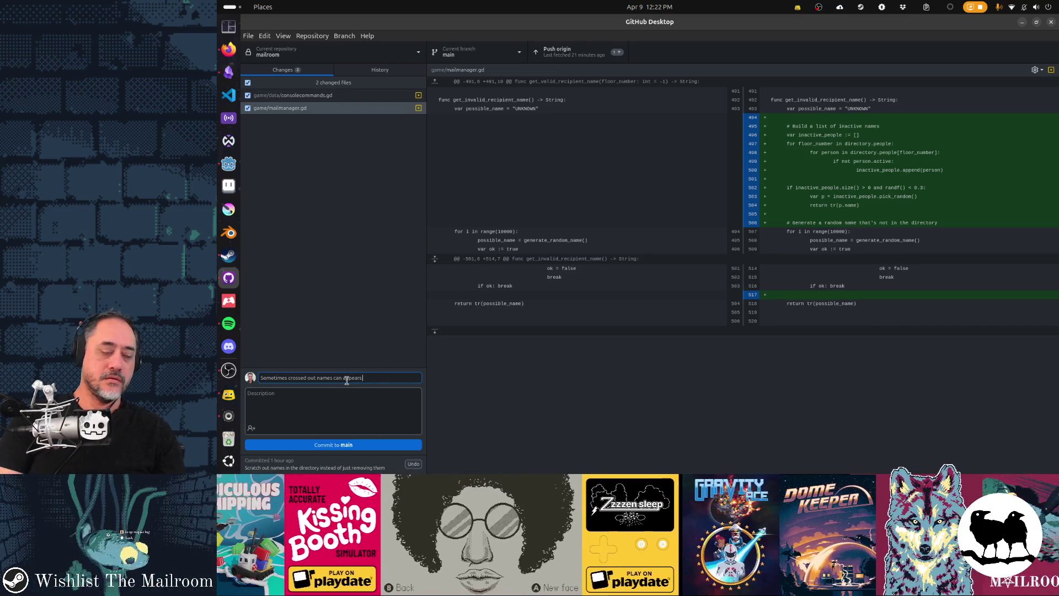
key(BackSpace)
text( on )
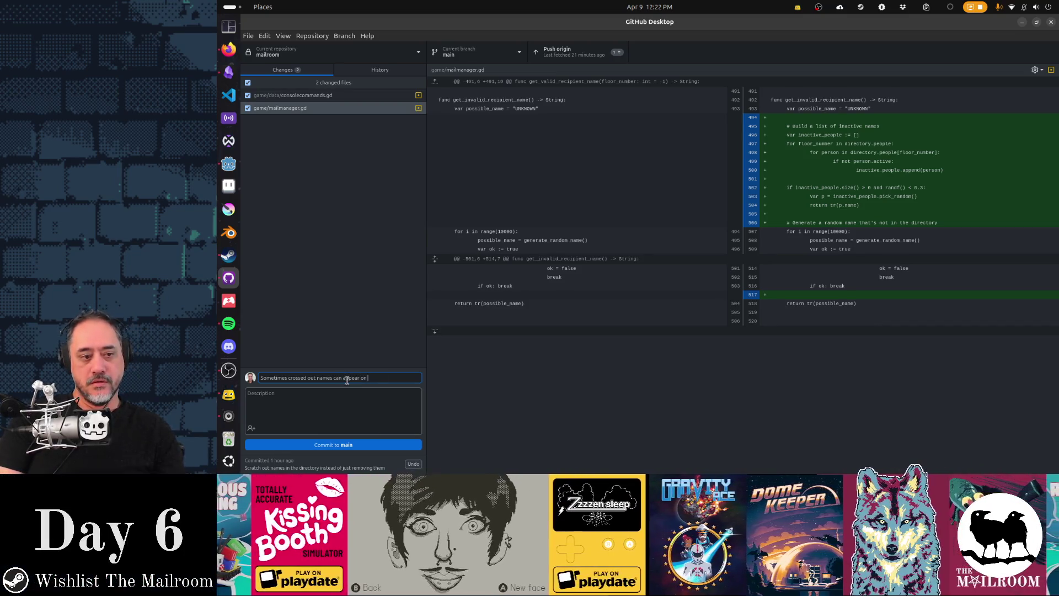
text(nk mail)
Glance over the consolecommands.gd script in the Godot editor.
key(alt+Tab)
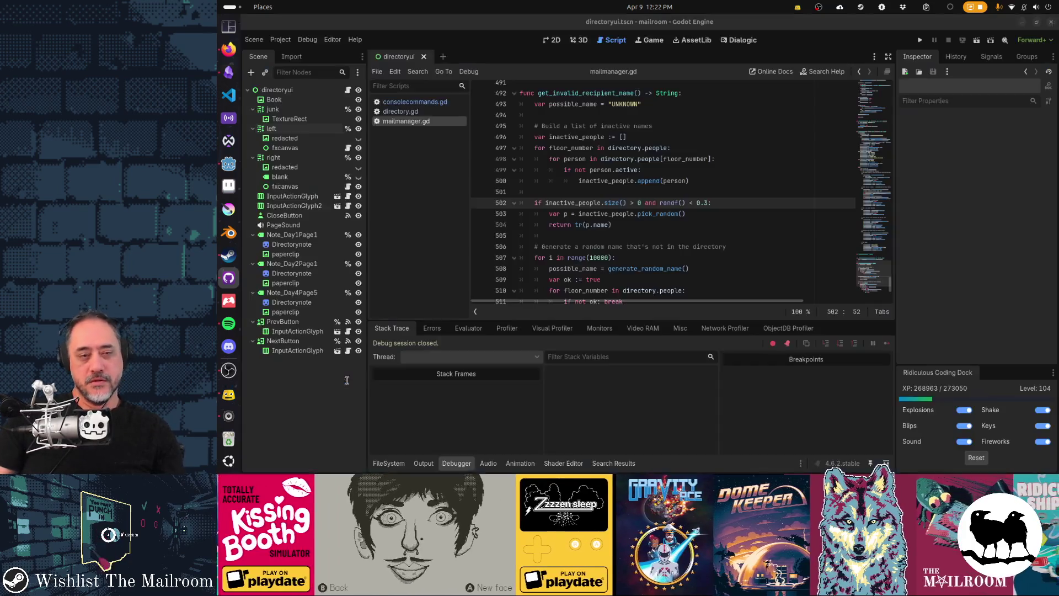
click(423, 104)
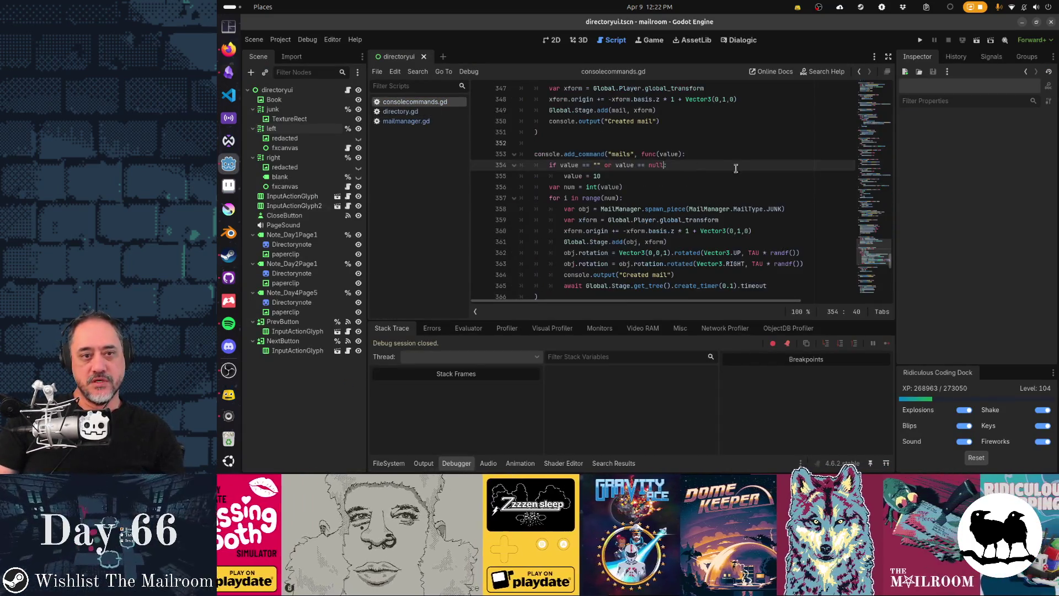
scroll(741, 170, up, 4)
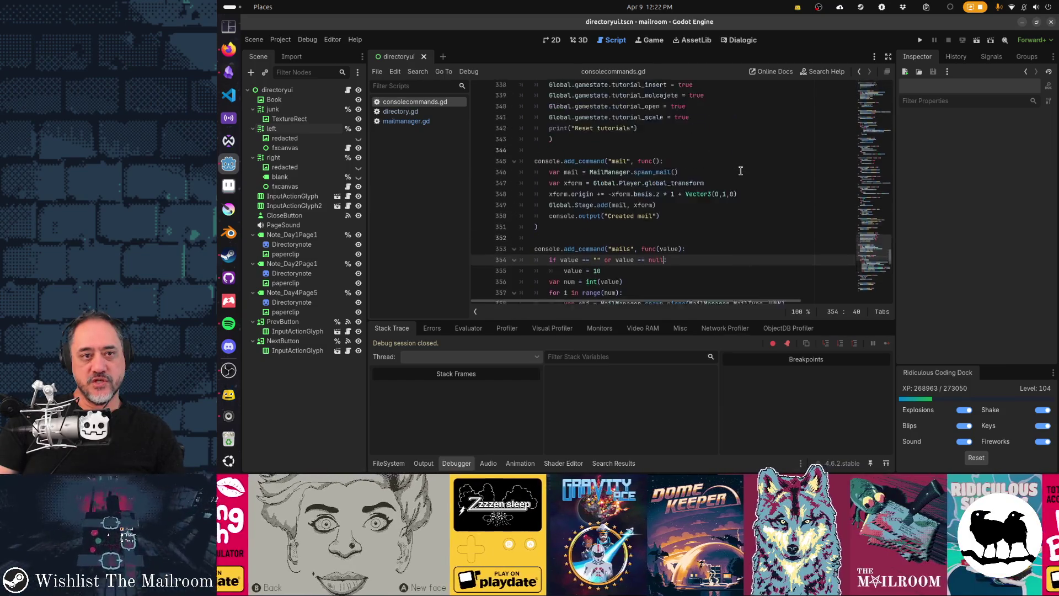
scroll(741, 171, down, 11)
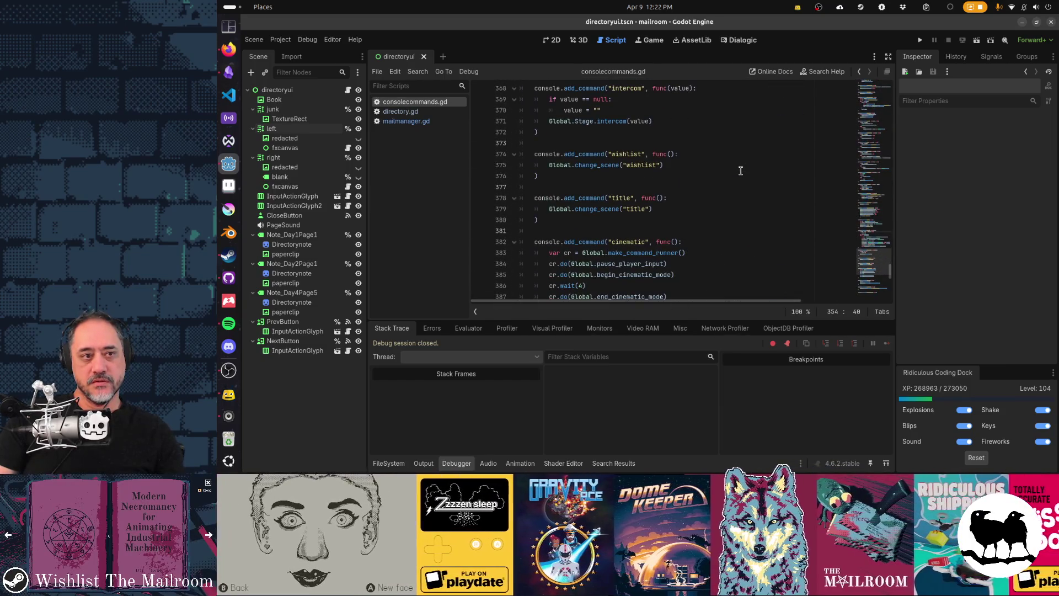
Go to junk case 2 in mailmanager.gd and select get_valid_recipient_name on line 431.
click(409, 121)
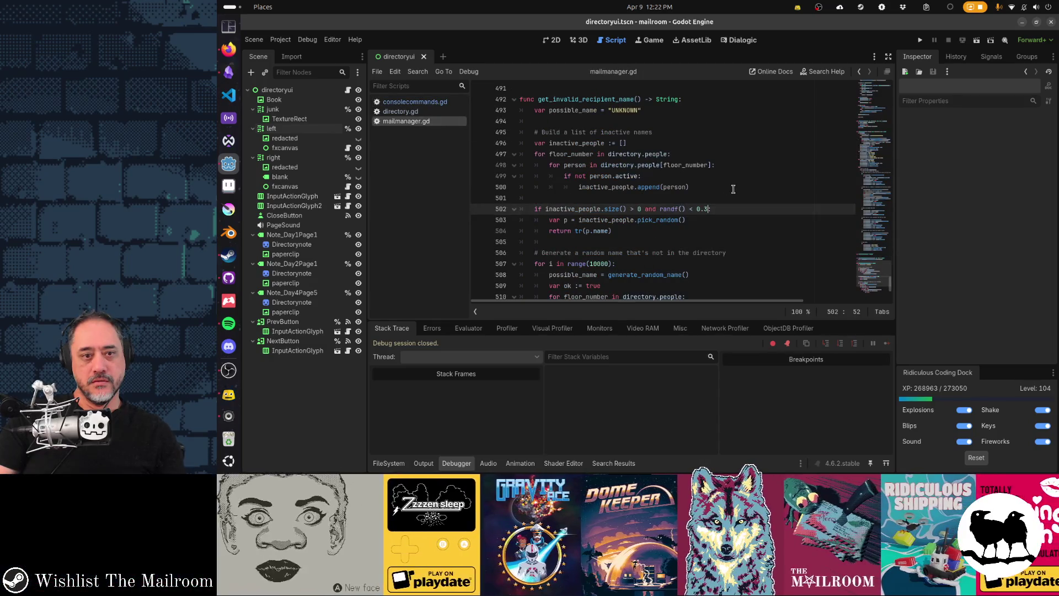
double_click(577, 99)
key(alt+Left)
scroll(698, 143, down, 2)
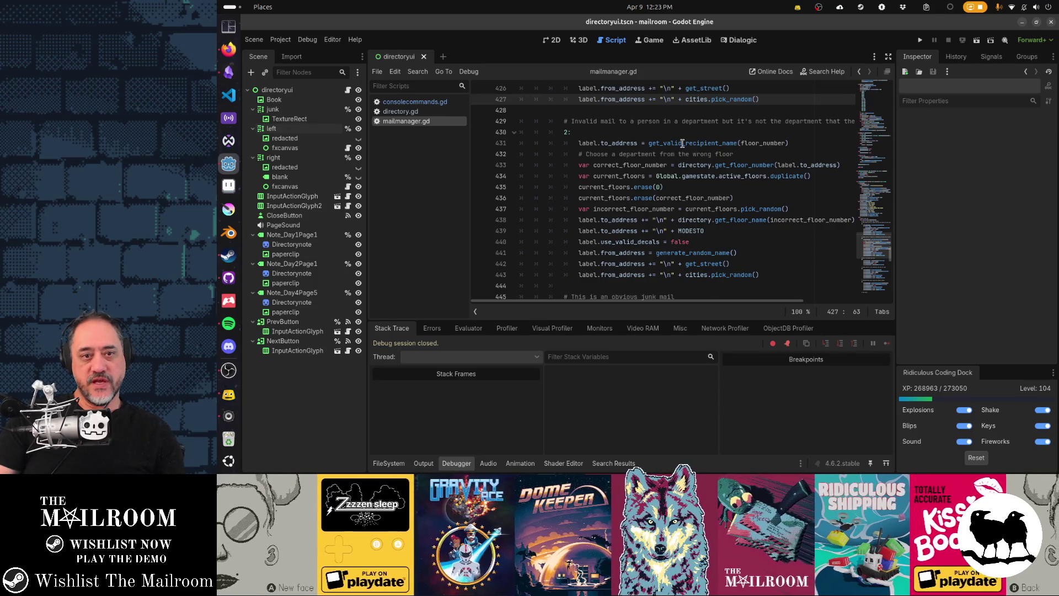
mouse_move(701, 143)
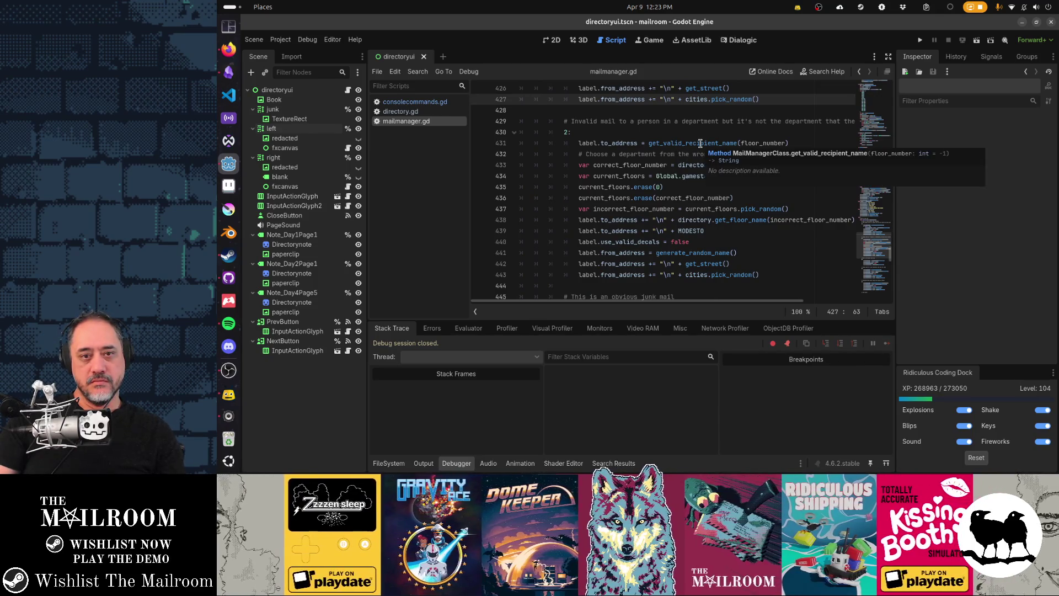
click(700, 144)
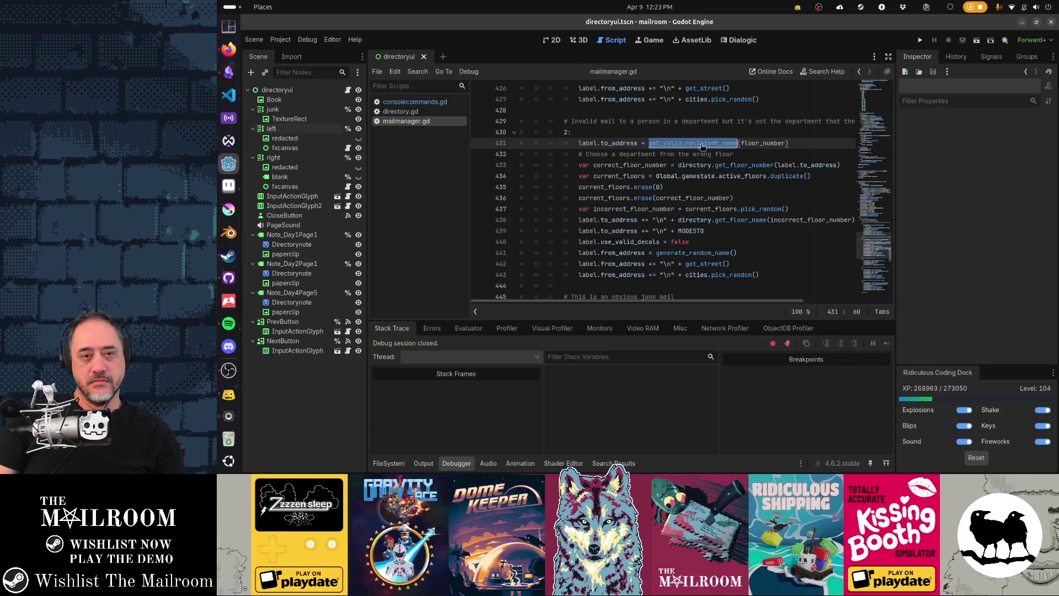
Find get_valid_recipient_name in files, listing 4 matches at lines 392, 431, 464 and 488.
key(ctrl+shift+f)
key(Return)
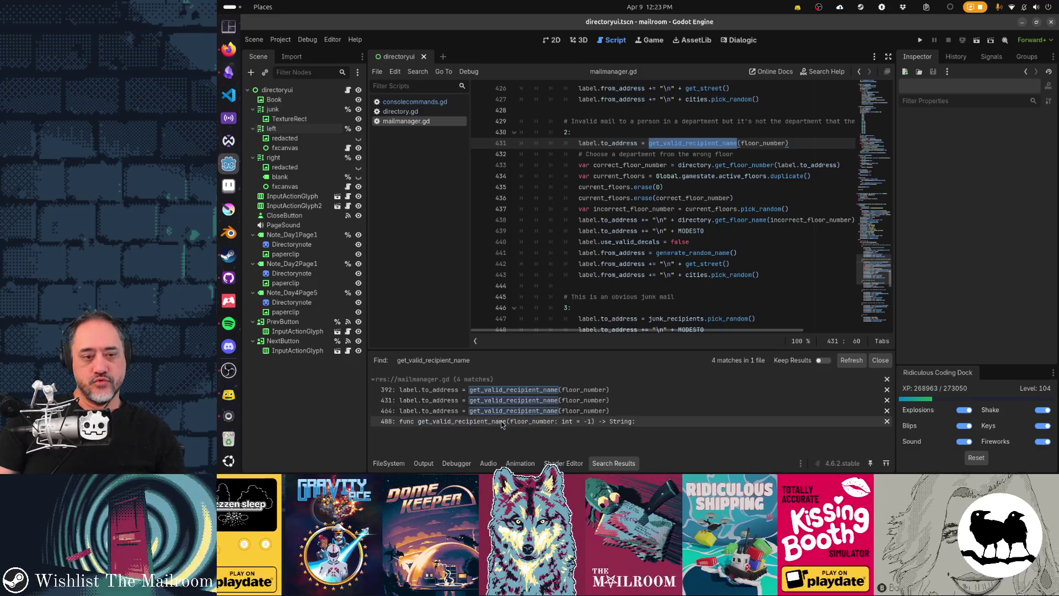
click(659, 143)
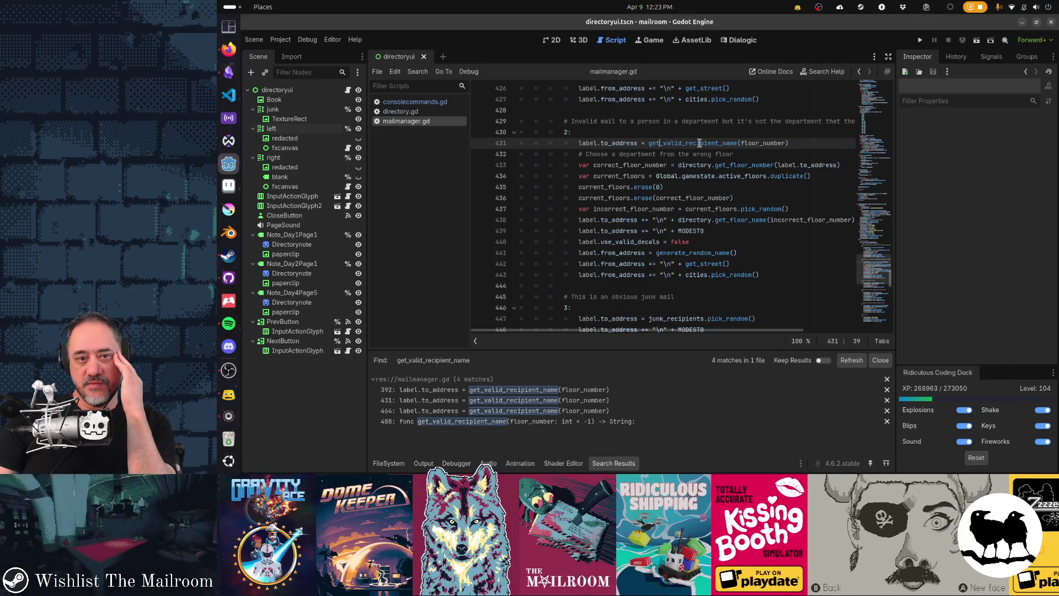
Read through the junk-mail cases, checking junk_recipients, generate_random_name and the line 464 call.
mouse_move(728, 145)
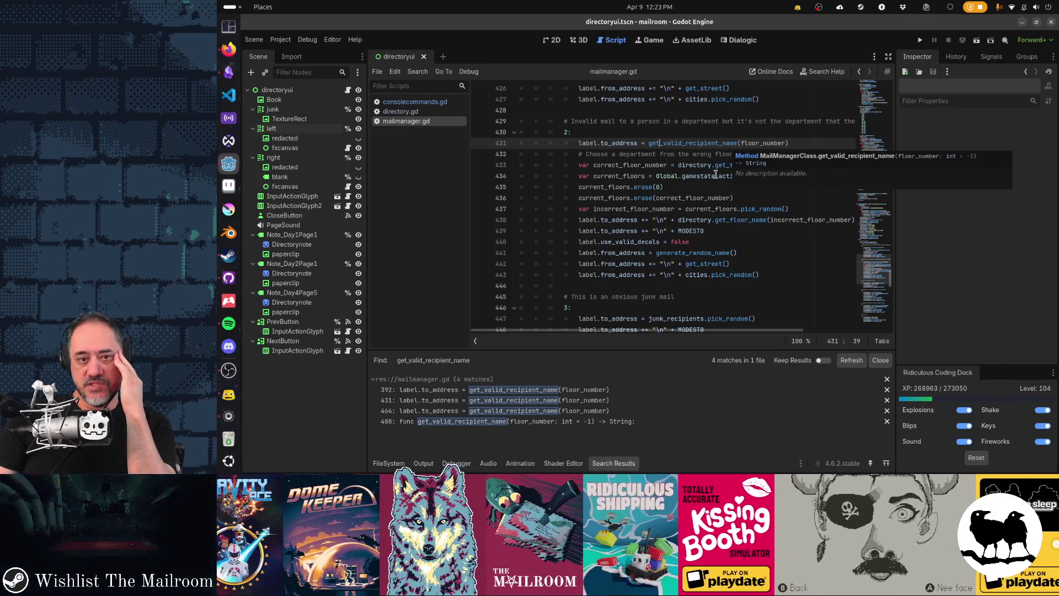
scroll(717, 191, down, 3)
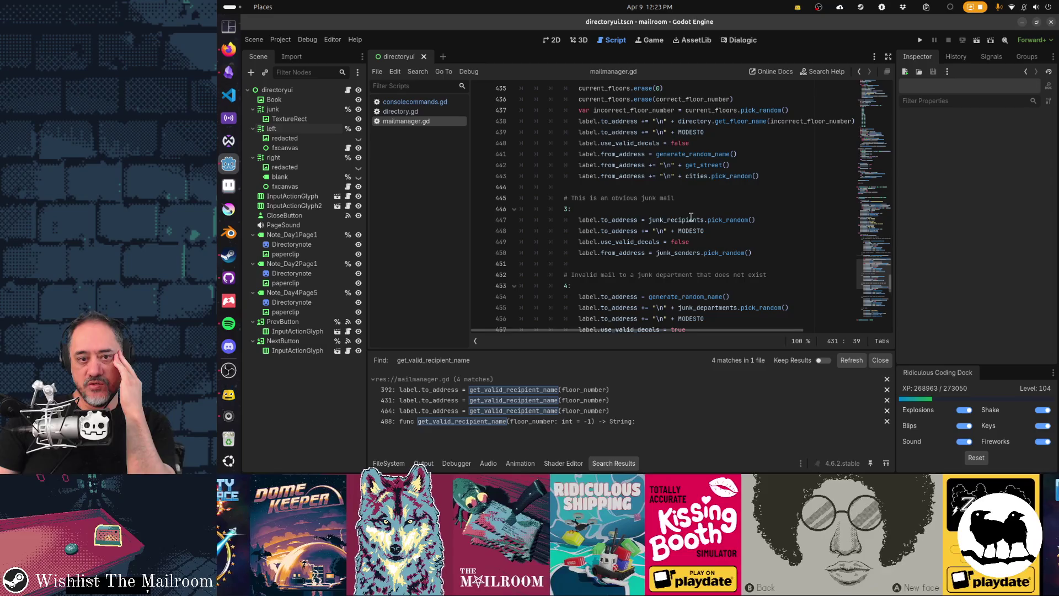
double_click(686, 221)
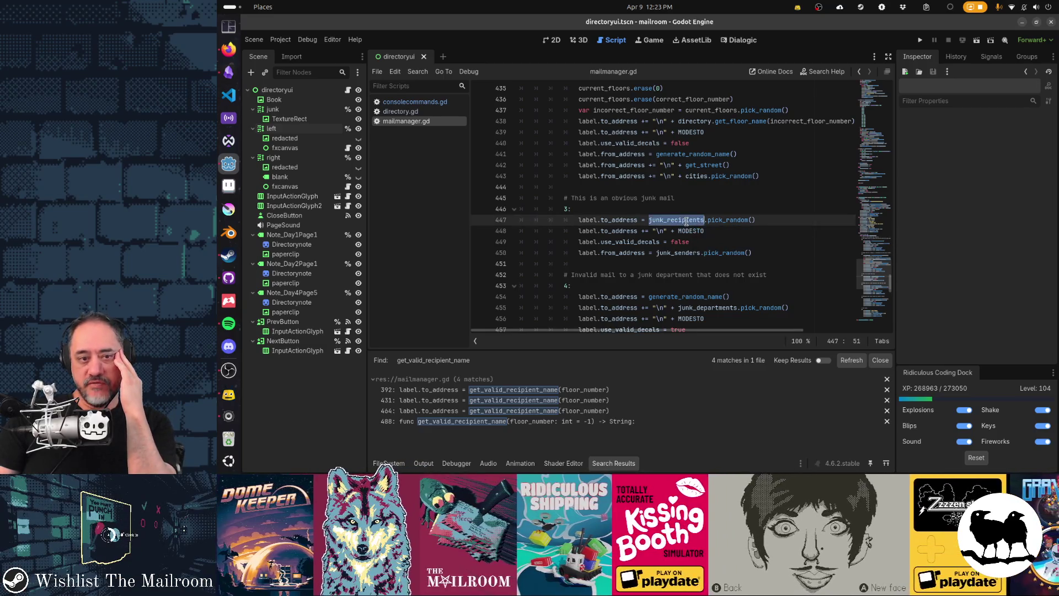
scroll(803, 202, down, 4)
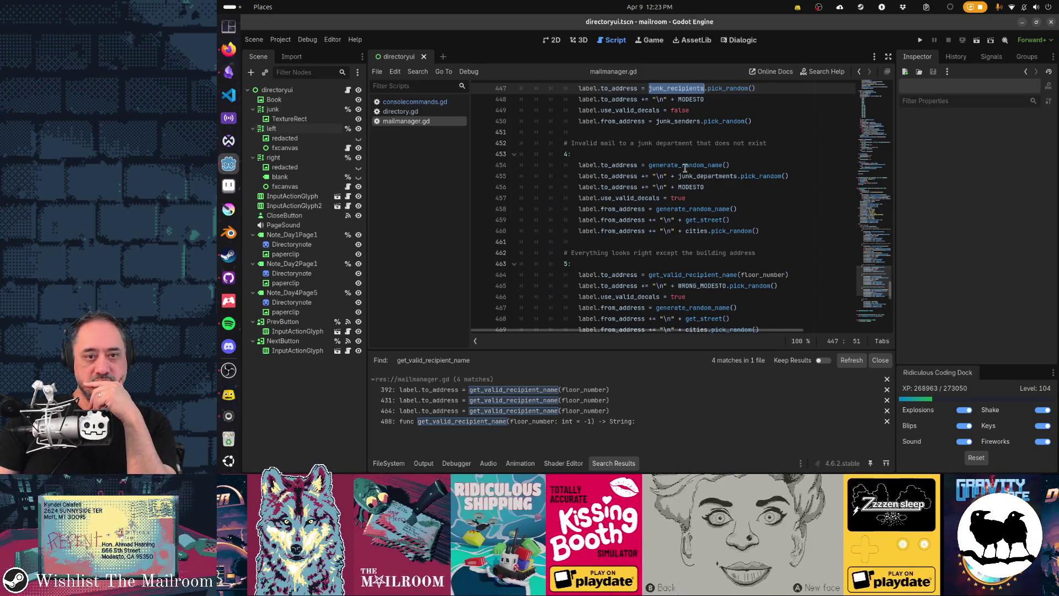
mouse_move(685, 169)
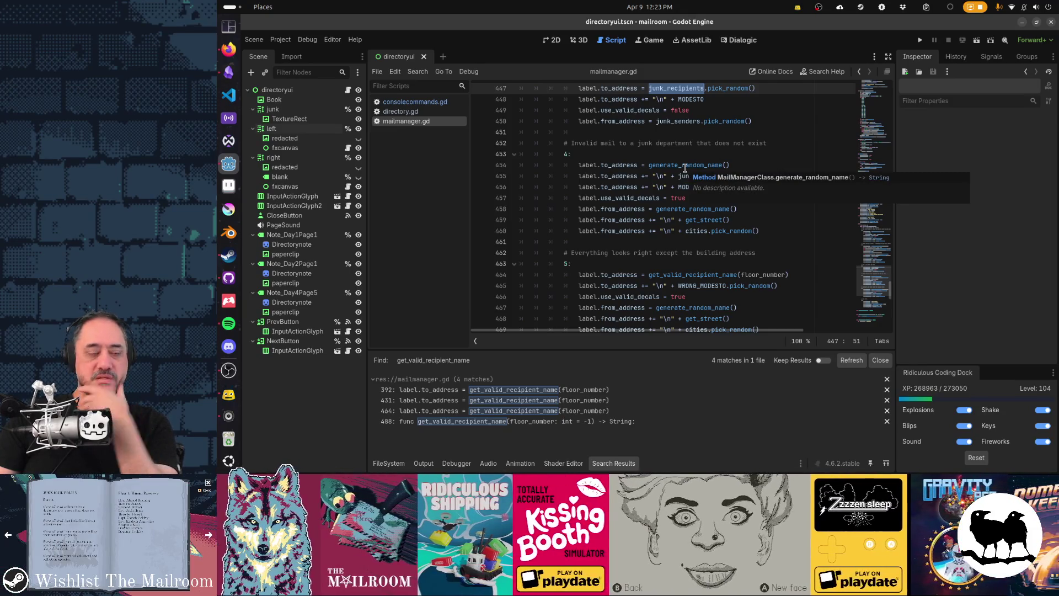
click(686, 167)
scroll(746, 233, down, 2)
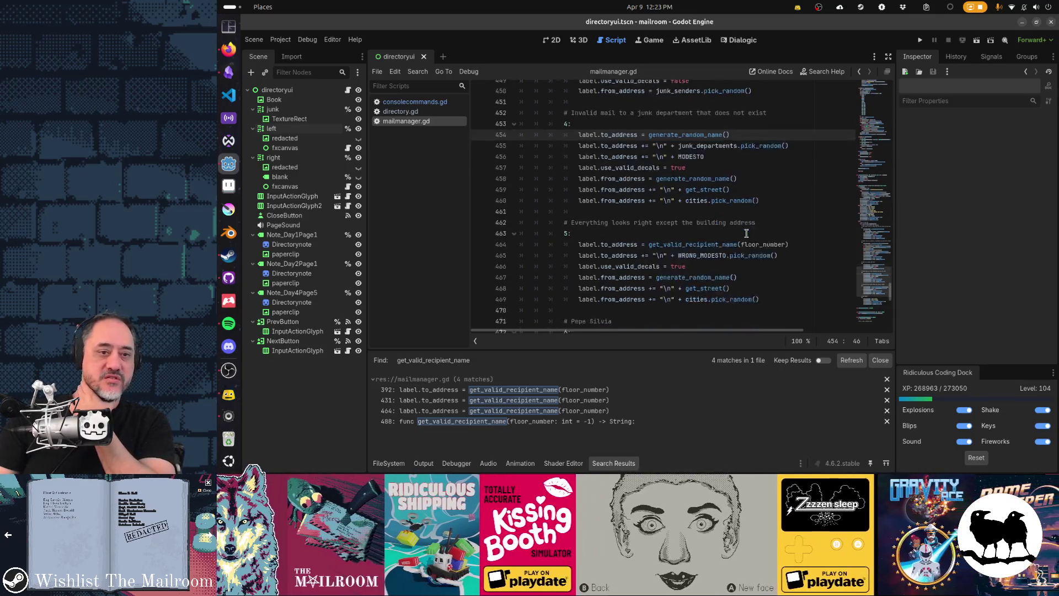
mouse_move(746, 233)
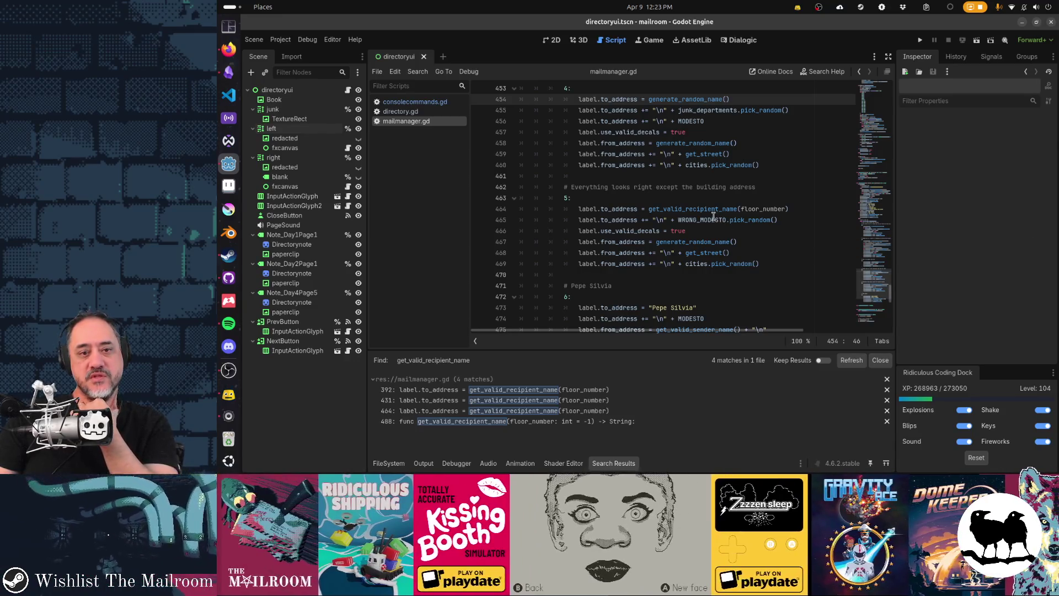
click(697, 209)
scroll(735, 254, down, 3)
scroll(689, 234, up, 12)
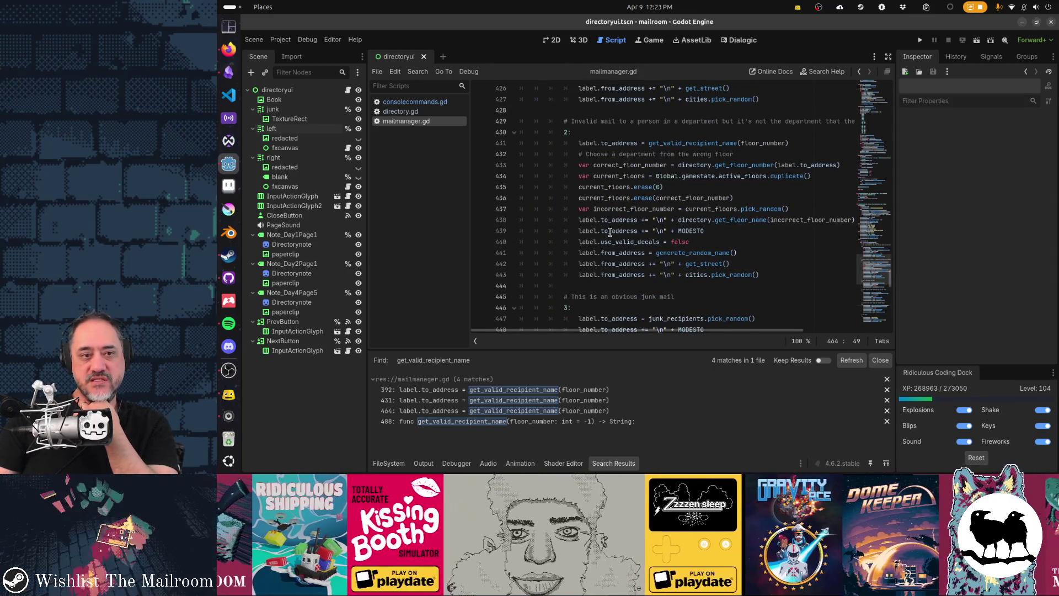
Jump to get_invalid_recipient_name's definition and select its randf() < 0.3 condition on line 502.
scroll(611, 232, up, 4)
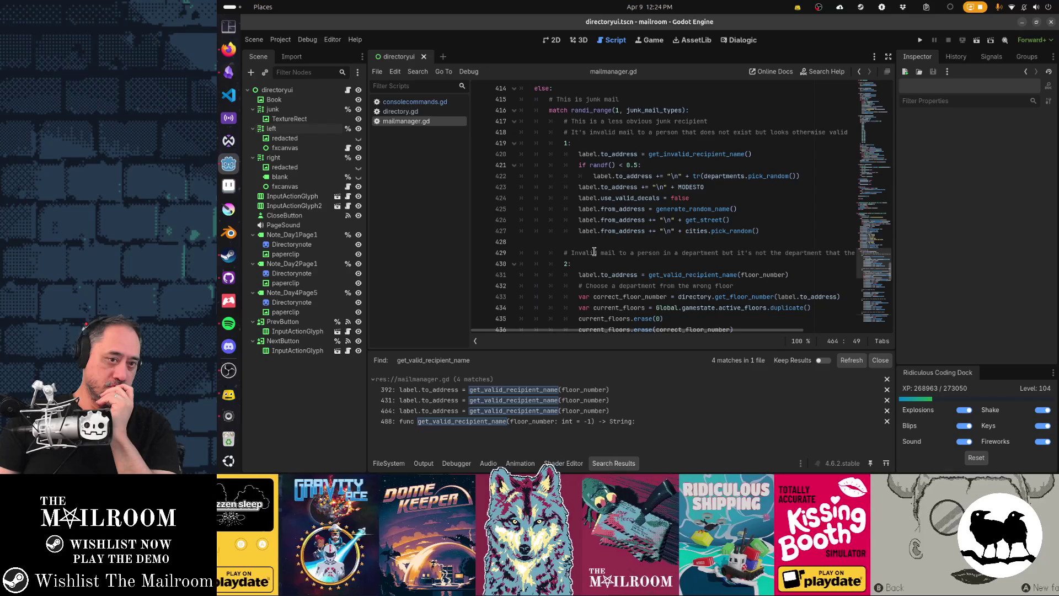
scroll(594, 252, down, 9)
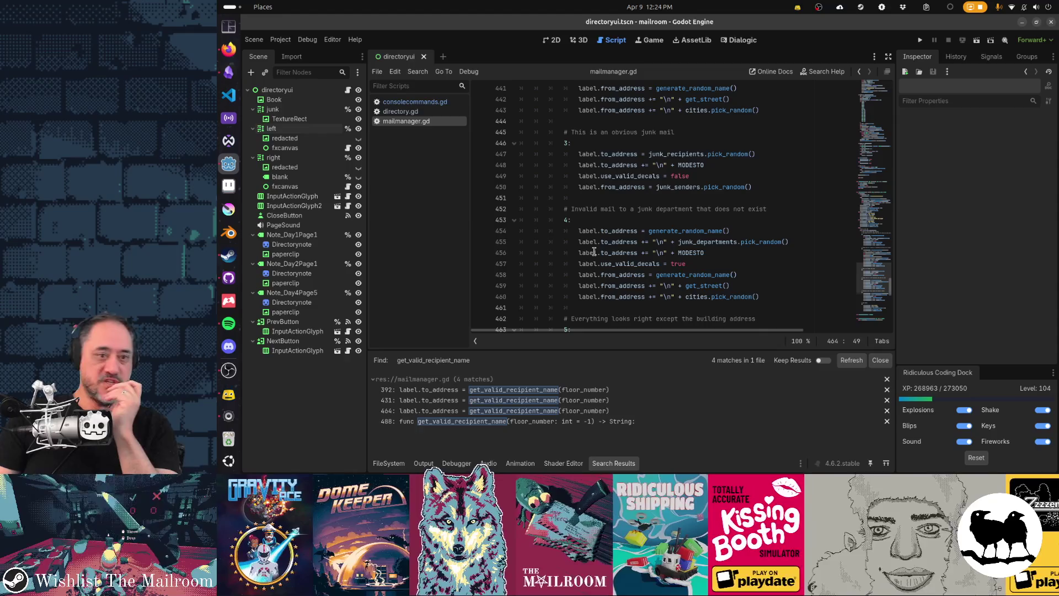
scroll(635, 271, up, 6)
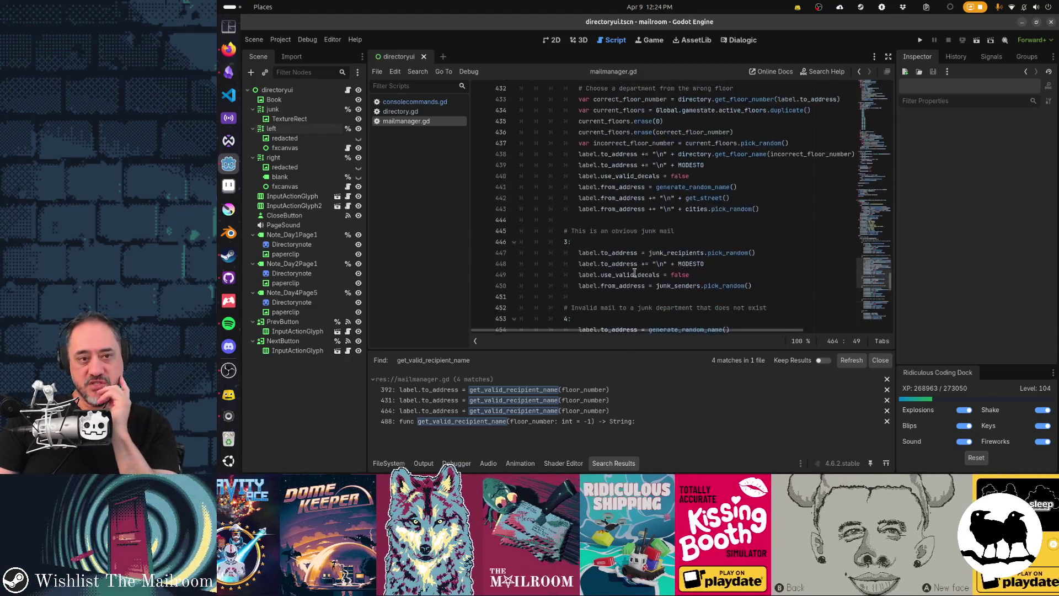
scroll(635, 272, up, 2)
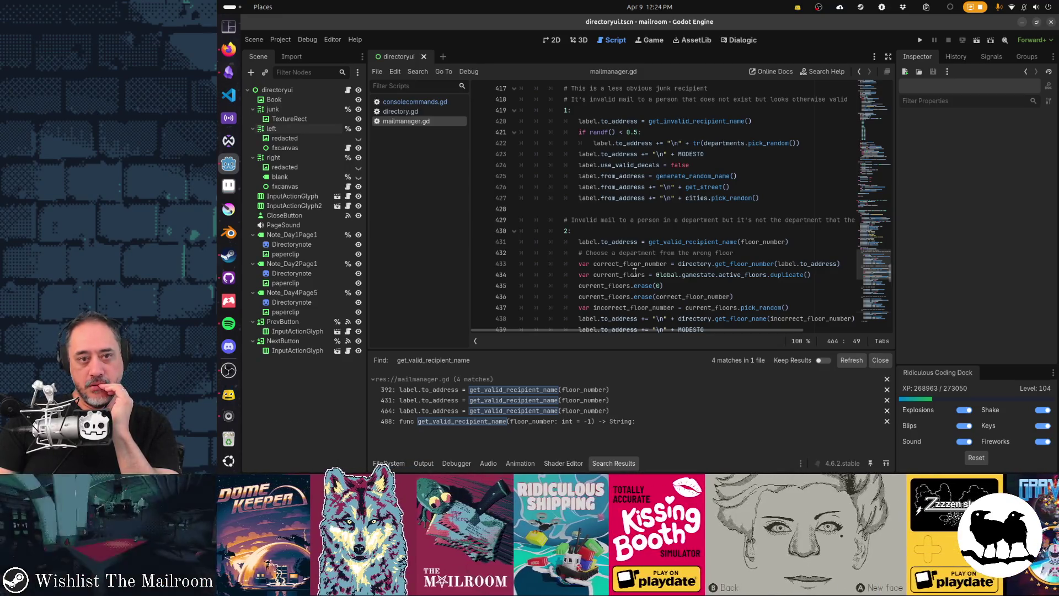
mouse_move(673, 121)
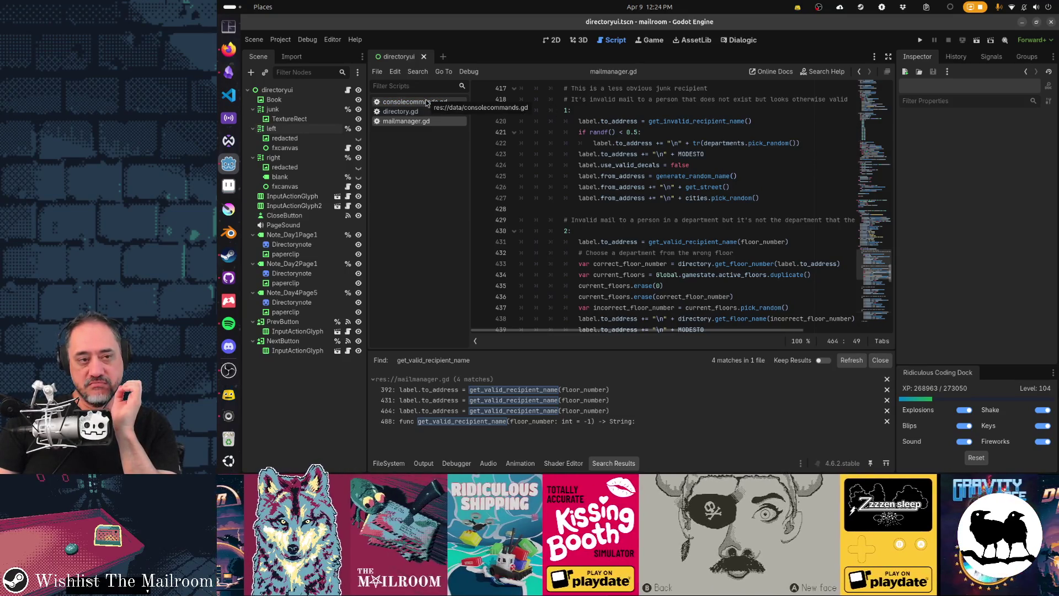
click(684, 120)
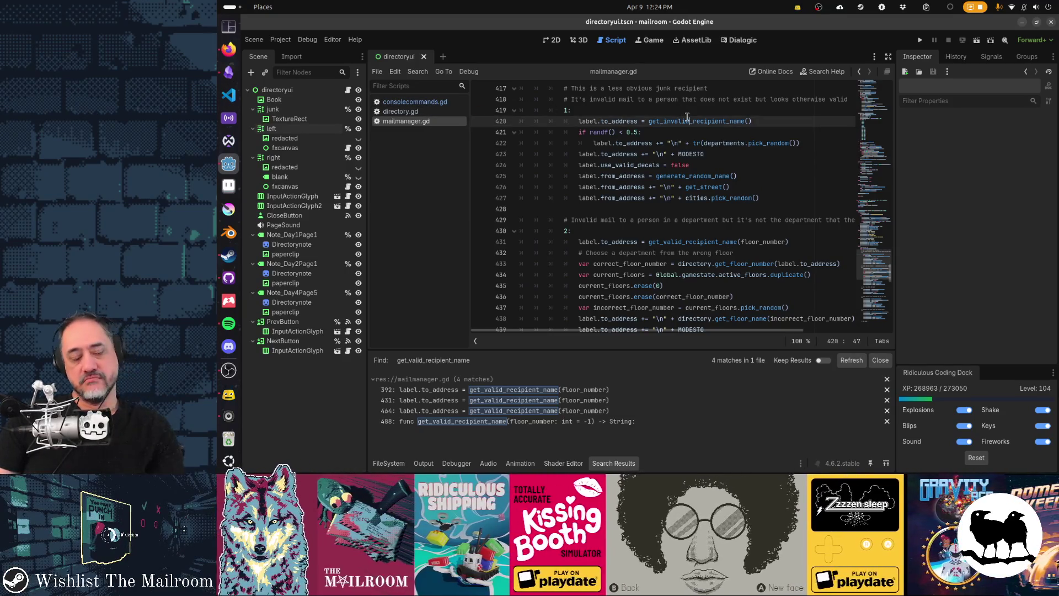
ctrl+click(687, 118)
scroll(672, 281, down, 3)
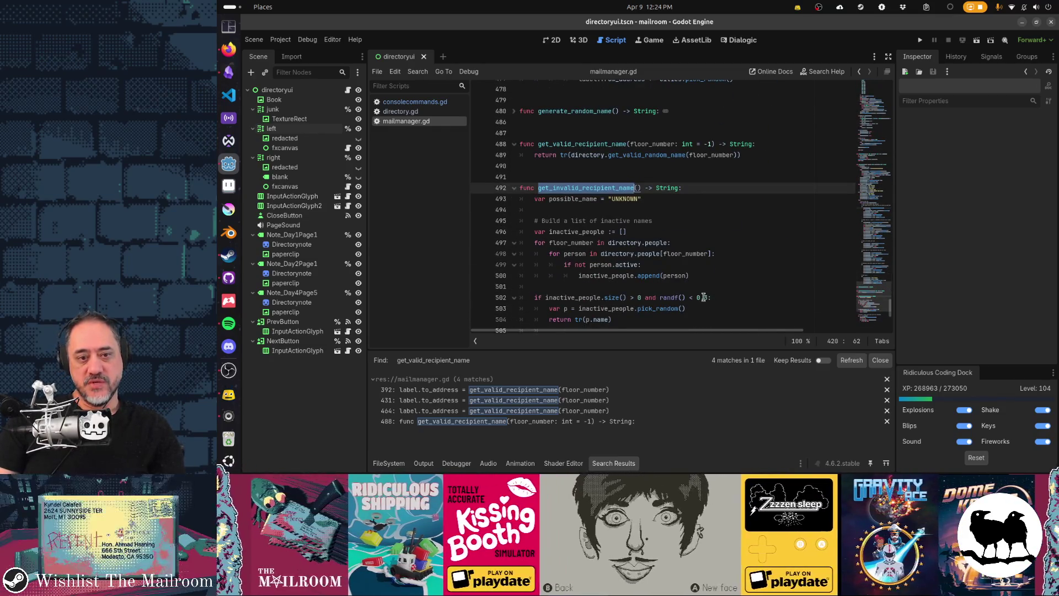
click(708, 298)
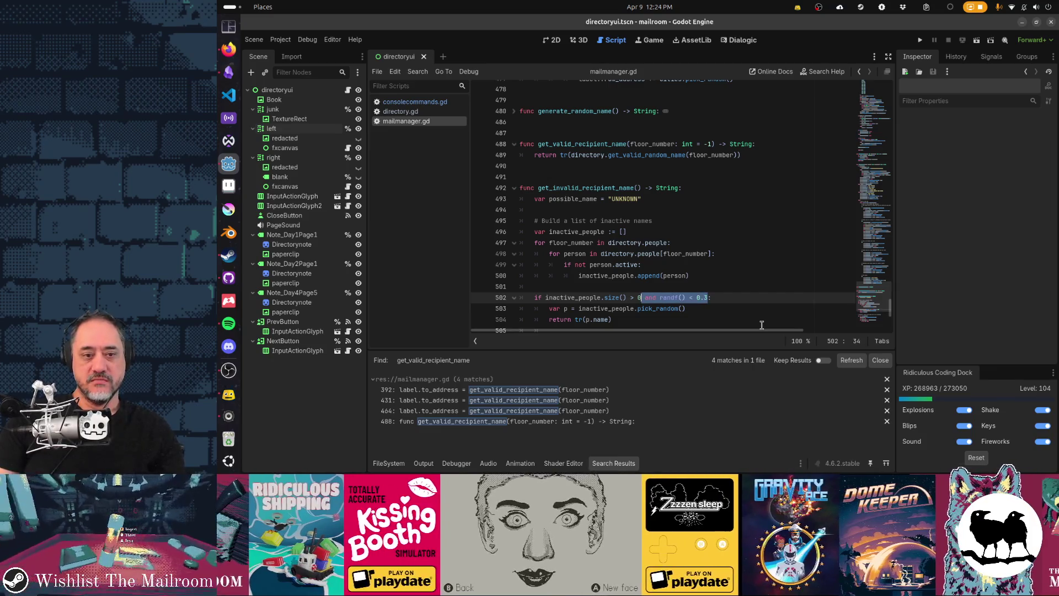
key(Delete)
scroll(762, 325, down, 2)
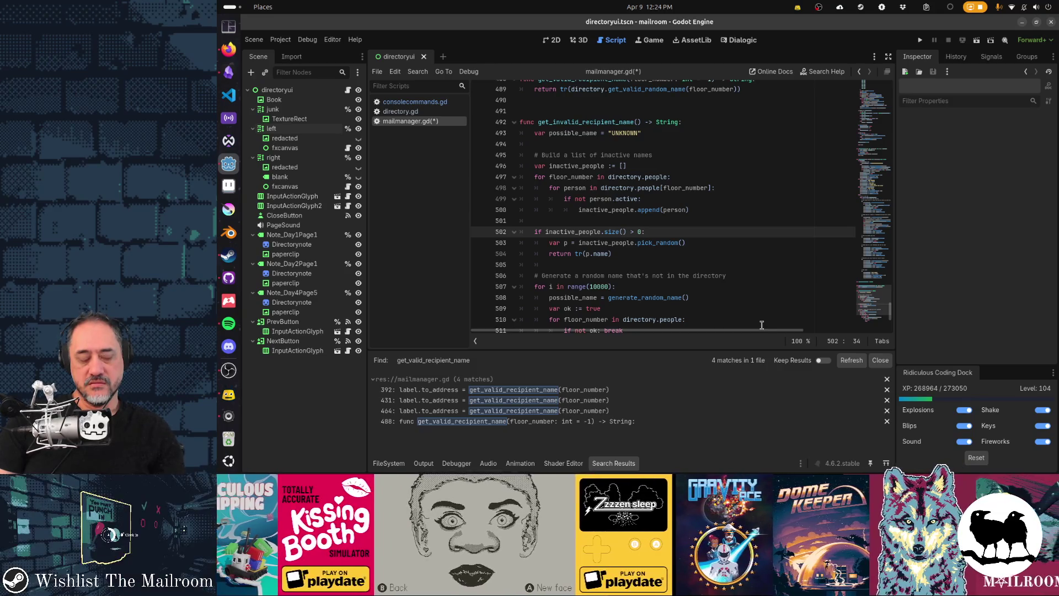
key(ctrl+z)
key(ctrl+s)
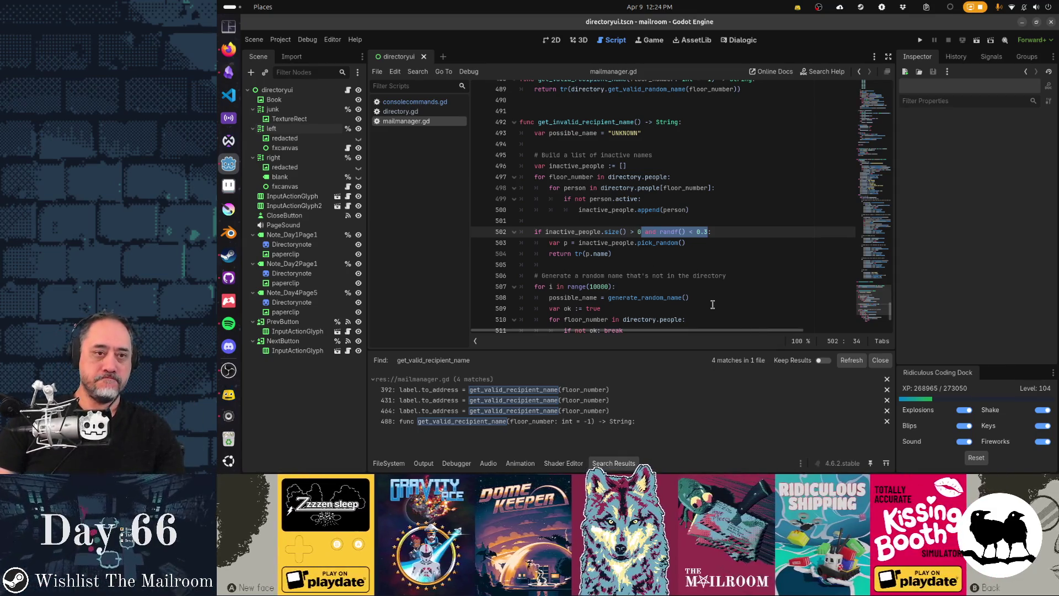
Search all project files for junk_mail_types.
key(ctrl+shift+f)
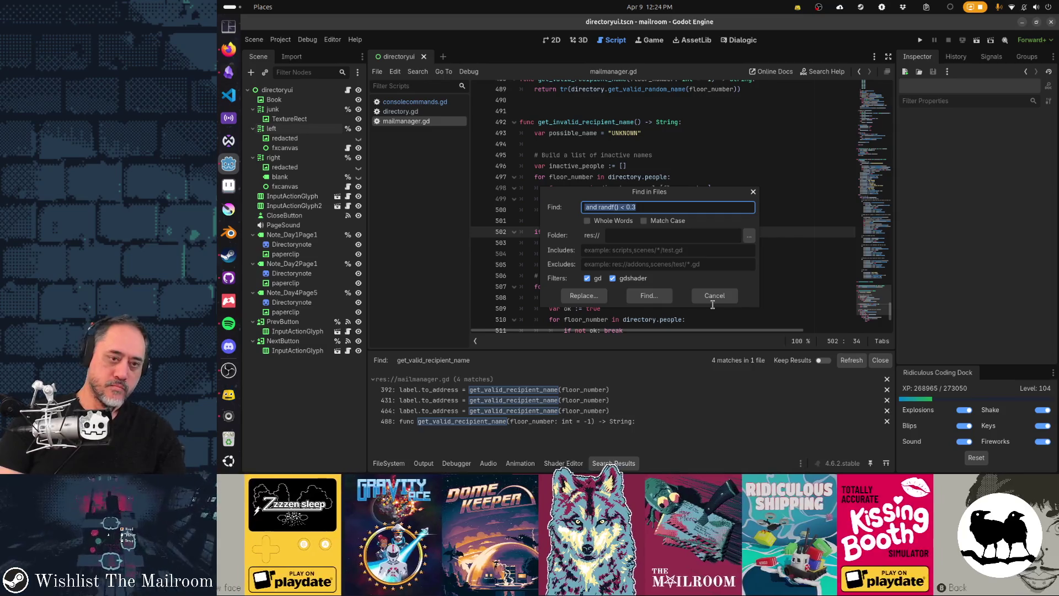
key(BackSpace)
text(junk_mail_types)
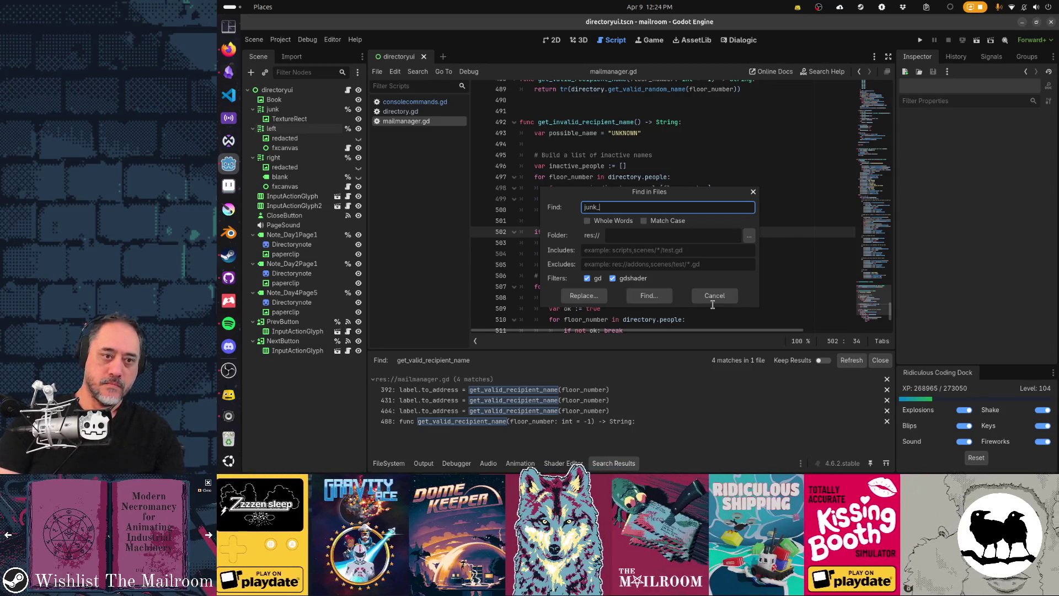
key(Return)
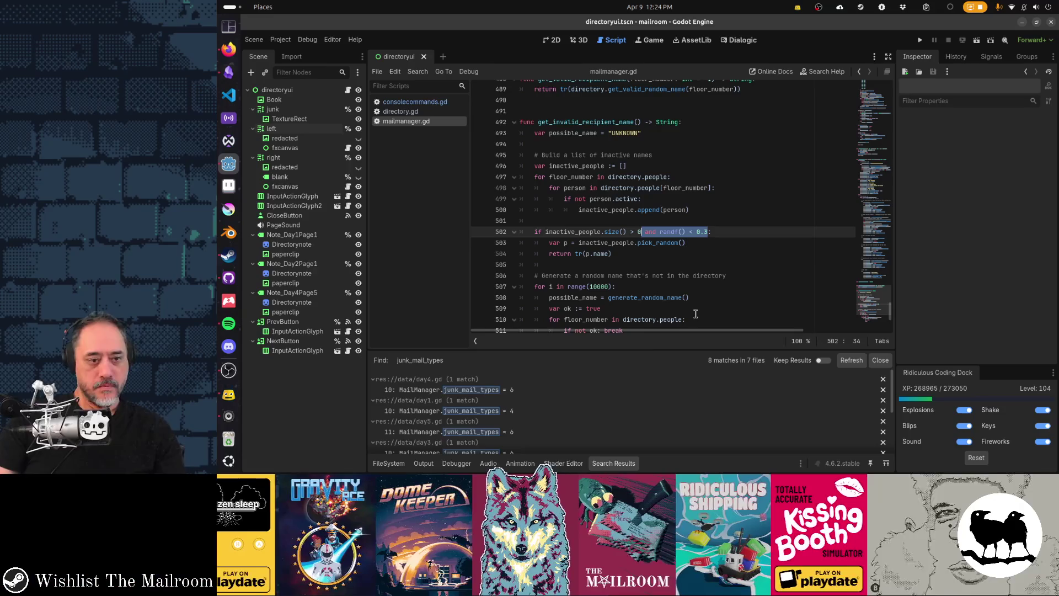
Review the 8 matches in 7 files, then go to the get_invalid_recipient_name definition.
scroll(543, 436, down, 3)
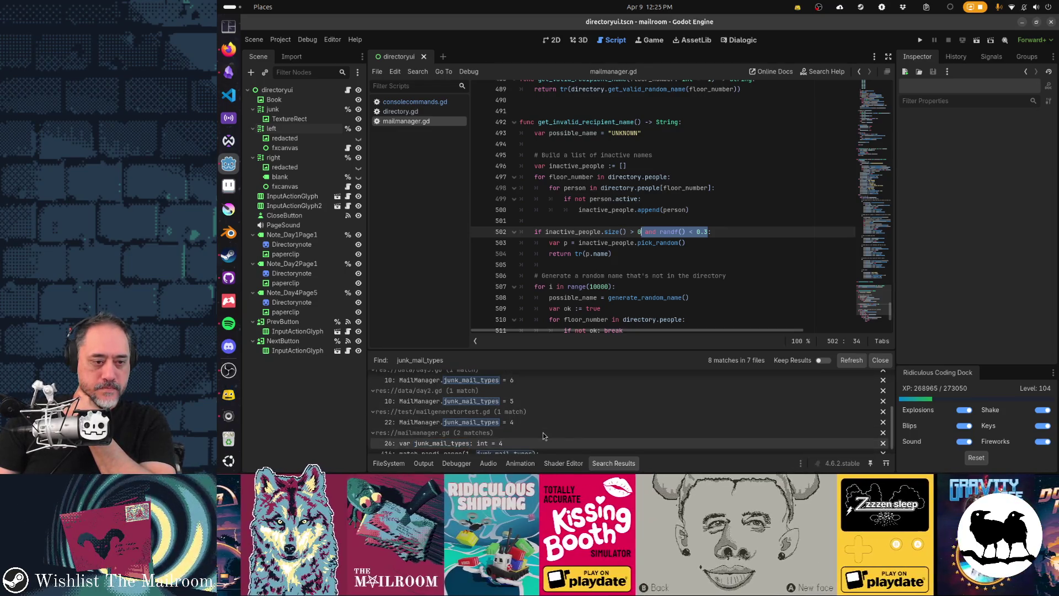
scroll(543, 433, up, 3)
scroll(543, 432, down, 3)
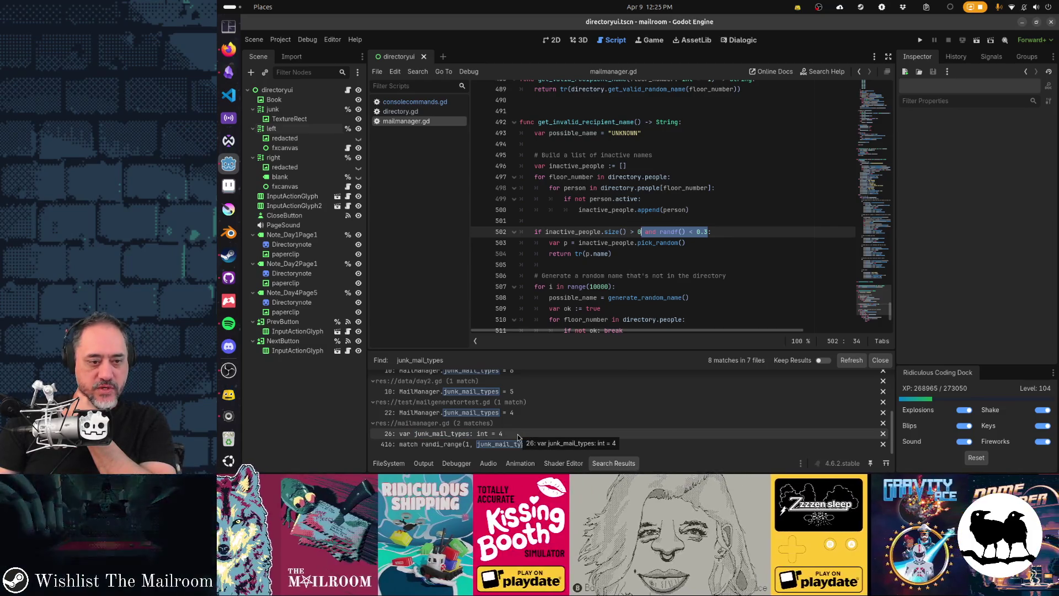
scroll(518, 436, up, 5)
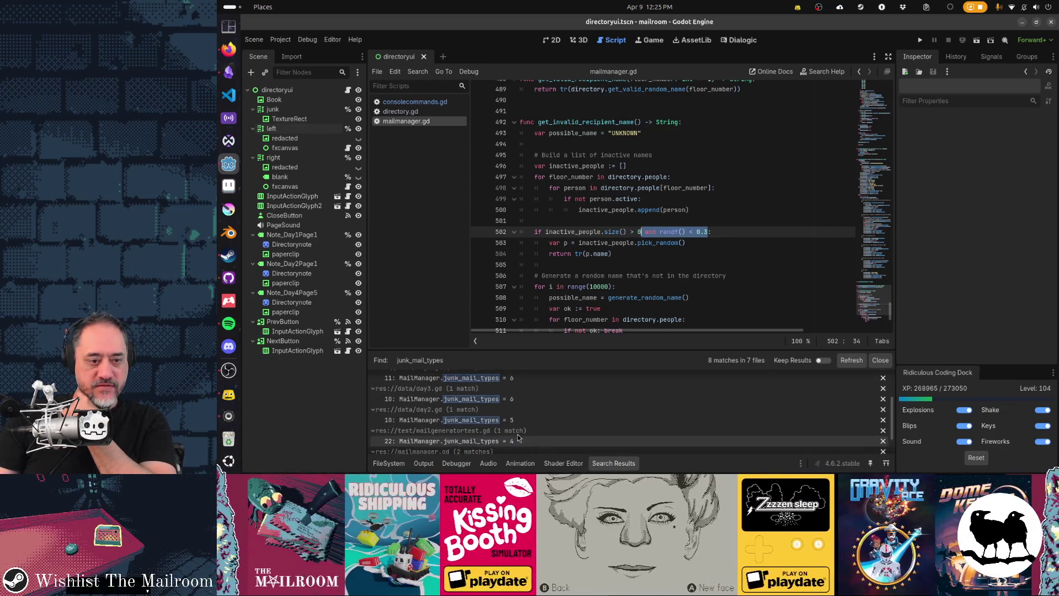
scroll(520, 427, up, 3)
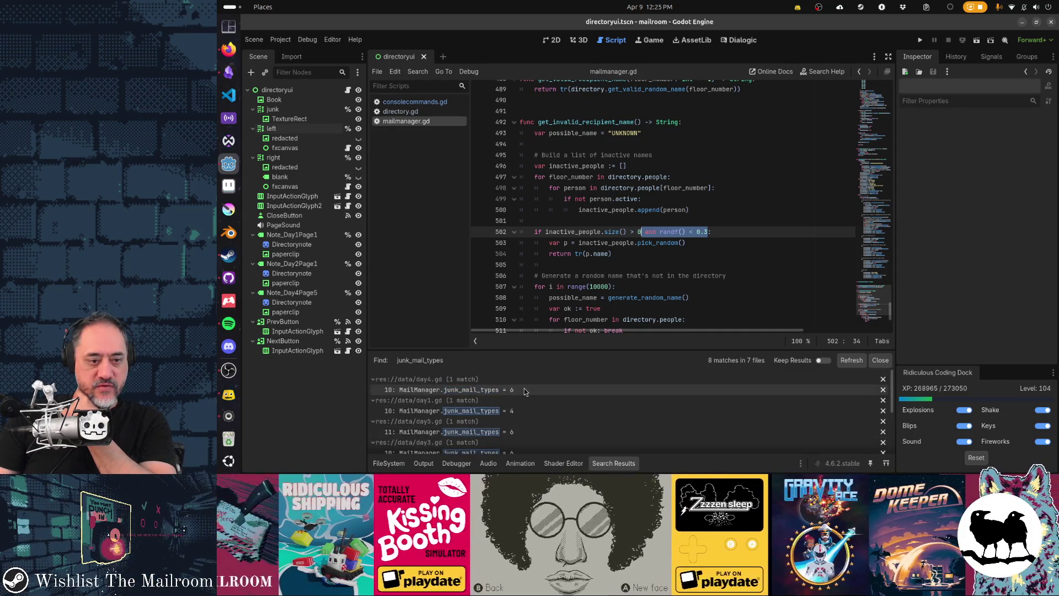
scroll(521, 409, down, 3)
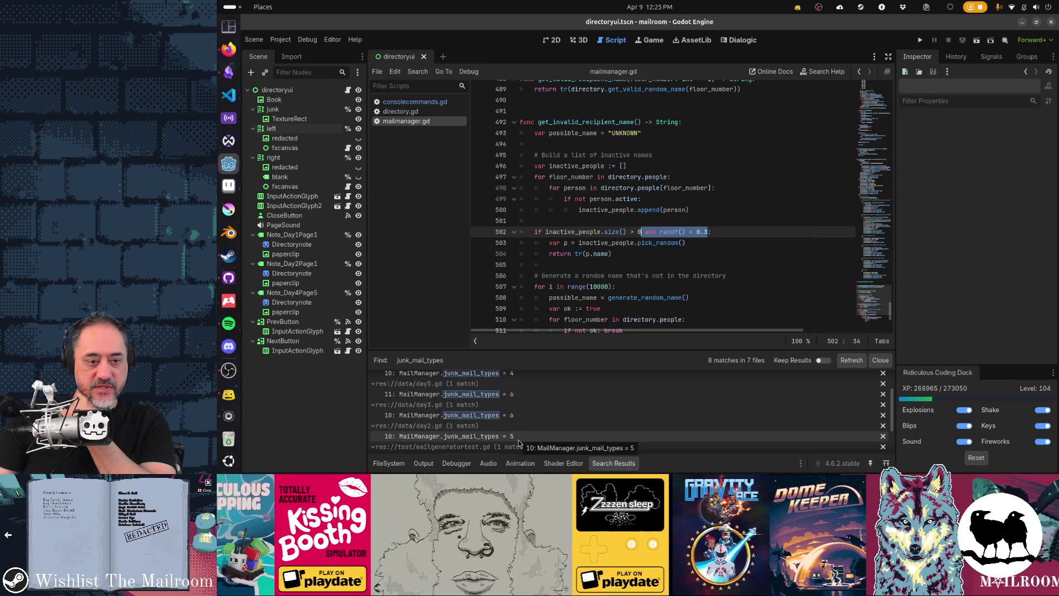
scroll(520, 436, up, 3)
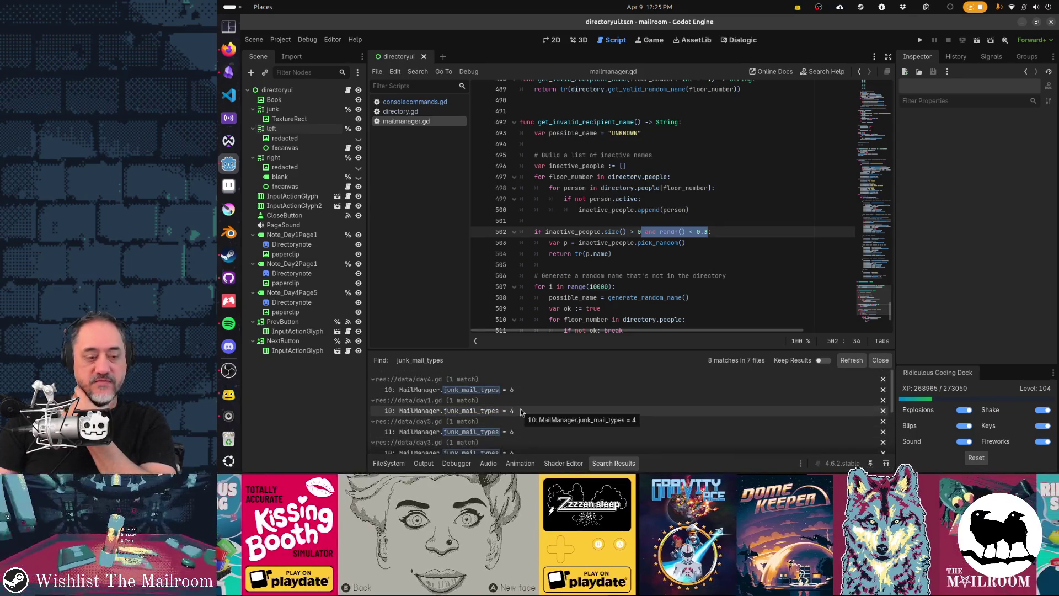
scroll(521, 409, down, 1)
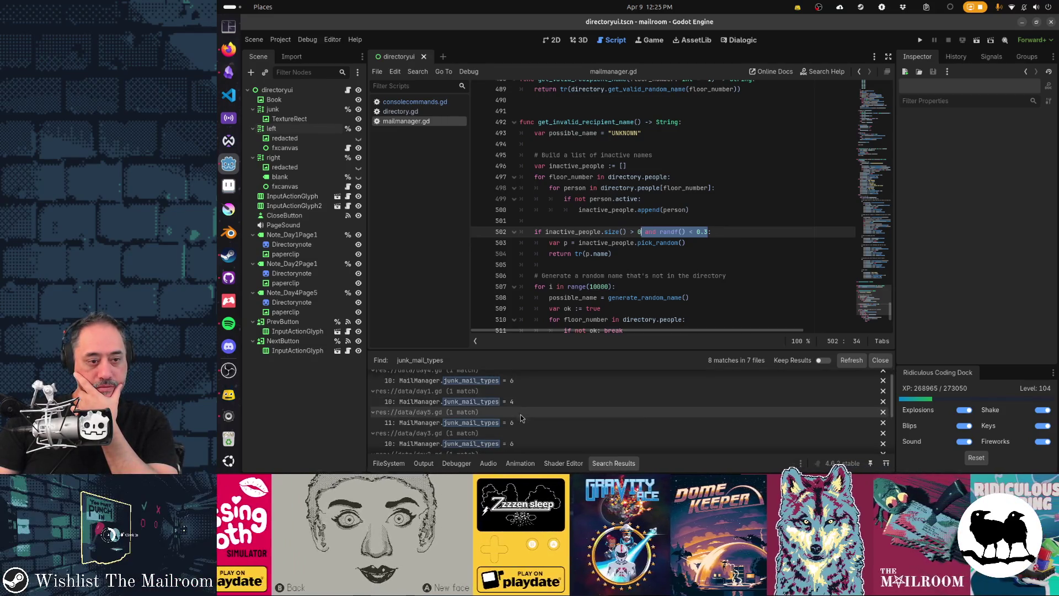
scroll(568, 421, down, 1)
scroll(567, 423, down, 2)
scroll(567, 423, down, 3)
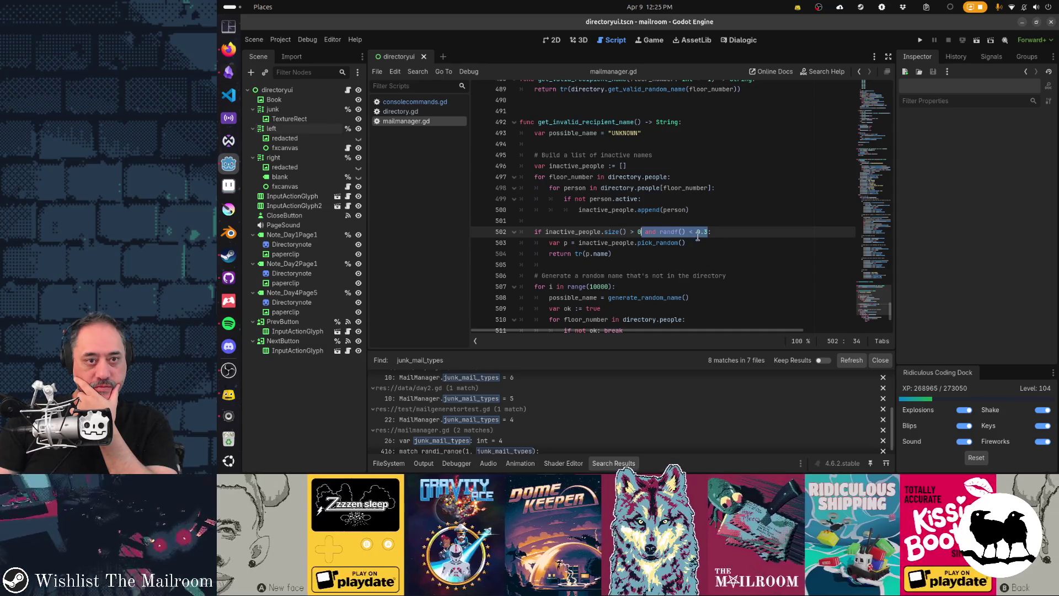
click(604, 122)
Bookmark the get_invalid_recipient_name definition line and the junk mail case 1 line.
key(ctrl+alt+b)
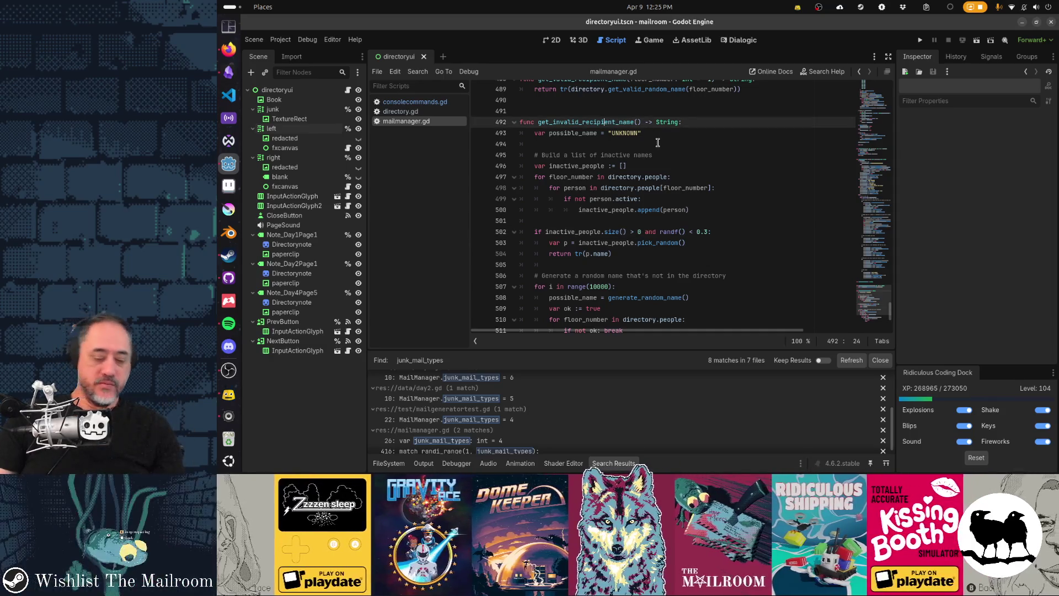
key(ctrl+d)
key(ctrl+d)
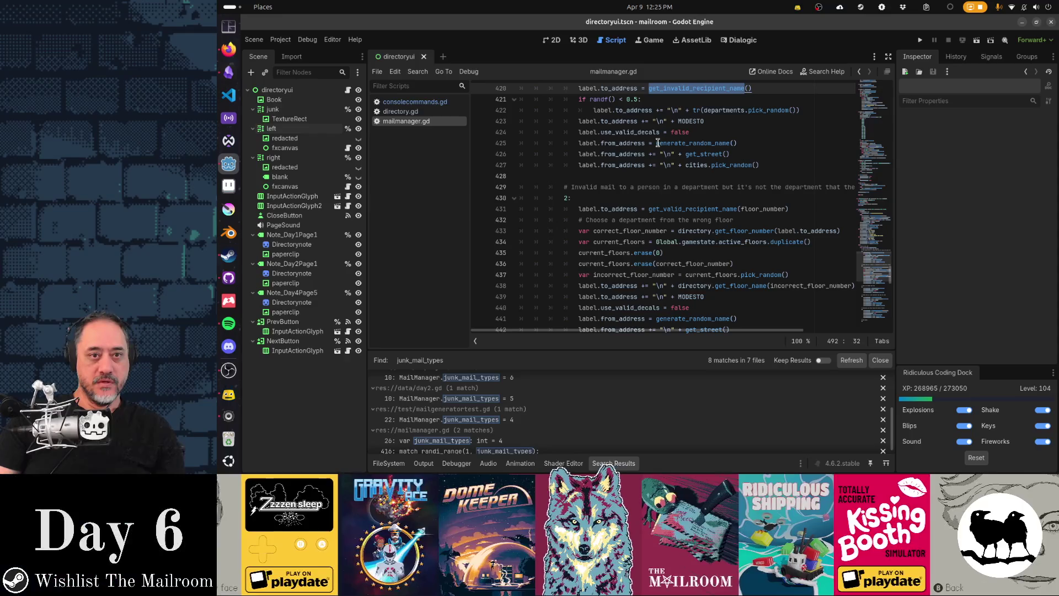
click(661, 166)
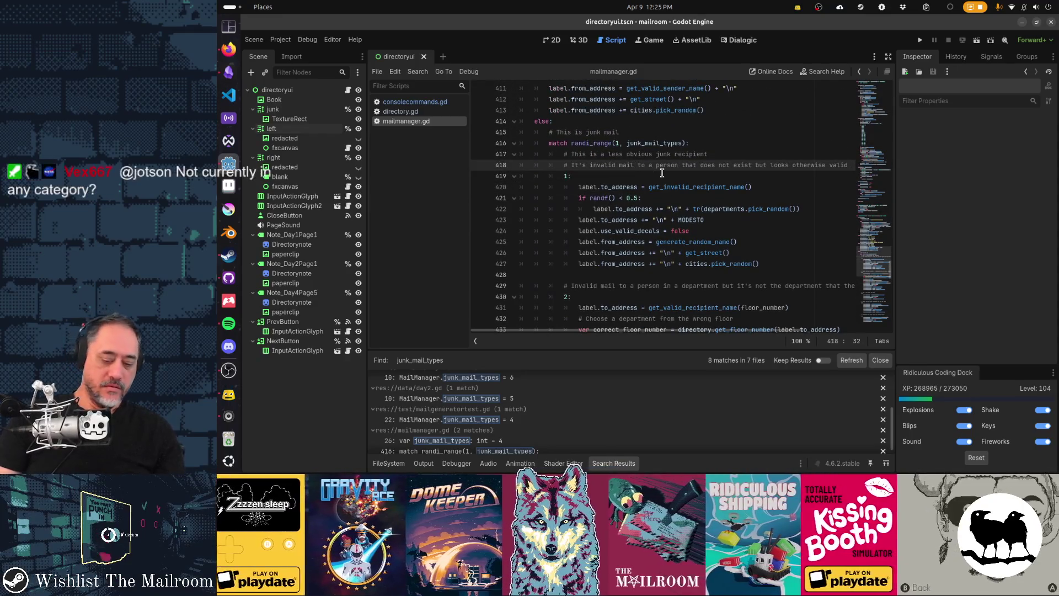
click(662, 172)
key(ctrl+alt+b)
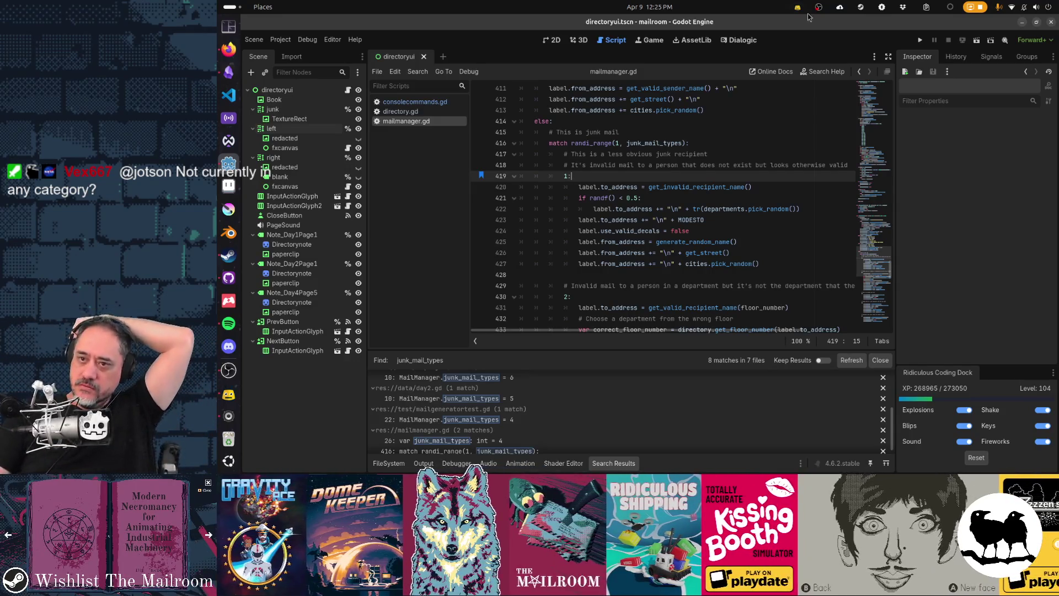
Look through the junk cases of the randi_range(1, junk_mail_types) match.
click(229, 395)
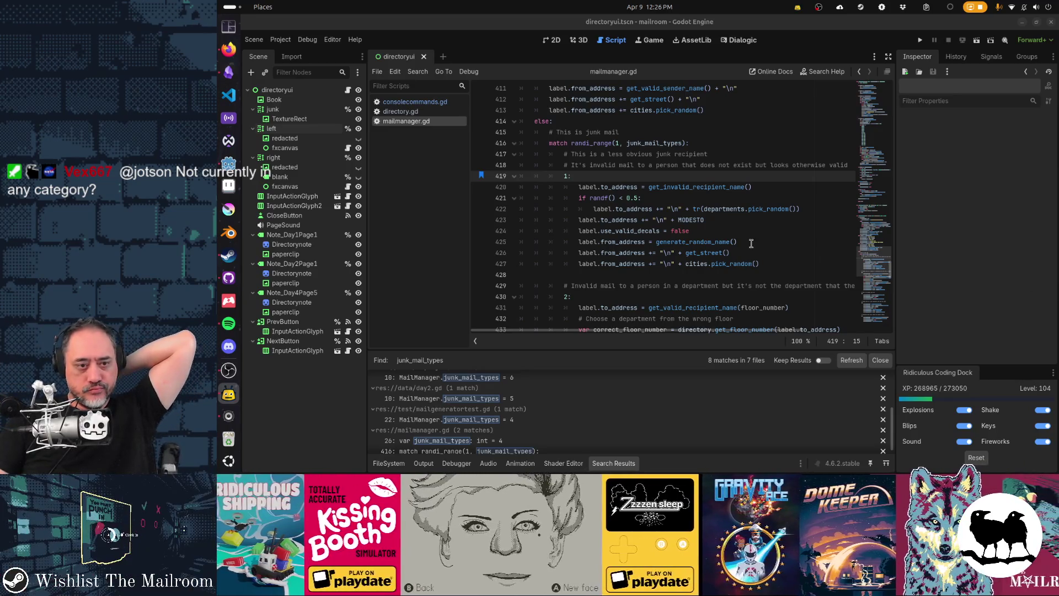
scroll(752, 243, down, 10)
scroll(752, 243, down, 3)
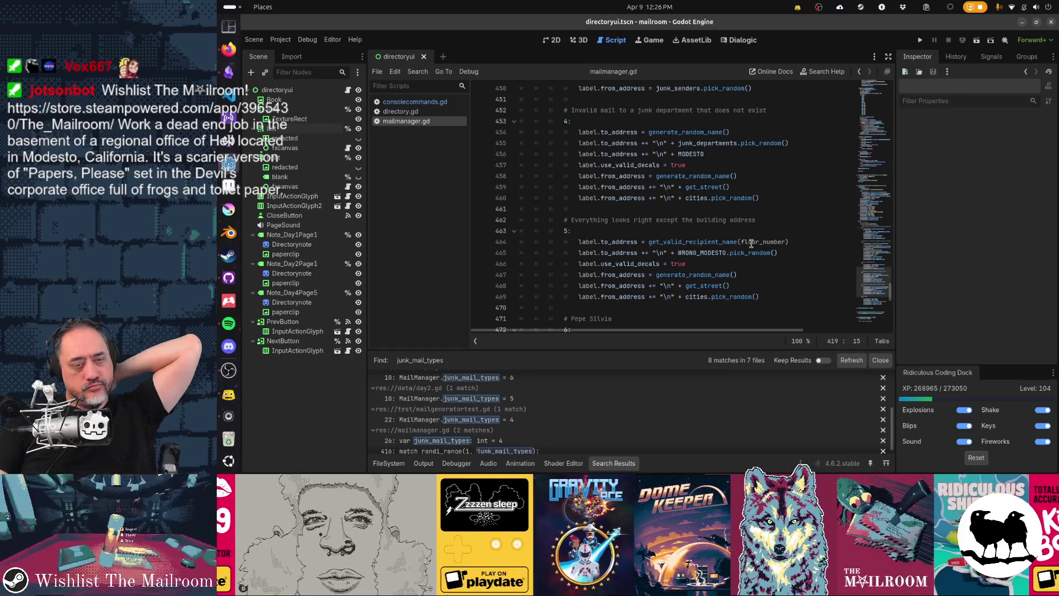
scroll(751, 243, down, 3)
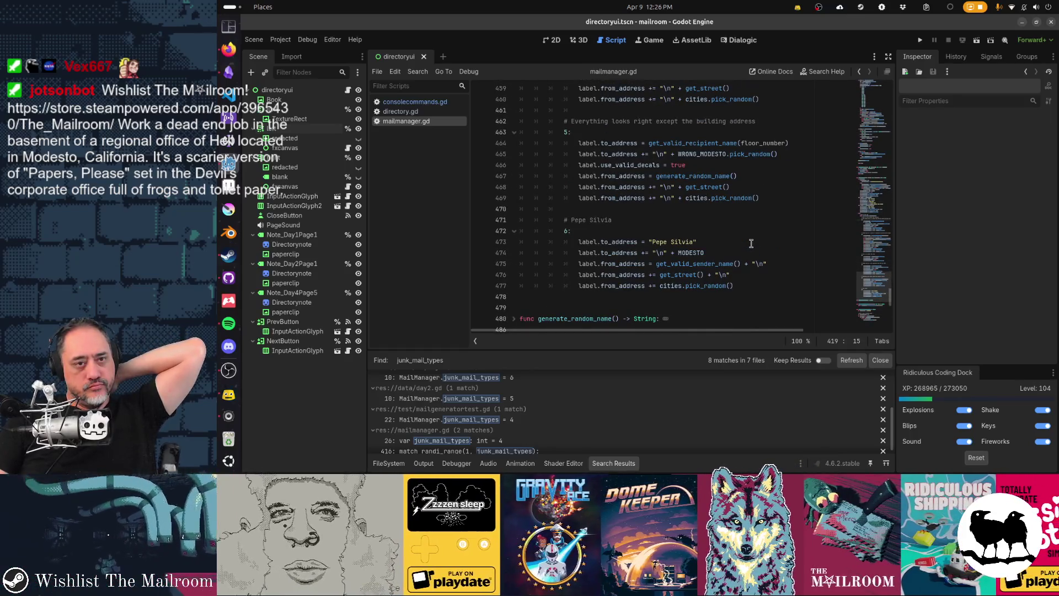
scroll(752, 243, up, 5)
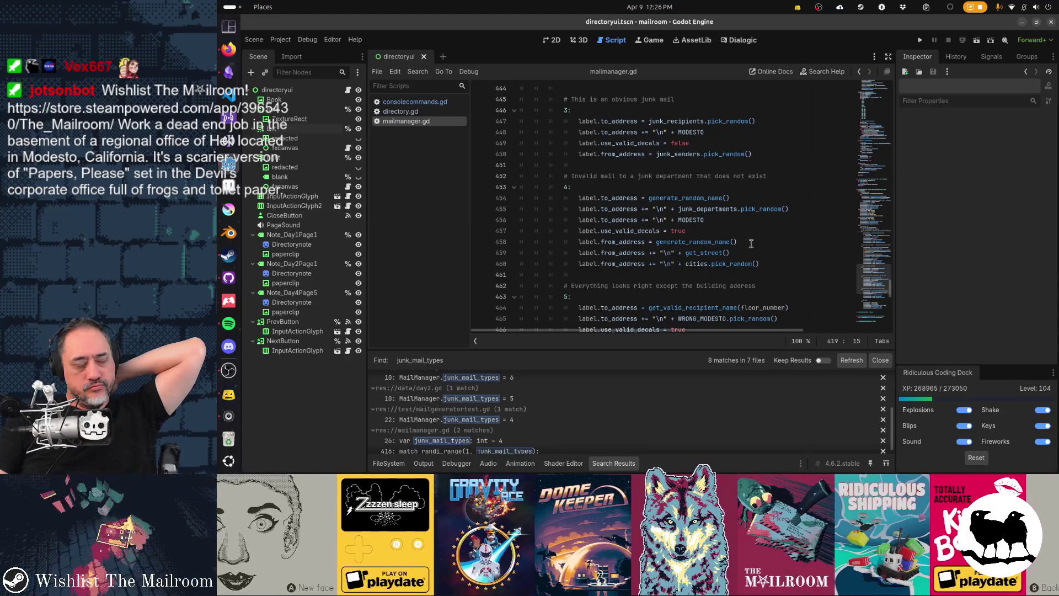
scroll(752, 243, up, 5)
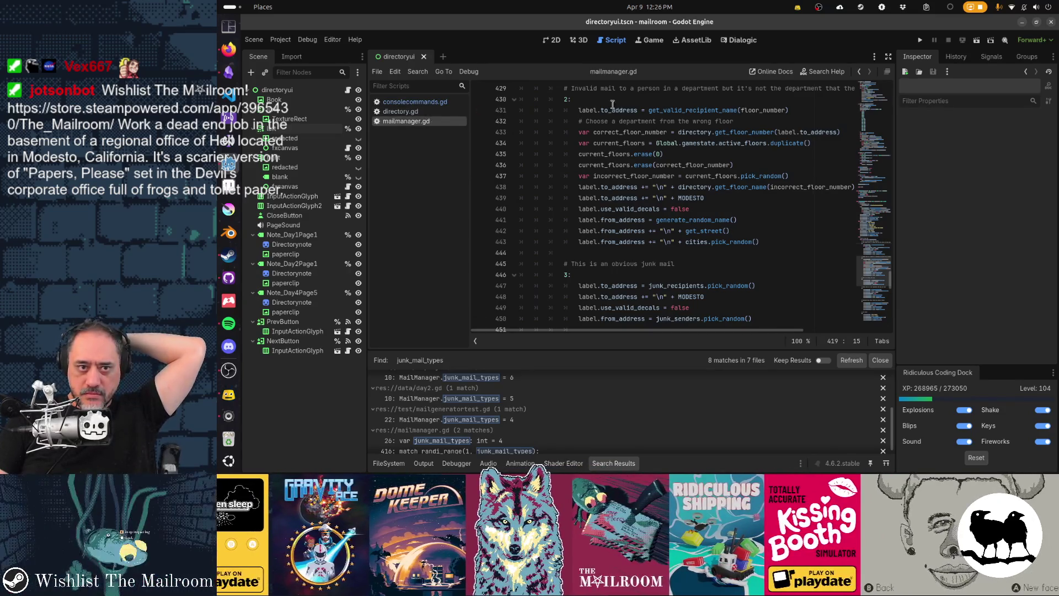
scroll(746, 152, up, 4)
scroll(746, 152, up, 1)
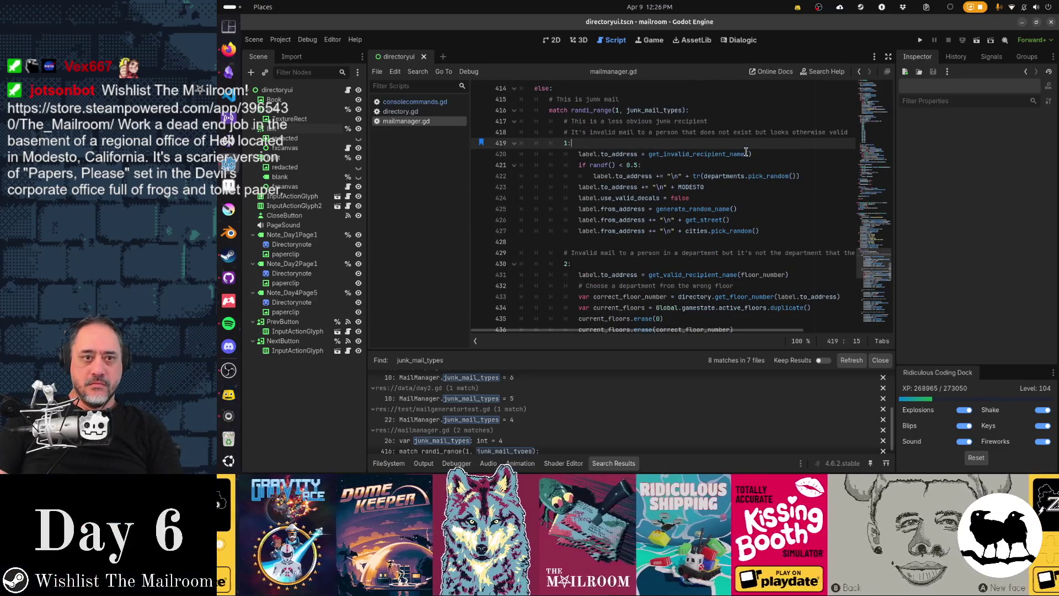
scroll(747, 152, down, 1)
scroll(750, 193, up, 1)
Duplicate the junk case 1 block below case 4 and label the copy case 5.
mouse_move(772, 232)
mouse_down()
mouse_move(552, 165)
mouse_move(522, 143)
mouse_up()
key(ctrl+c)
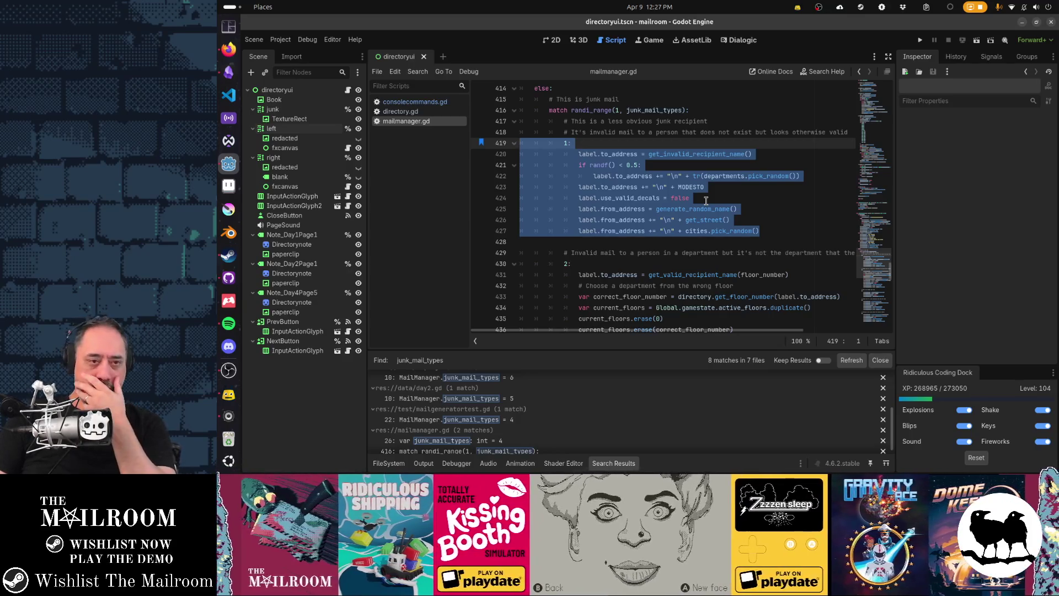
scroll(706, 200, down, 10)
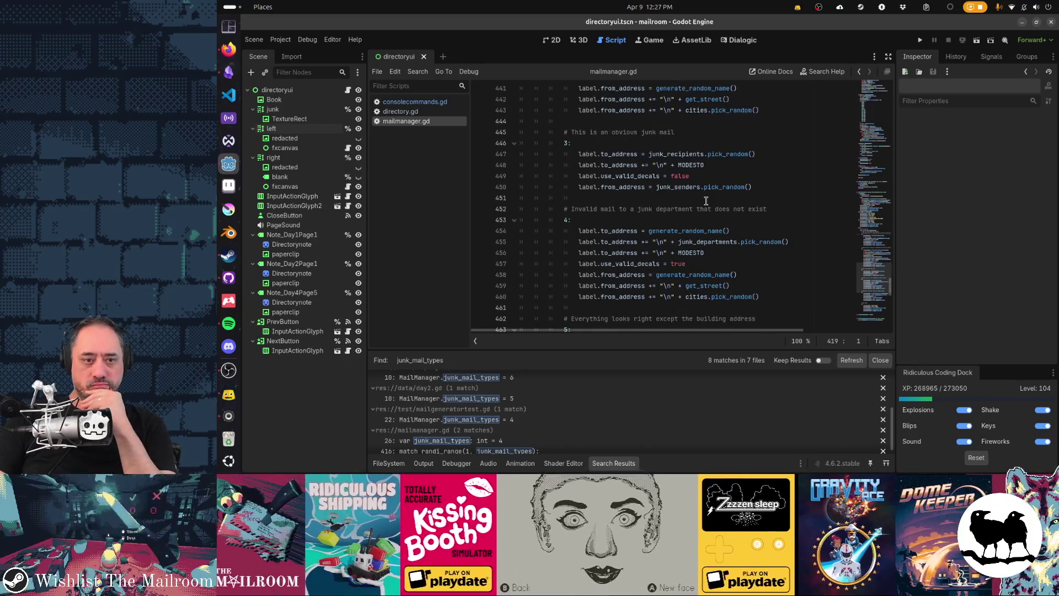
click(722, 209)
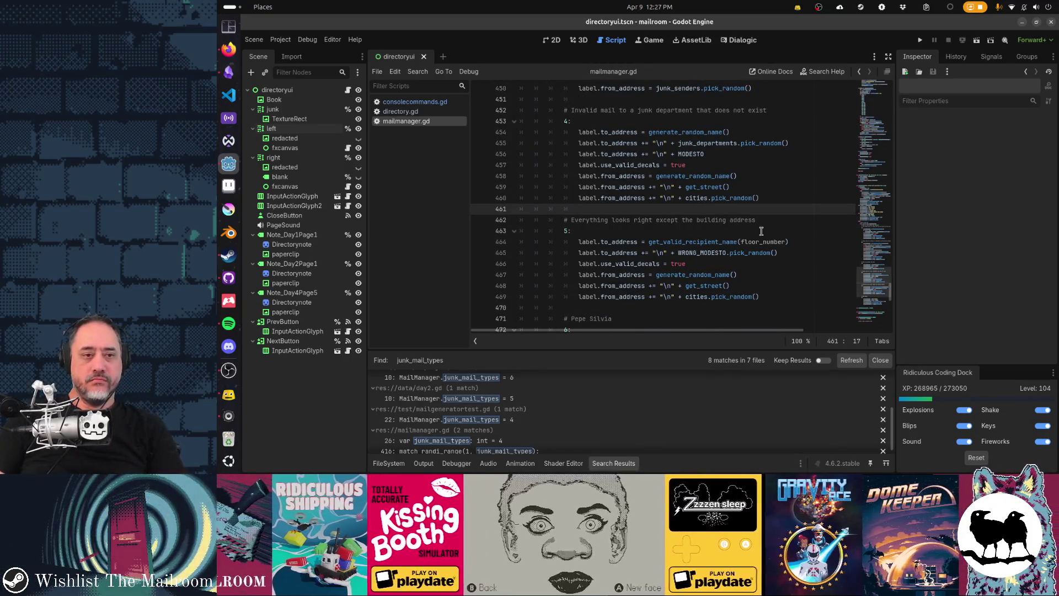
key(Return)
key(ctrl+v)
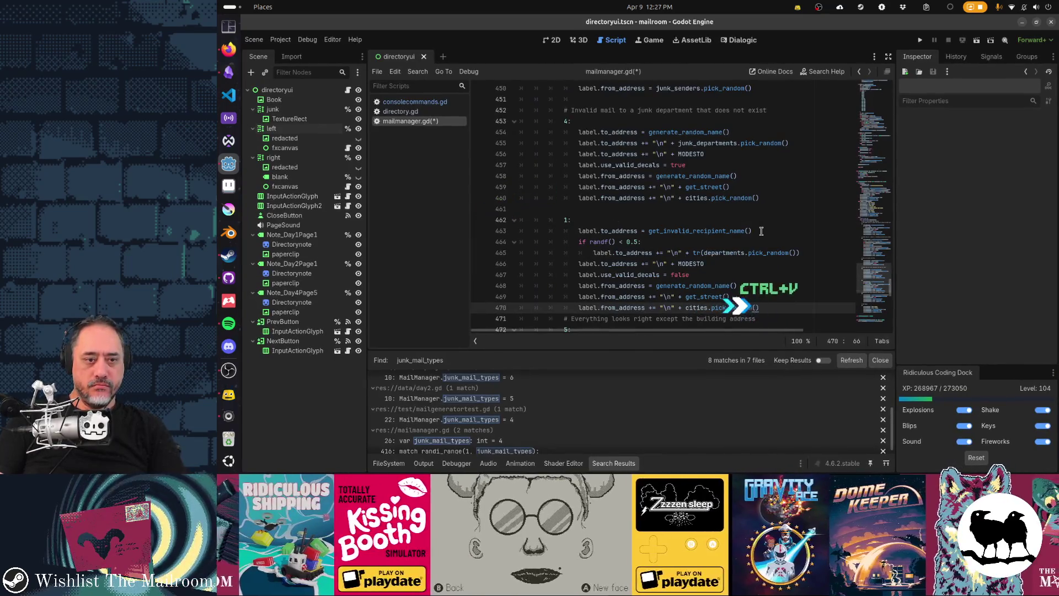
key(Return)
key(Up)
key(Up)
key(Up)
key(BackSpace)
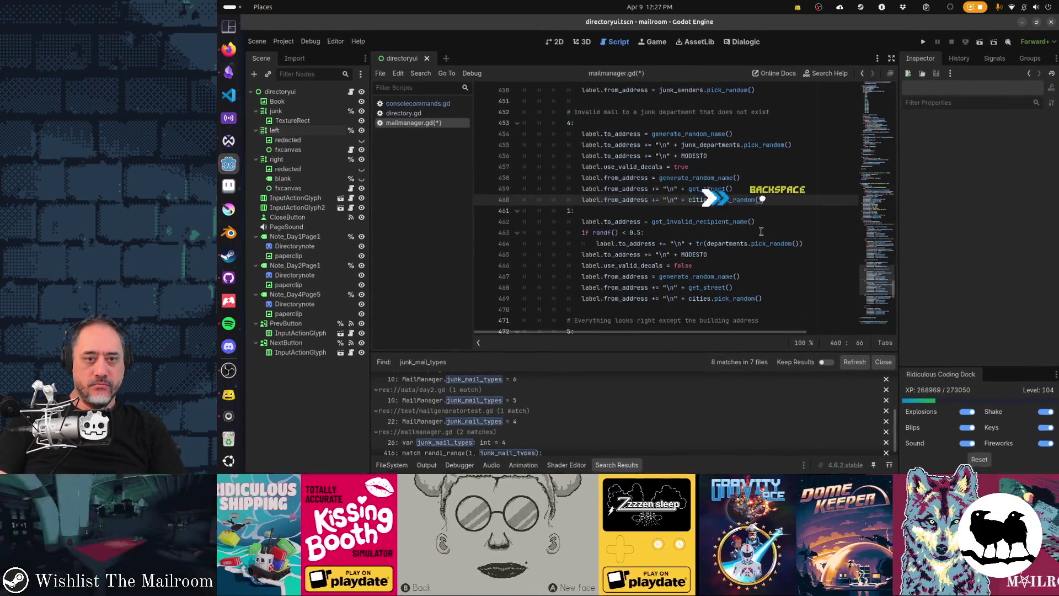
key(Down)
key(End)
key(BackSpace)
key(BackSpace)
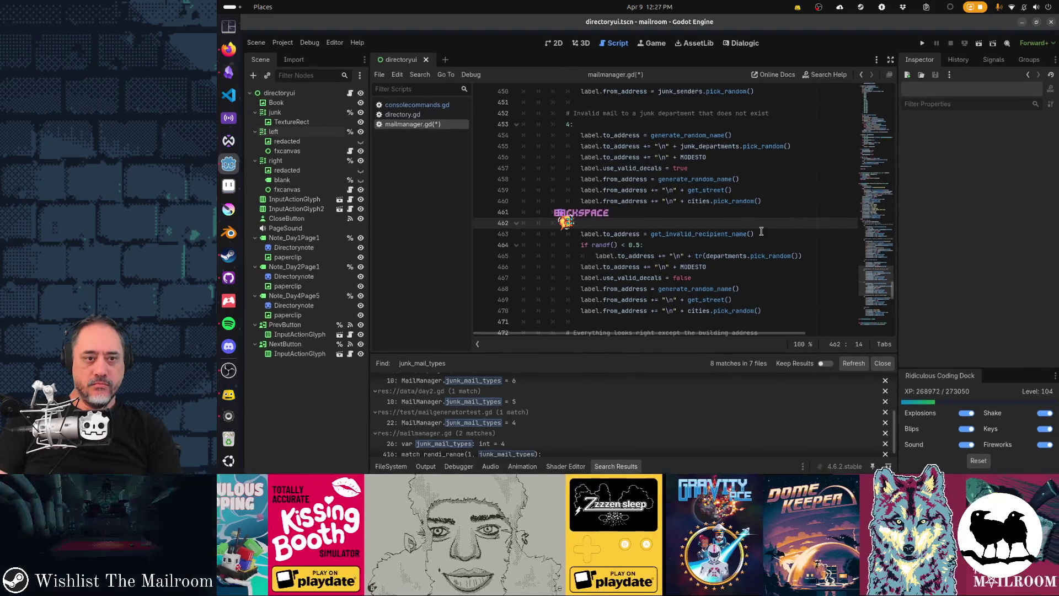
text(5:)
Renumber the following junk cases to 6 and 7.
key(Down)
key(Down)
key(Down)
key(Down)
key(Delete)
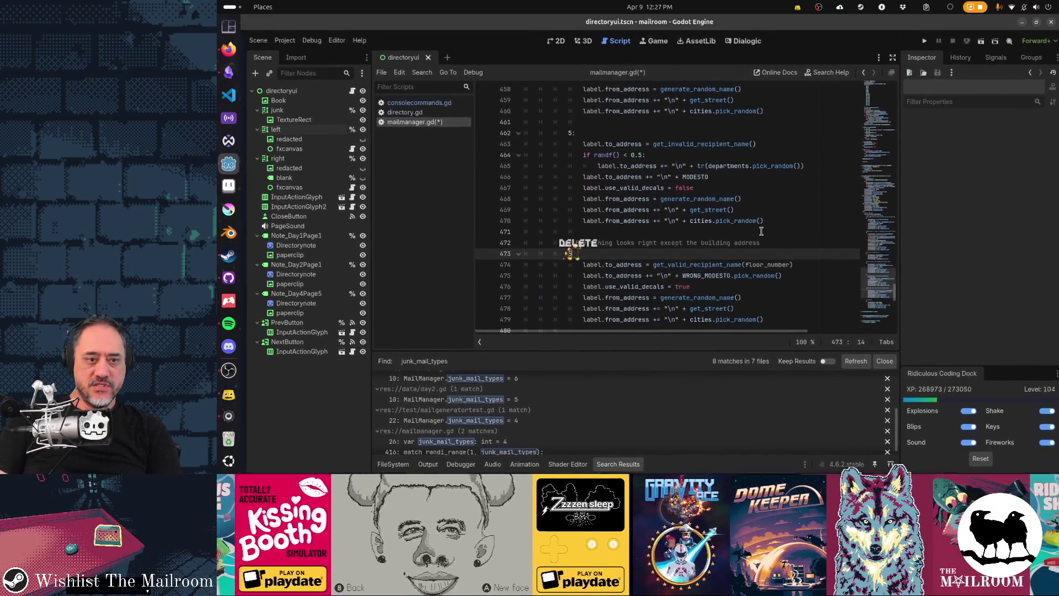
text(6:)
scroll(762, 231, down, 4)
key(Down)
key(Down)
key(Down)
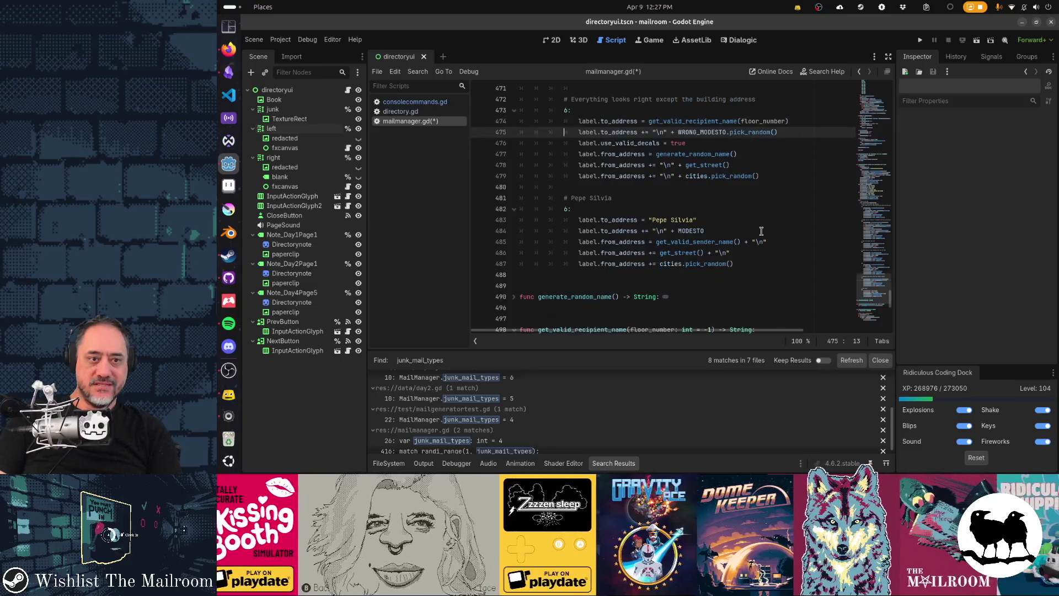
key(Down)
key(Down)
key(End)
key(BackSpace)
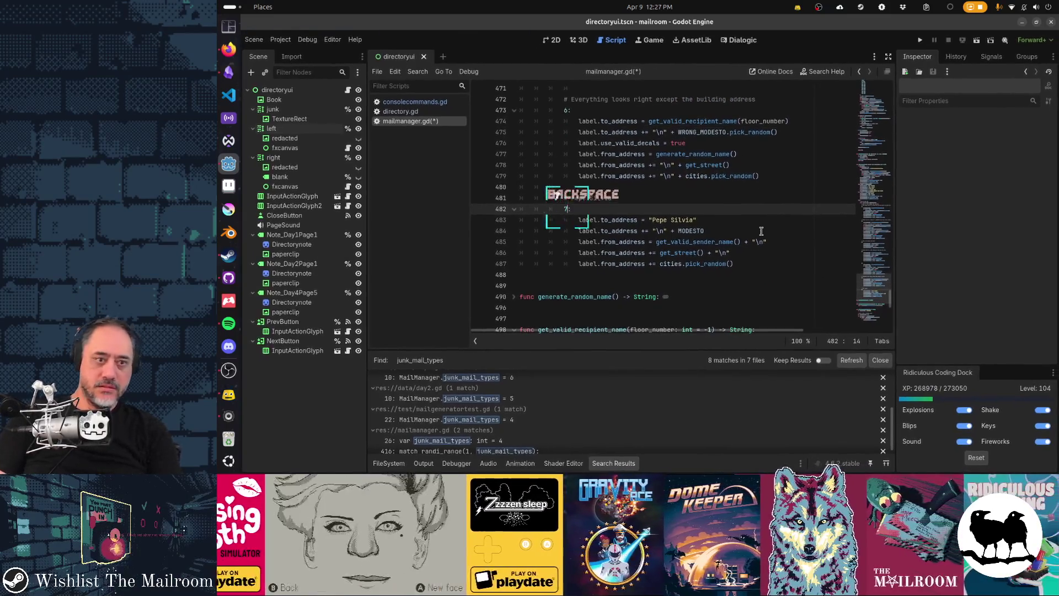
text(7)
Add the comment '# Invalid mail to a inactive person' above case 5.
scroll(762, 231, up, 6)
click(679, 200)
key(Return)
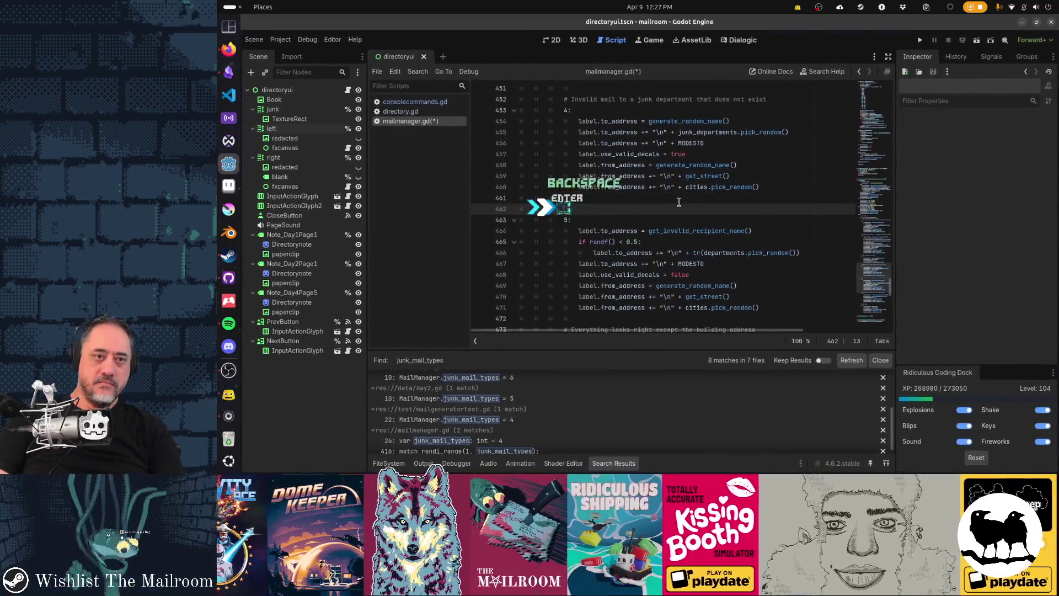
text(# Invalid mail to a)
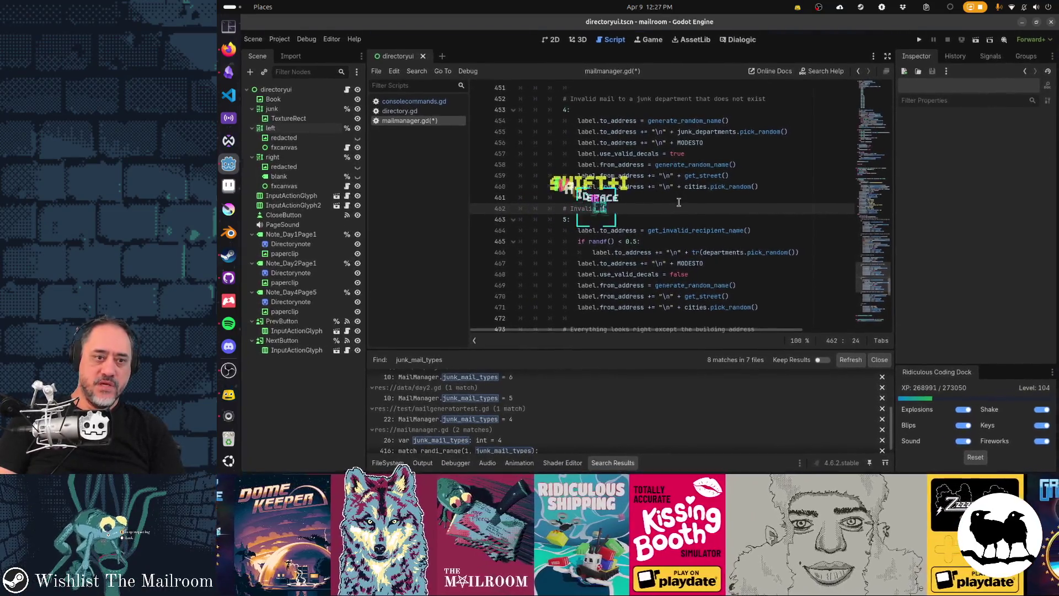
text( inactive person)
Change the case 5 call to get_inactive_recipient_name().
key(Down)
key(Down)
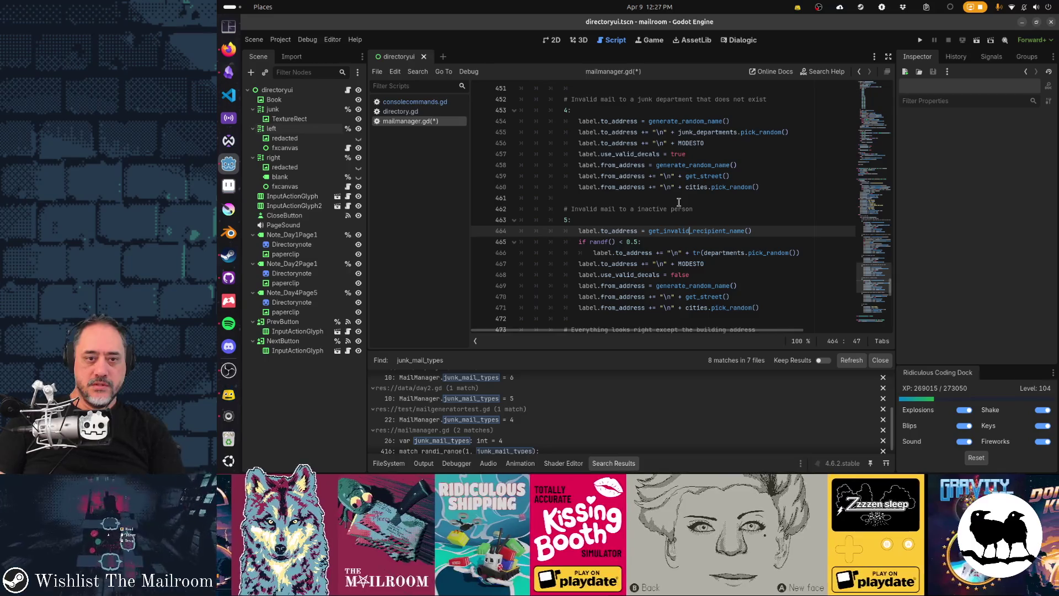
key(shift+Left)
key(shift+Left)
key(shift+Left)
text(active)
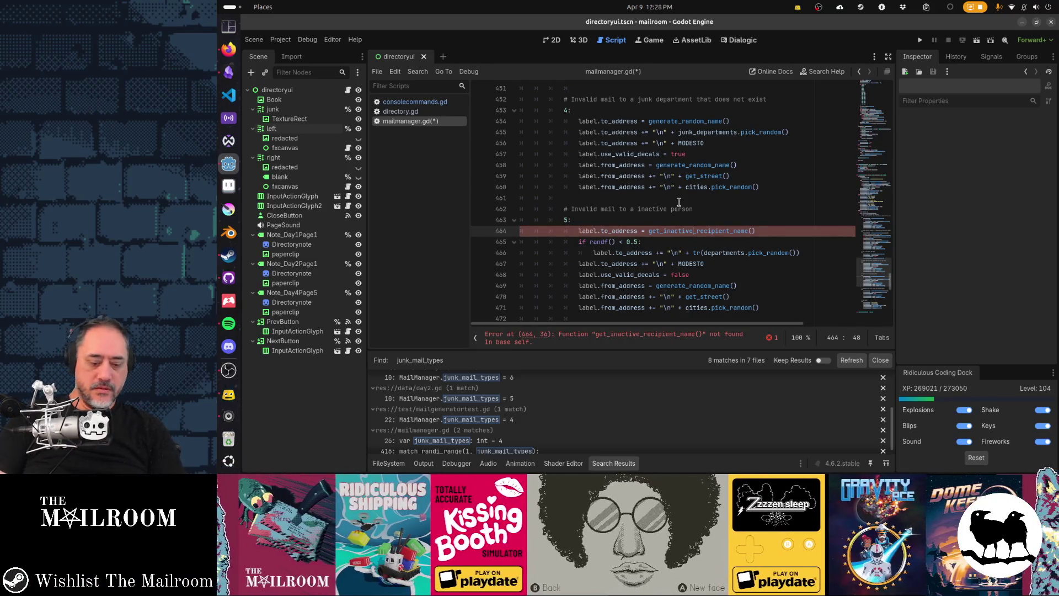
key(ctrl+b)
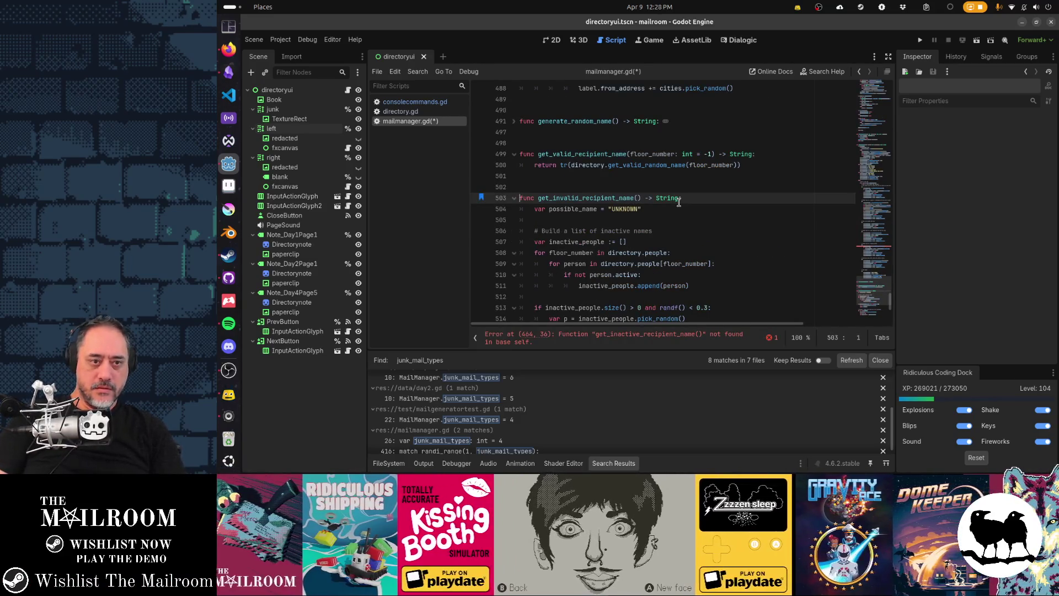
Remove the inactive-people block from get_invalid_recipient_name.
key(Down)
key(Down)
key(Down)
scroll(679, 202, down, 2)
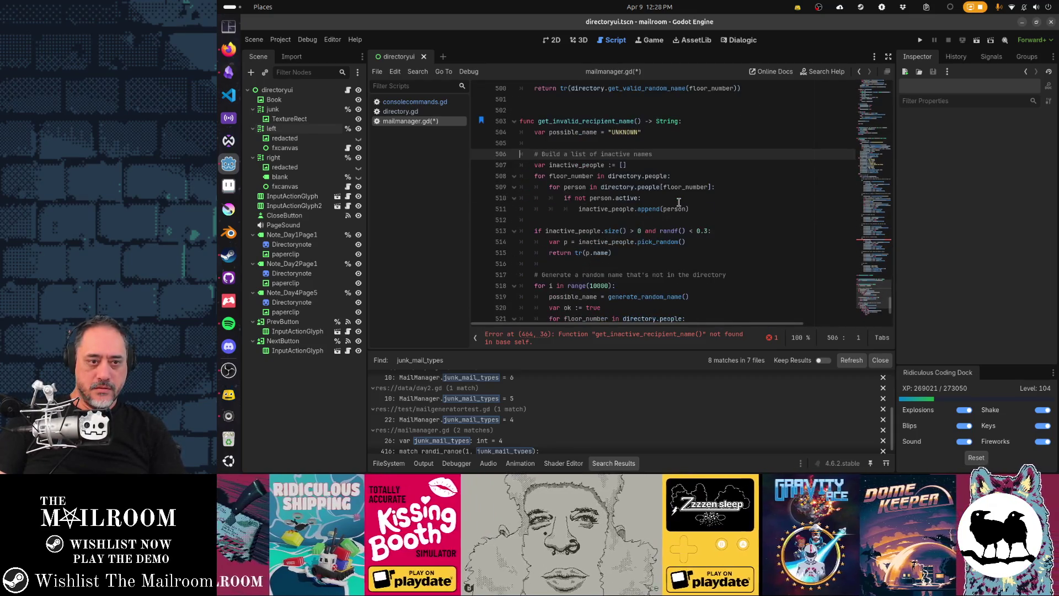
key(shift+Down)
key(shift+Down)
key(shift+Down)
key(shift+Down)
key(shift+Down)
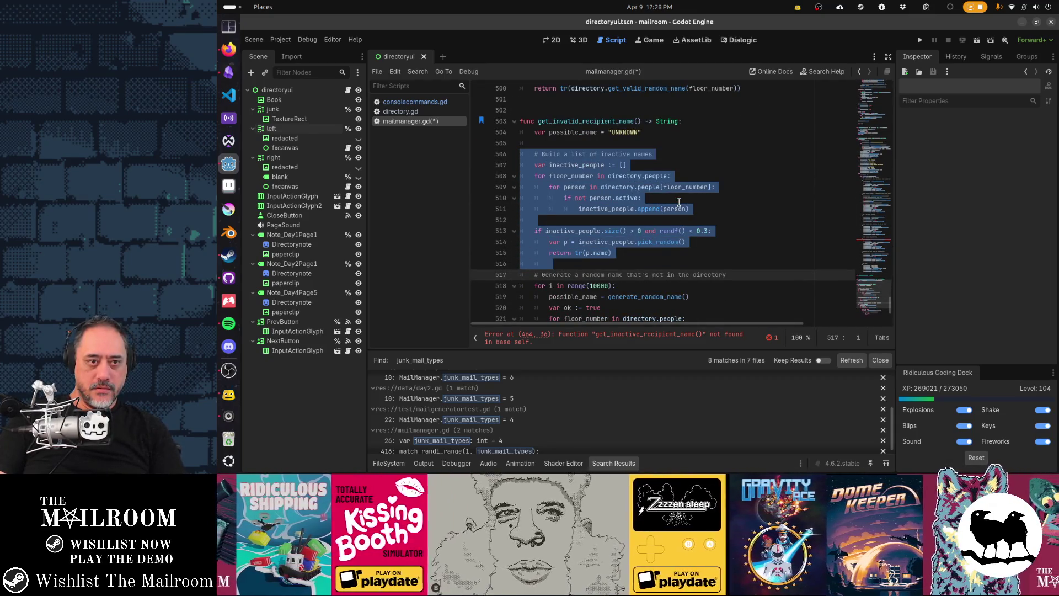
key(Up)
key(Up)
key(Up)
key(shift+Down)
key(shift+Down)
key(shift+Down)
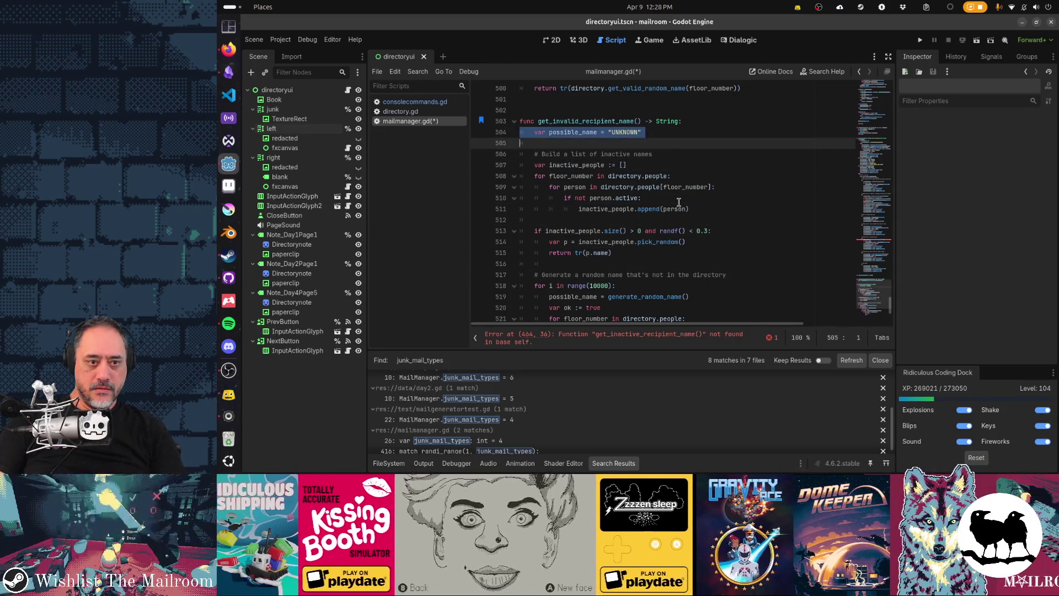
key(shift+Down)
key(shift+Down)
key(shift+Down)
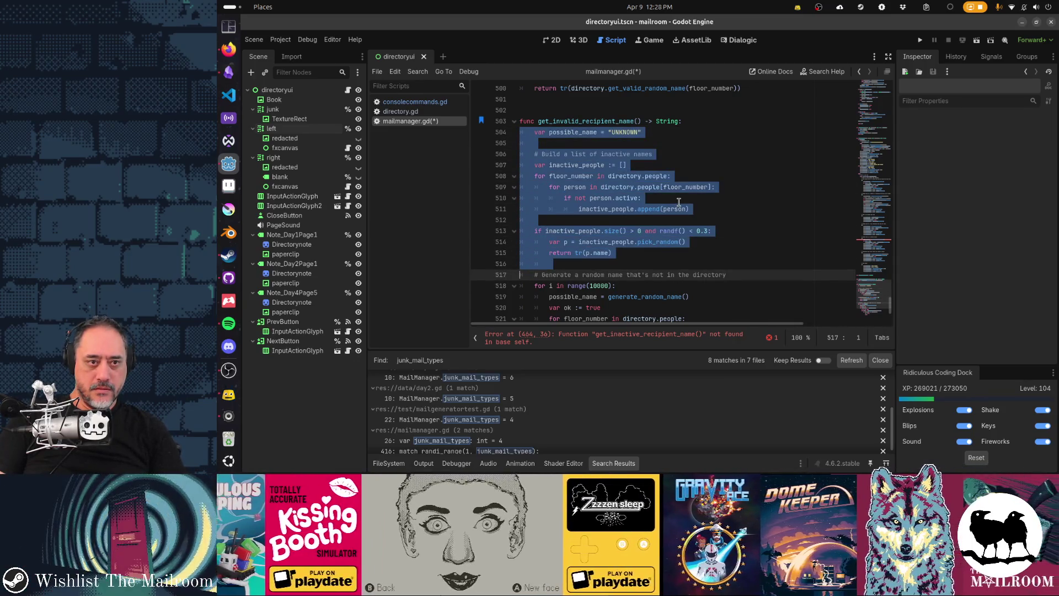
key(Down)
key(Up)
key(shift+Up)
key(shift+Up)
key(shift+Up)
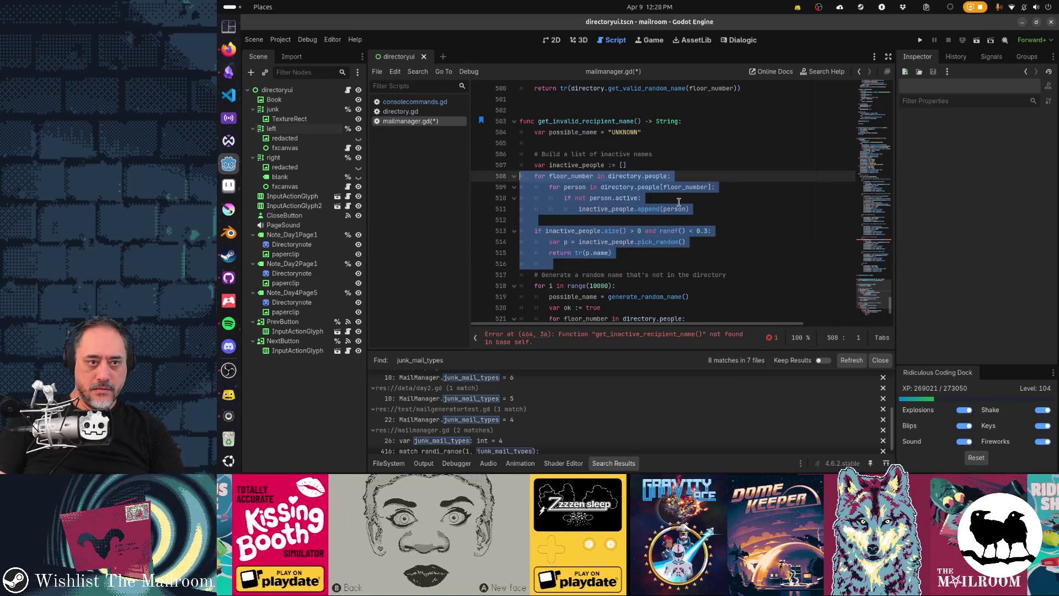
key(Delete)
Add func get_inactive_recipient_name() -> String: with the inactive-people block as its body.
key(Up)
key(Up)
key(Up)
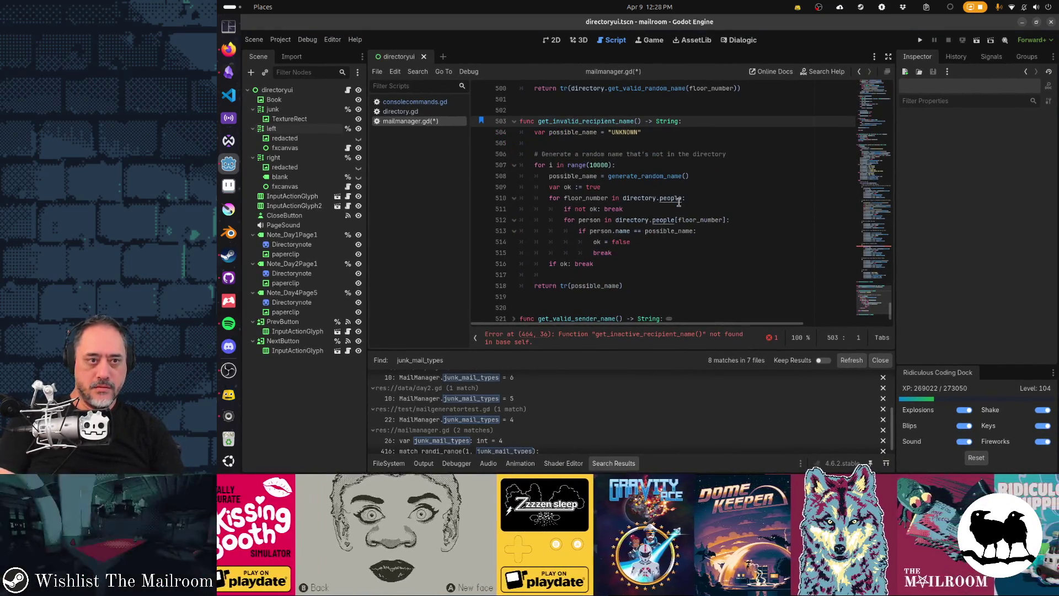
key(Return)
key(Return)
key(Up)
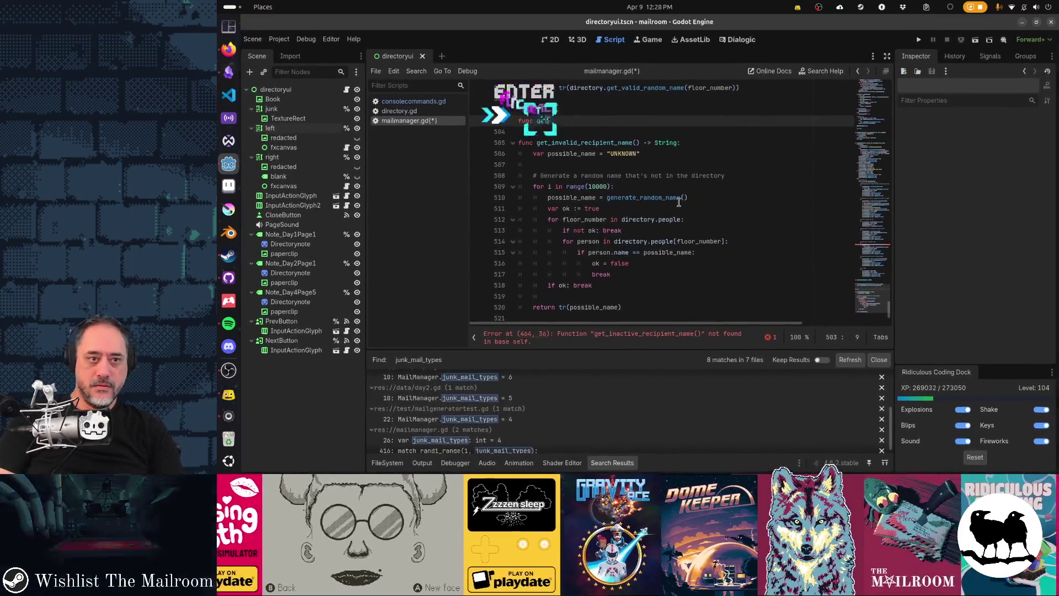
text(func get_inactive_recip)
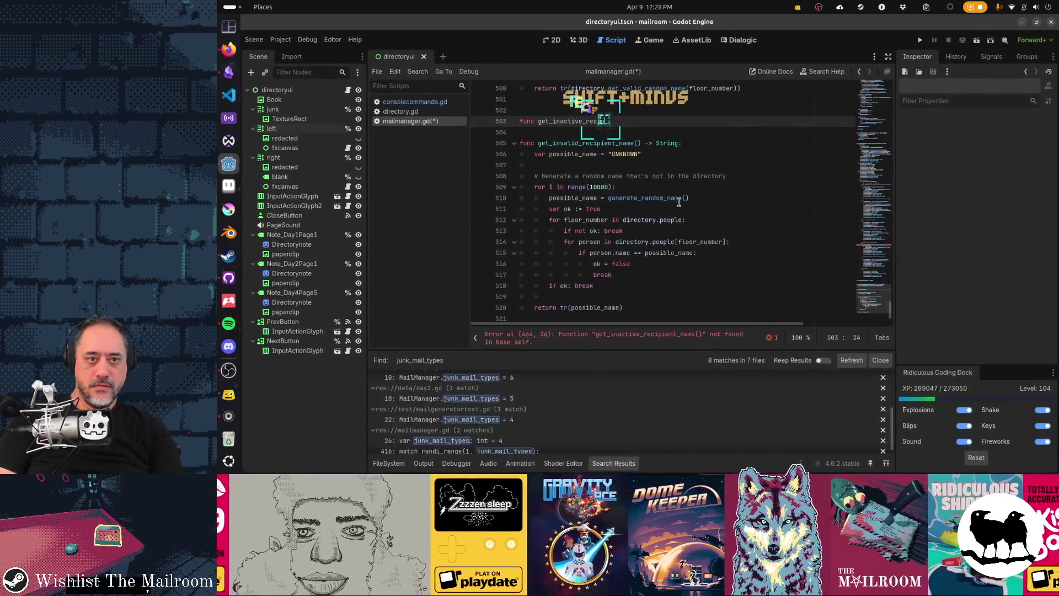
text(ient_name() -> String:)
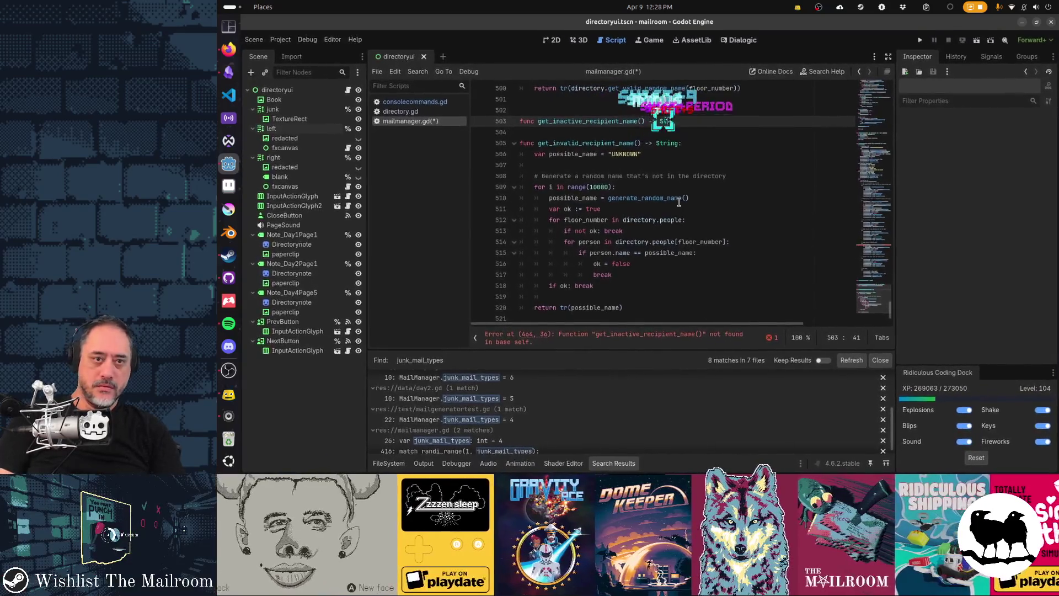
key(BackSpace)
text(:)
key(Return)
key(ctrl+v)
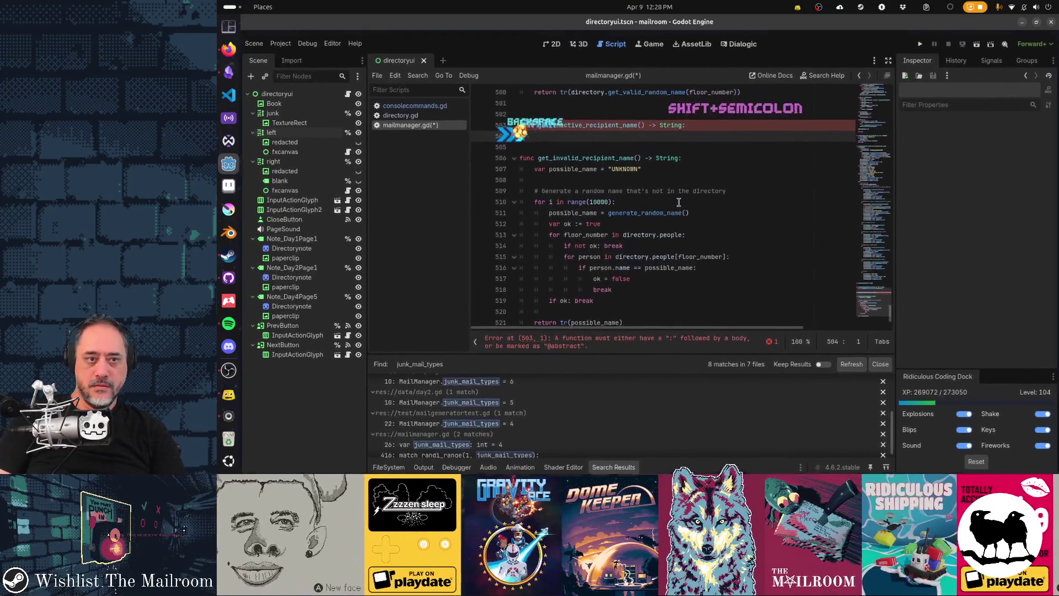
Move the return out of the if block and drop the randf() chance from the condition.
key(ctrl+x)
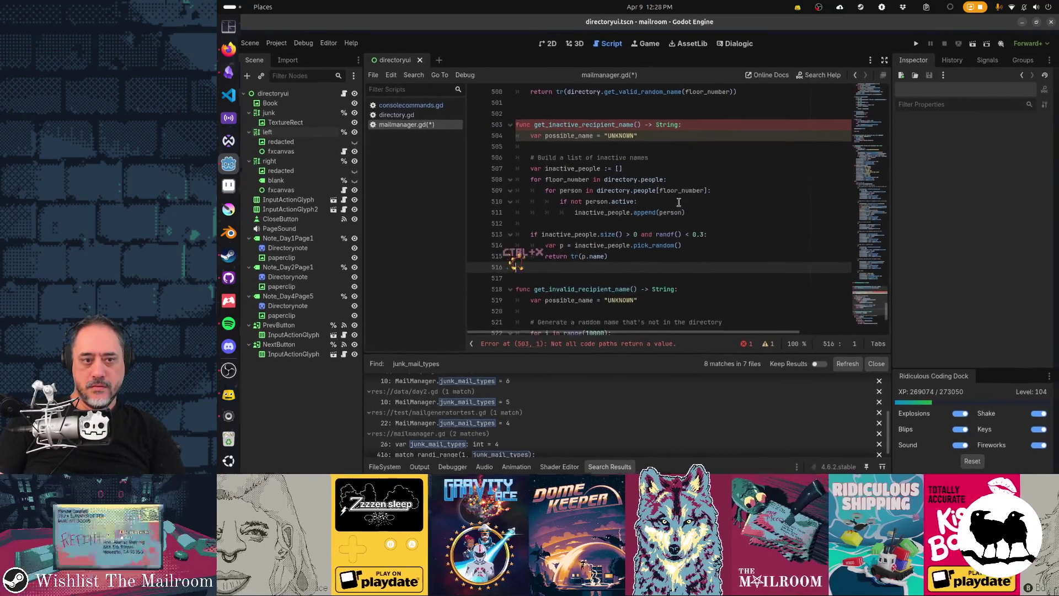
key(Up)
key(Up)
key(shift+Tab)
key(Return)
key(Up)
key(Tab)
key(Tab)
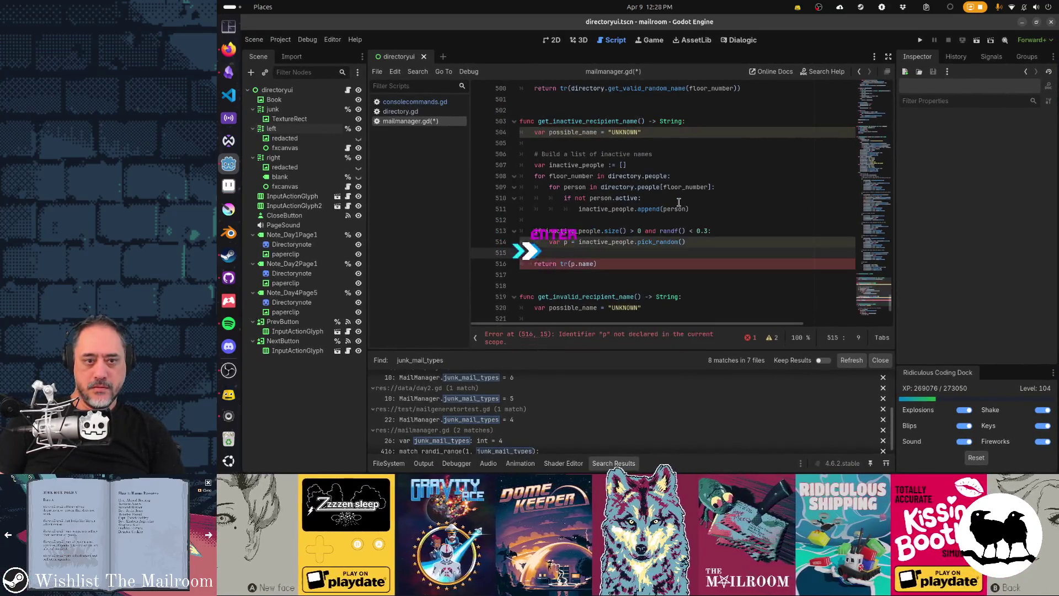
key(Up)
key(Up)
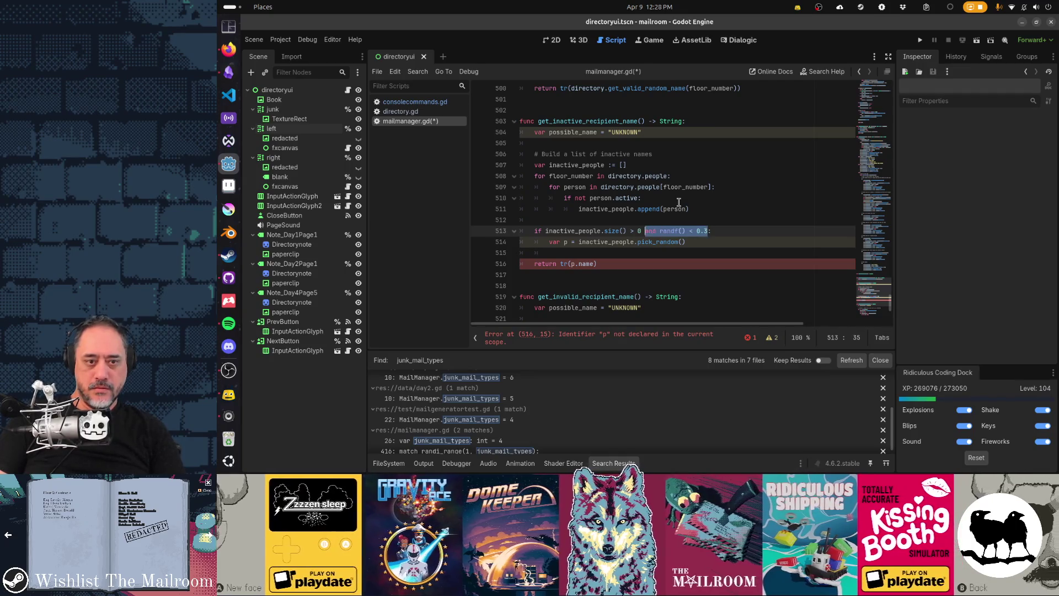
key(Delete)
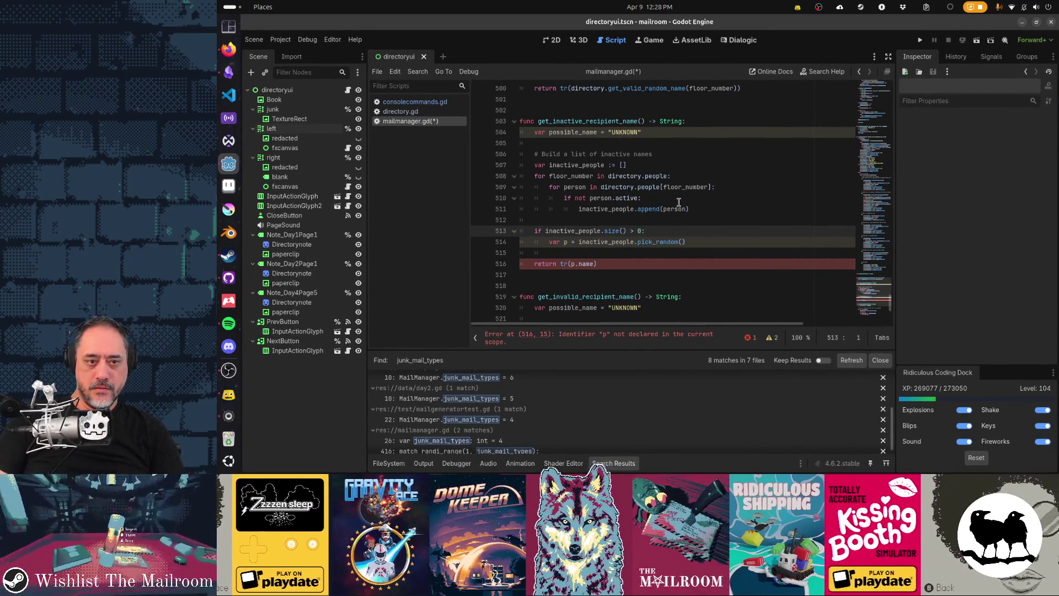
key(Down)
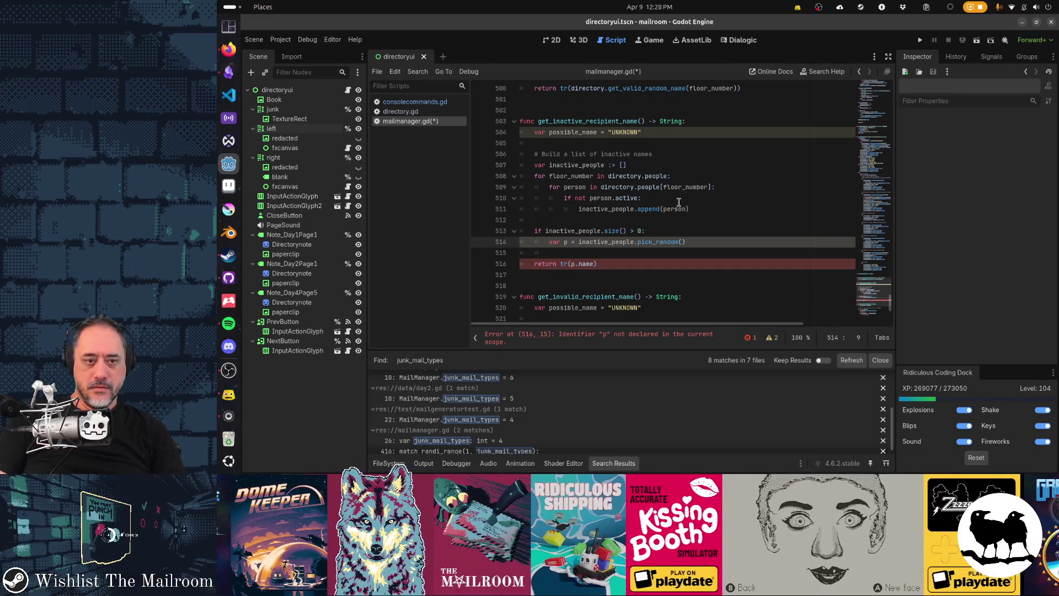
Assign possible_name = p.name inside the if block and return tr(possible_name).
key(ctrl+Return)
text(poss)
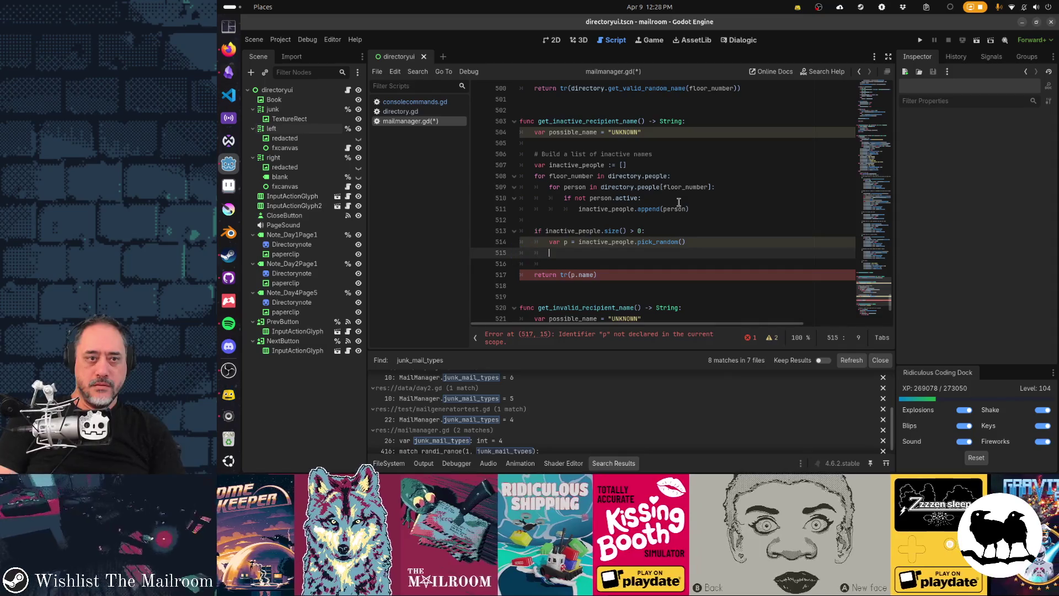
text(ible_name = p.name)
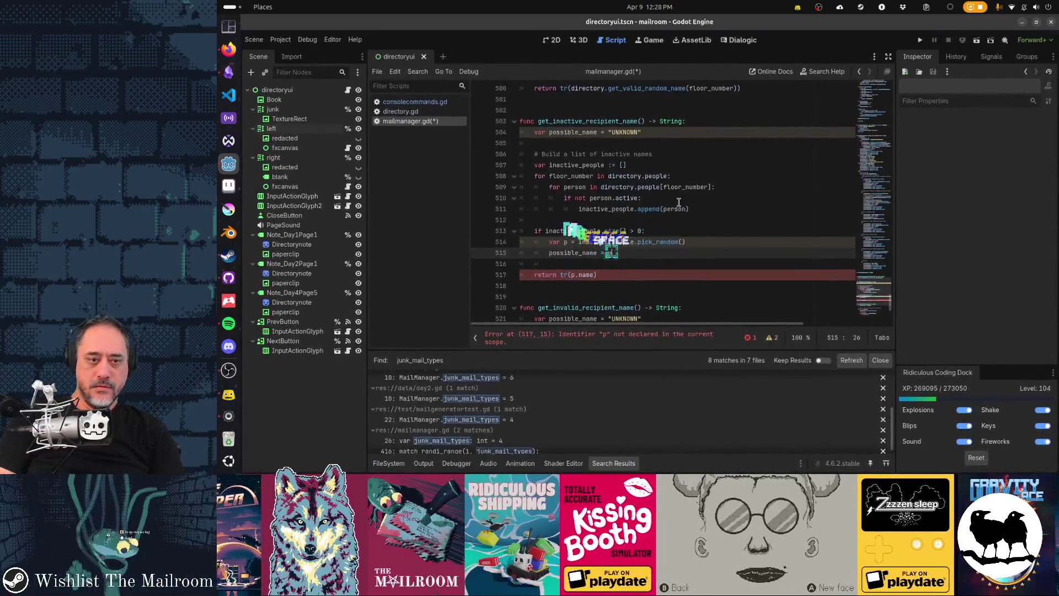
key(Down)
key(Down)
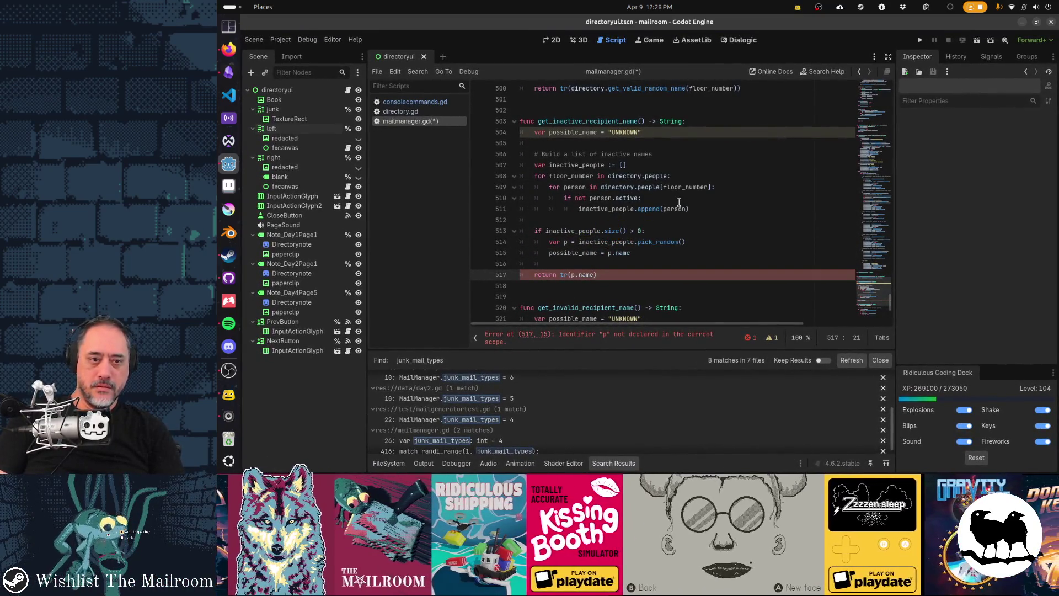
text(possible_name)
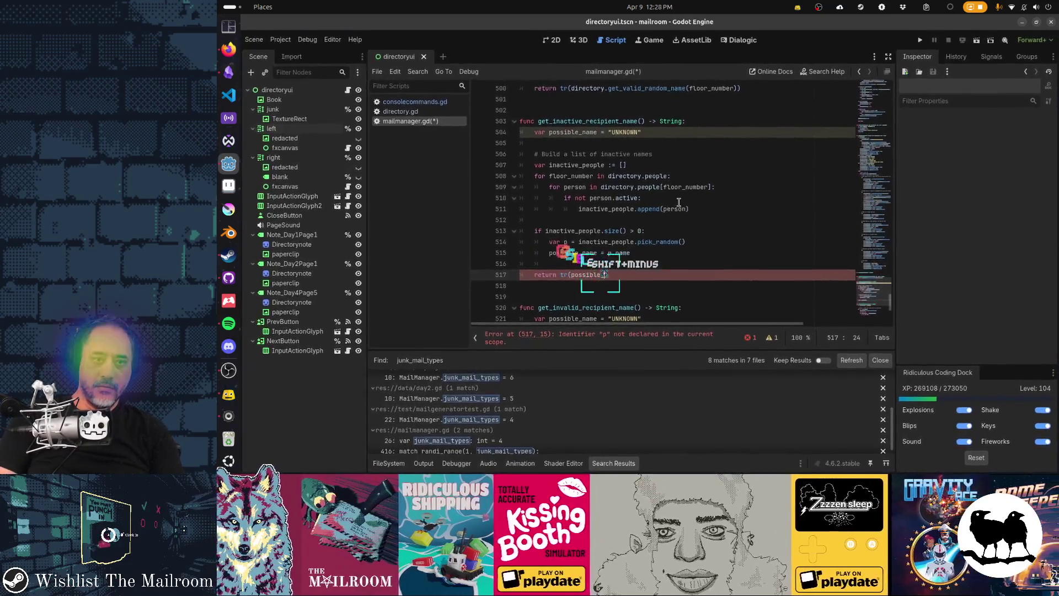
key(Up)
key(Up)
key(Up)
key(Up)
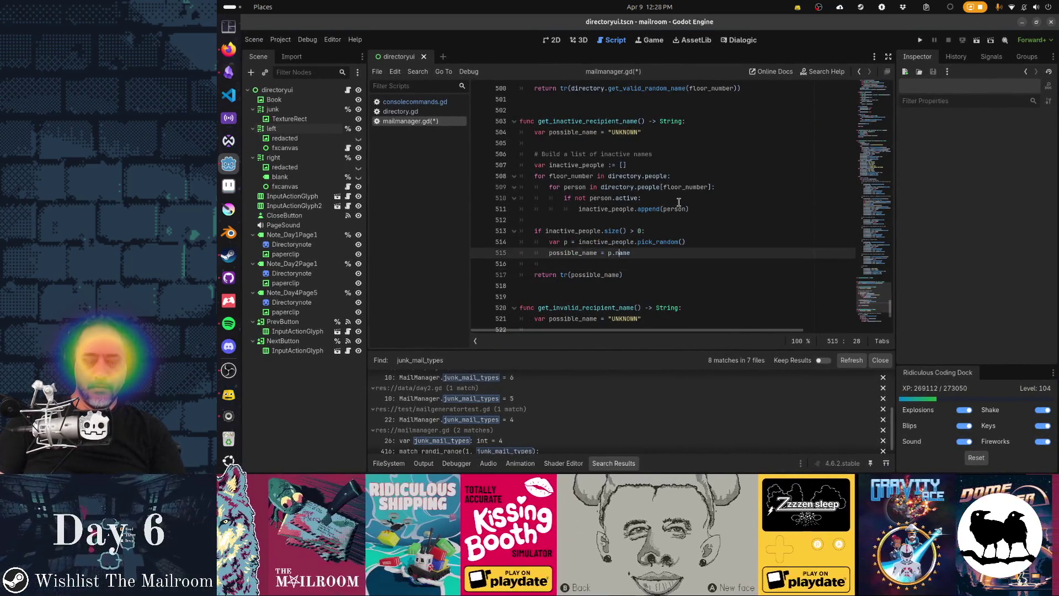
key(Down)
key(Down)
key(Down)
key(Up)
key(Up)
key(Up)
key(Up)
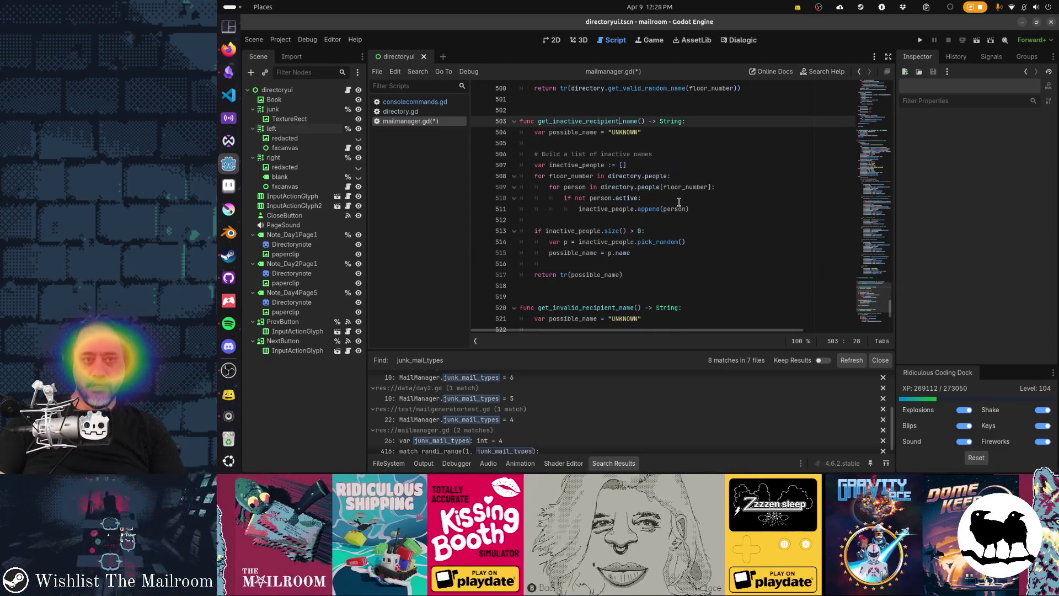
key(Down)
key(Down)
key(Down)
key(Down)
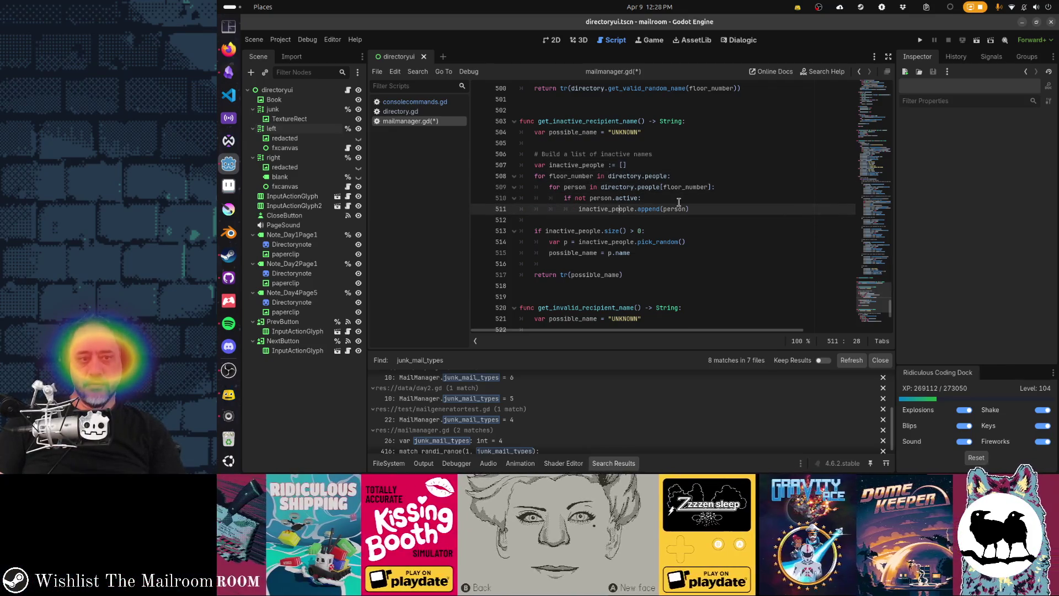
key(Down)
key(Down)
key(Down)
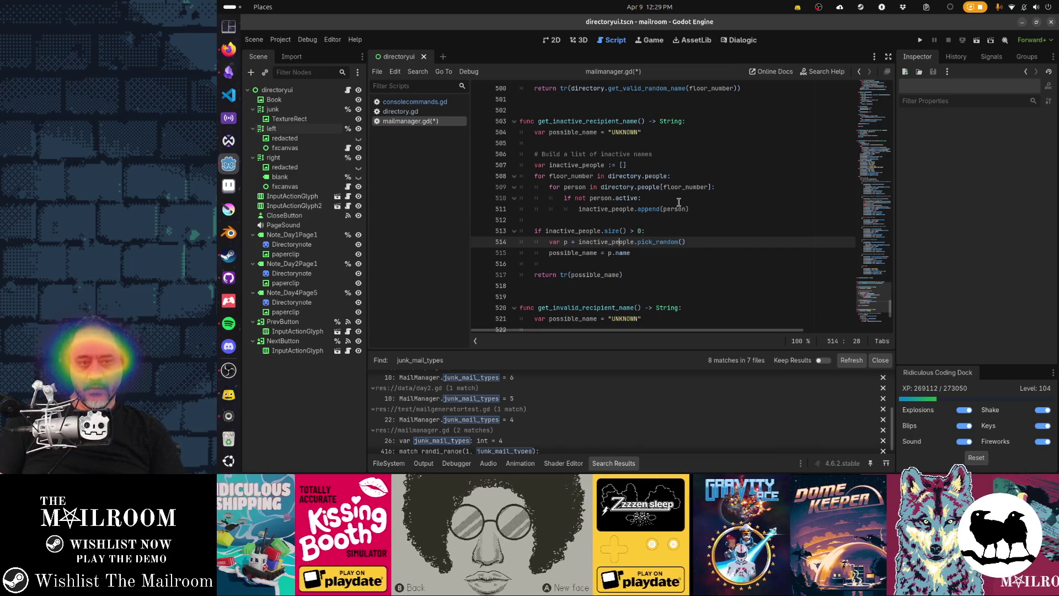
key(Down)
key(Down)
key(Down)
Tidy the if block at lines 513–515 and save mailmanager.gd.
key(End)
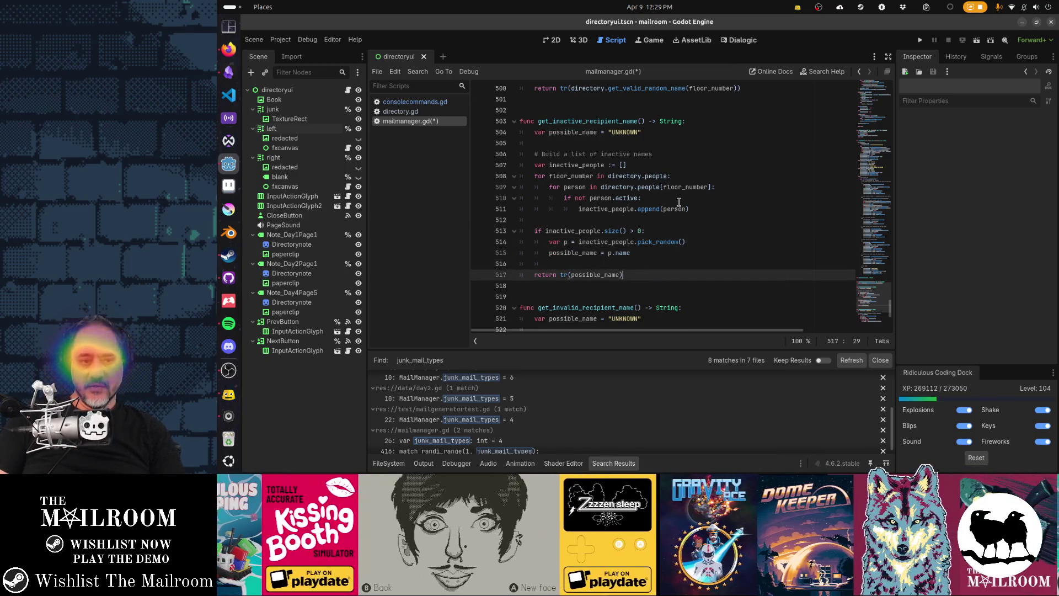
key(Up)
key(Up)
key(Up)
key(shift+Up)
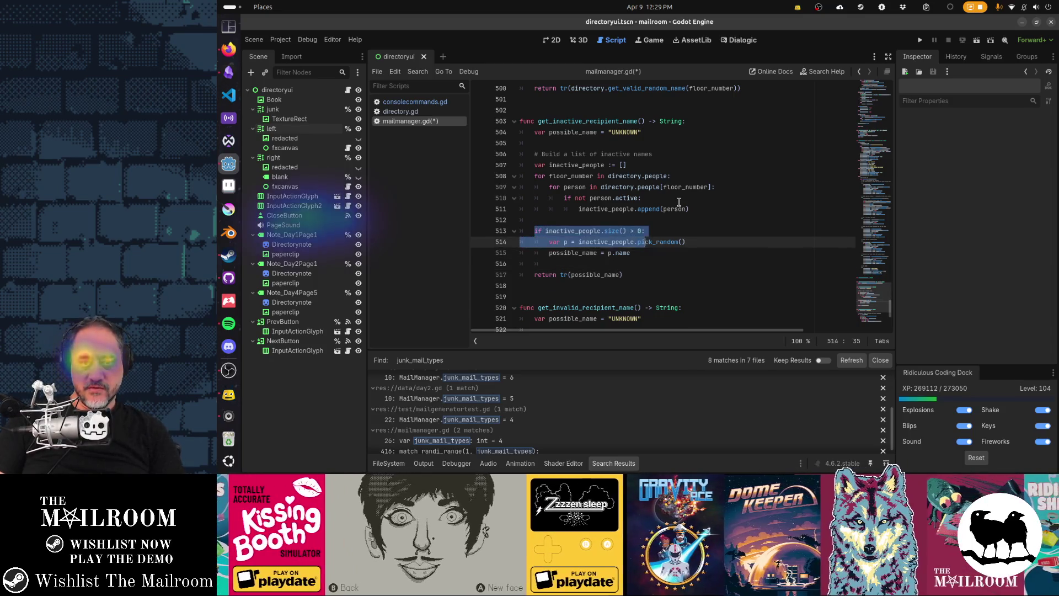
key(shift+Down)
key(ctrl+Right)
key(ctrl+Right)
key(ctrl+Right)
key(Up)
key(Up)
key(Up)
key(Down)
key(Down)
key(Down)
key(End)
key(ctrl+s)
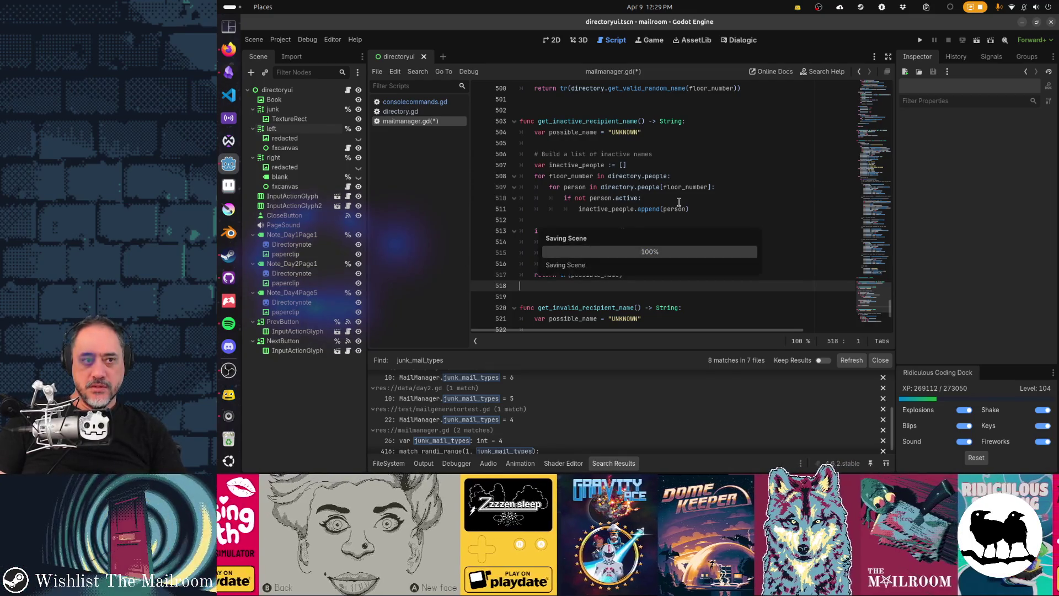
key(Up)
key(Up)
key(Up)
key(Up)
key(Up)
key(Up)
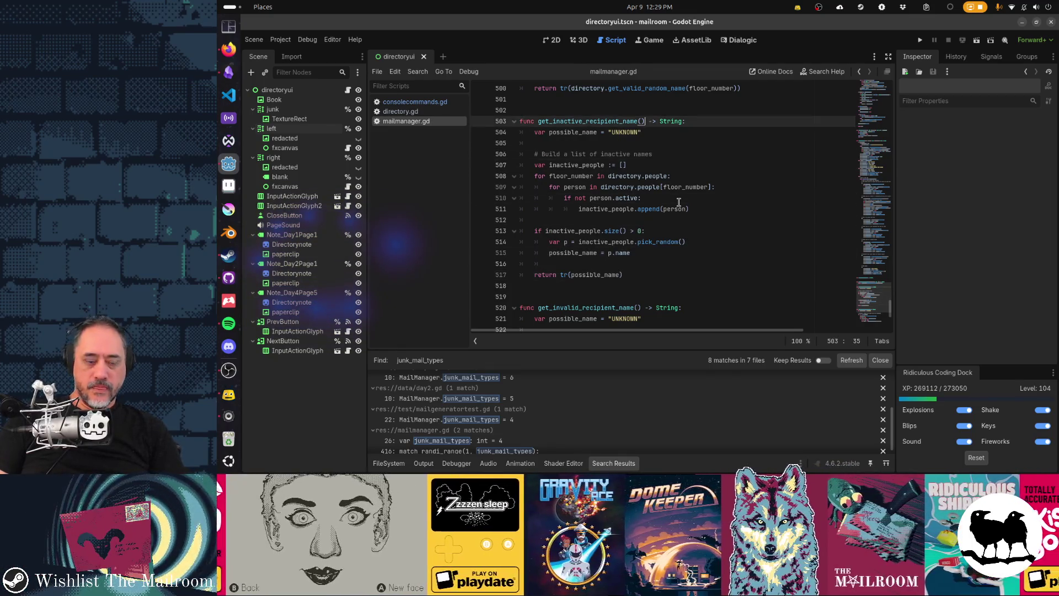
key(ctrl+shift+b)
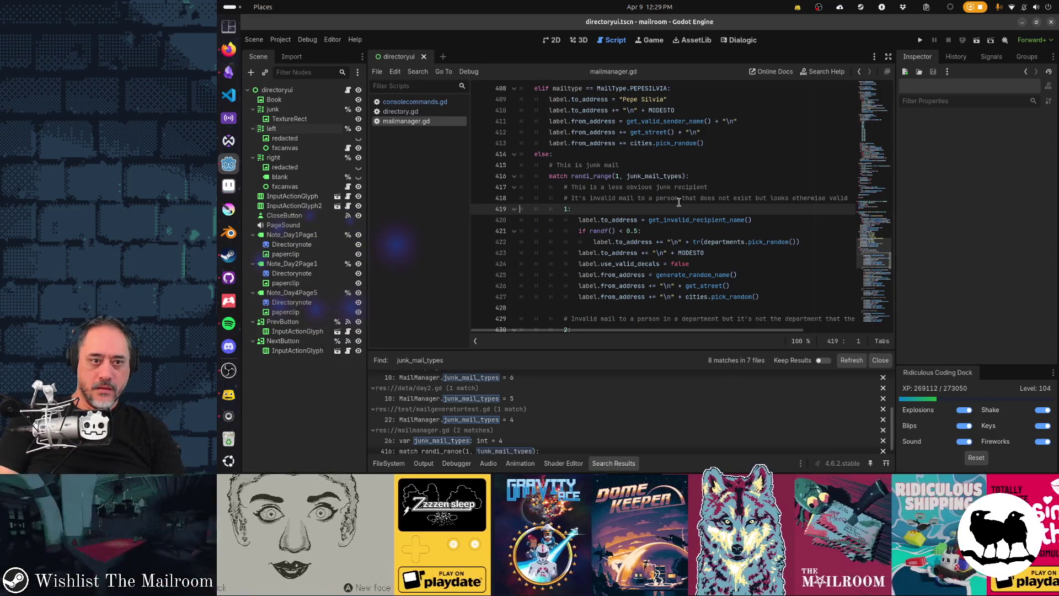
key(Down)
key(Down)
key(Down)
key(Down)
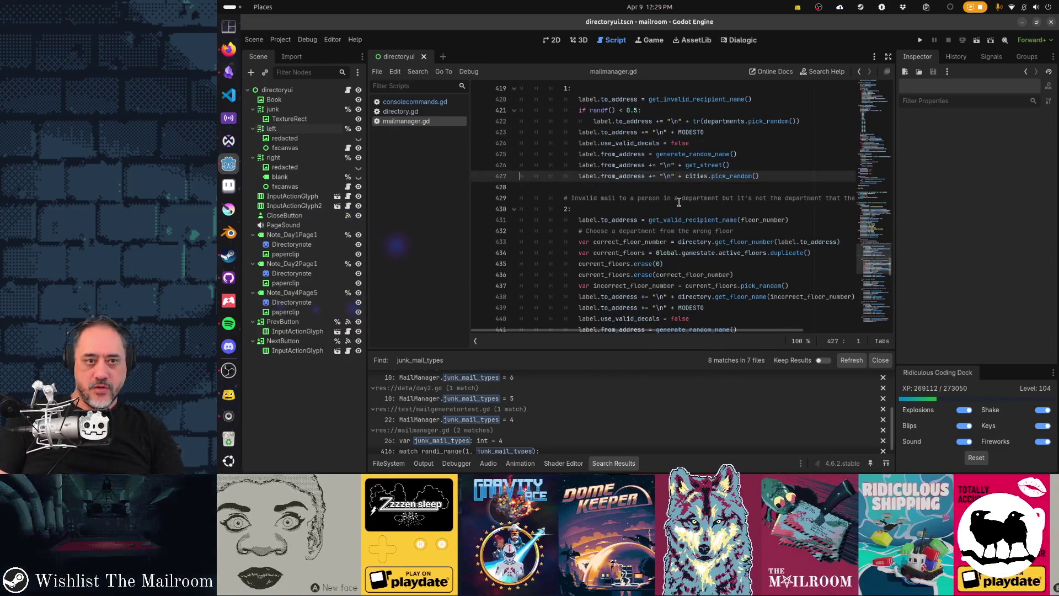
key(Up)
key(Up)
key(Up)
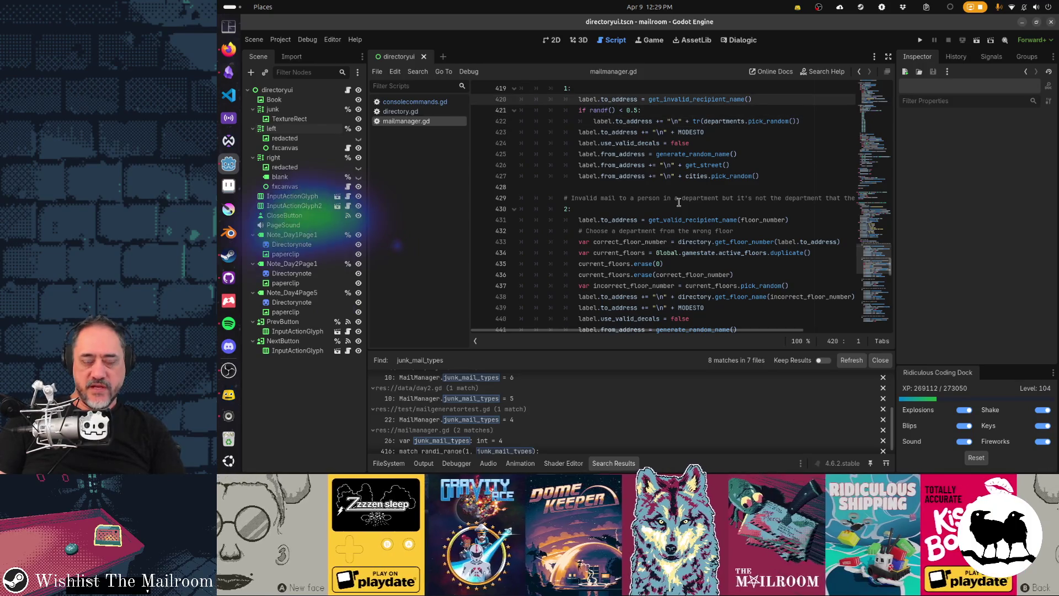
key(Down)
key(Down)
key(Down)
key(Down)
key(Down)
key(Down)
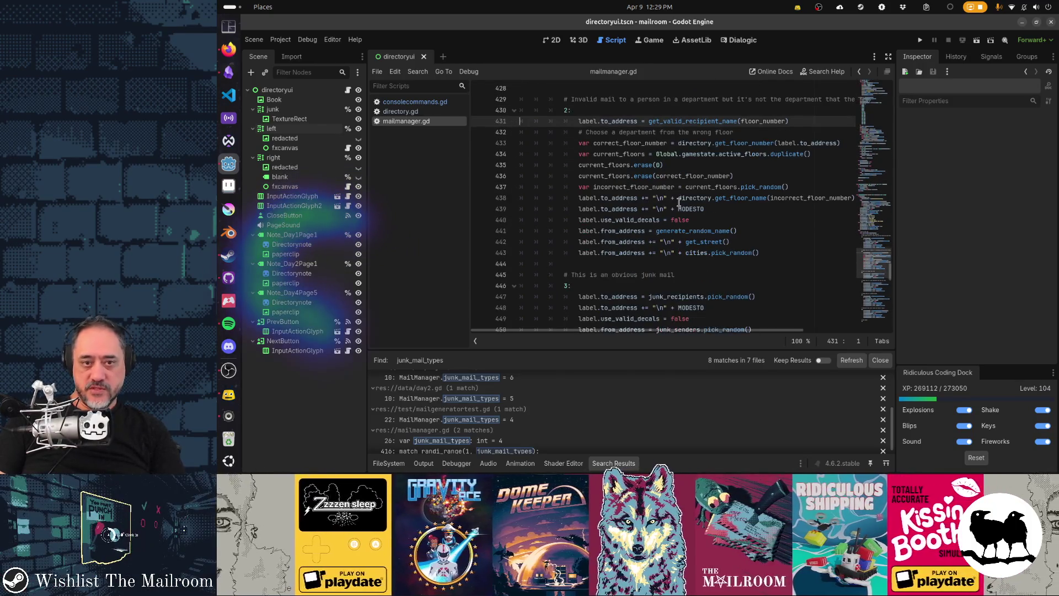
key(Down)
key(Down)
key(Down)
scroll(679, 202, up, 1)
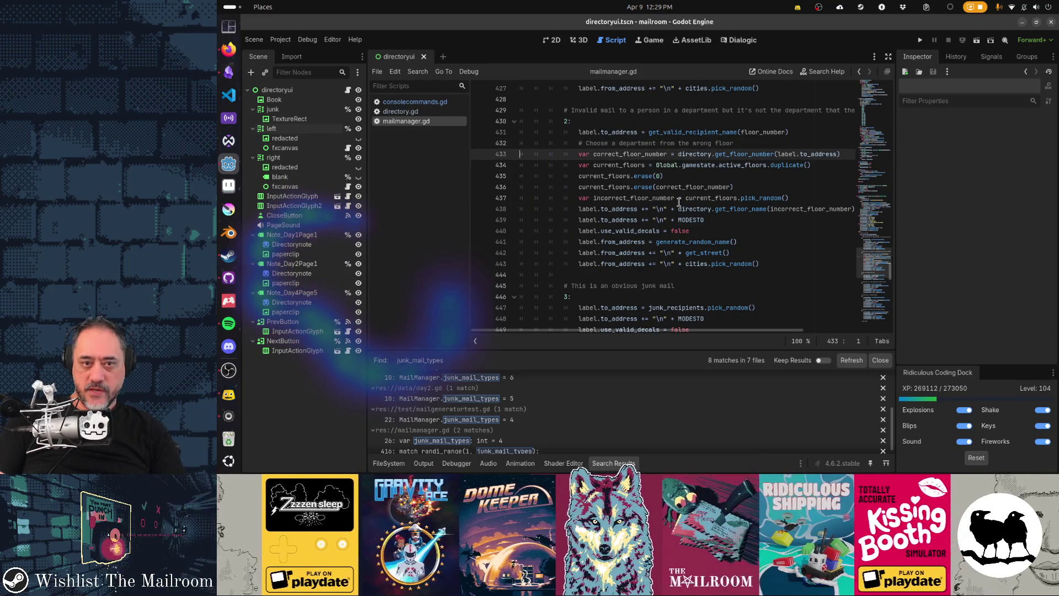
scroll(679, 202, down, 2)
key(Down)
key(Down)
key(Down)
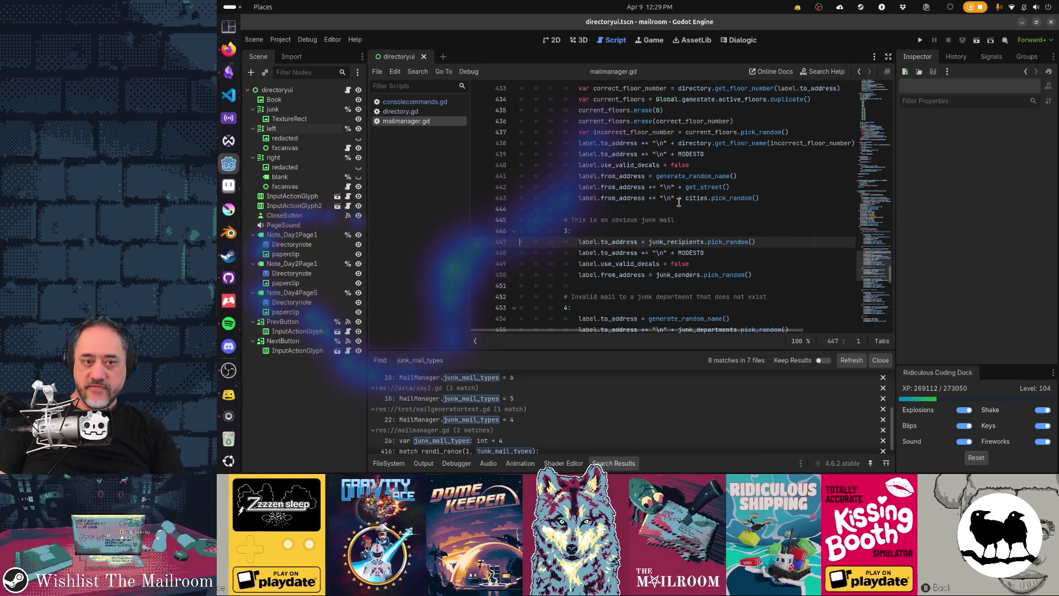
key(shift+Down)
key(Down)
key(Down)
key(Down)
scroll(679, 202, down, 3)
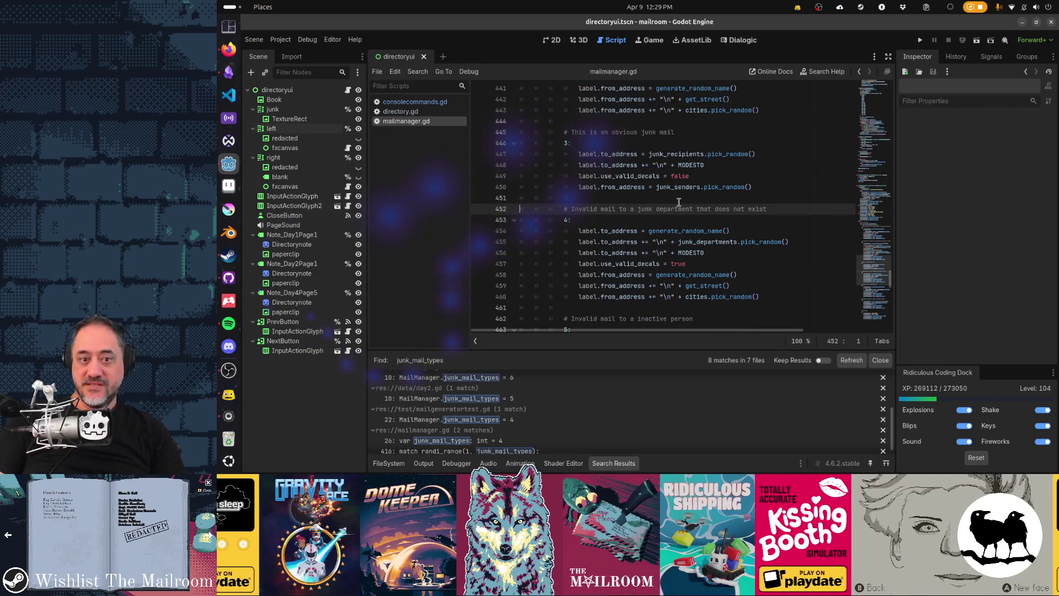
key(Down)
key(Down)
key(Down)
scroll(679, 202, down, 4)
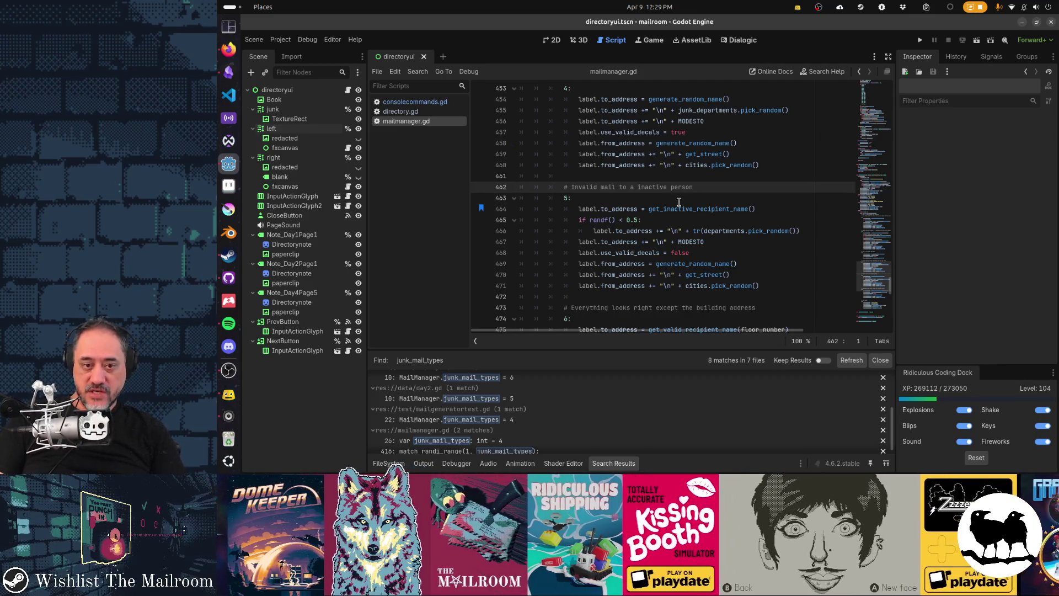
key(Down)
key(Down)
key(Down)
scroll(679, 202, down, 4)
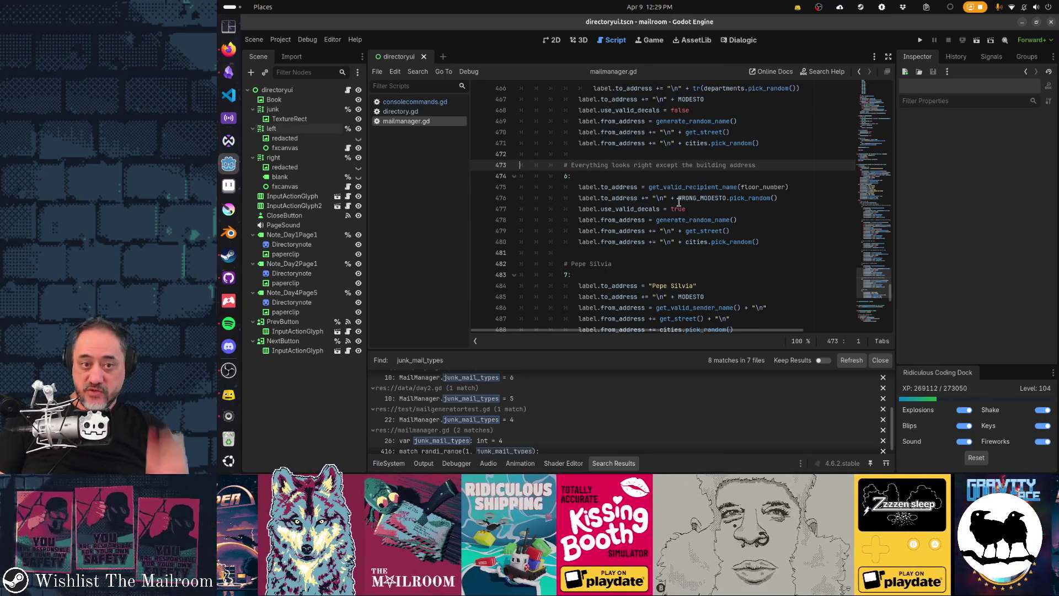
key(Down)
key(Down)
key(Down)
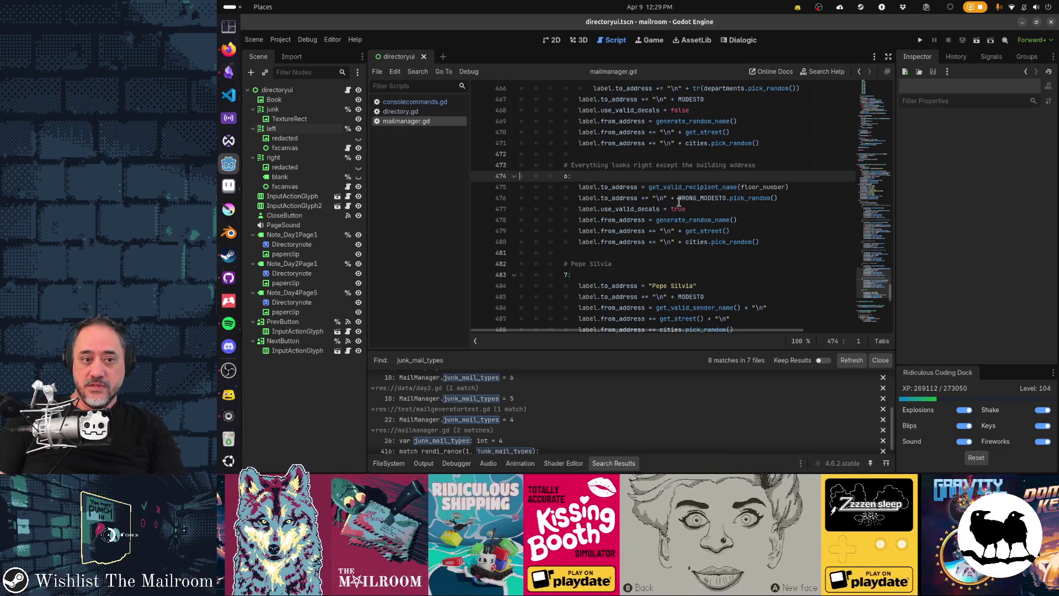
scroll(680, 202, down, 3)
key(Down)
key(Down)
key(Down)
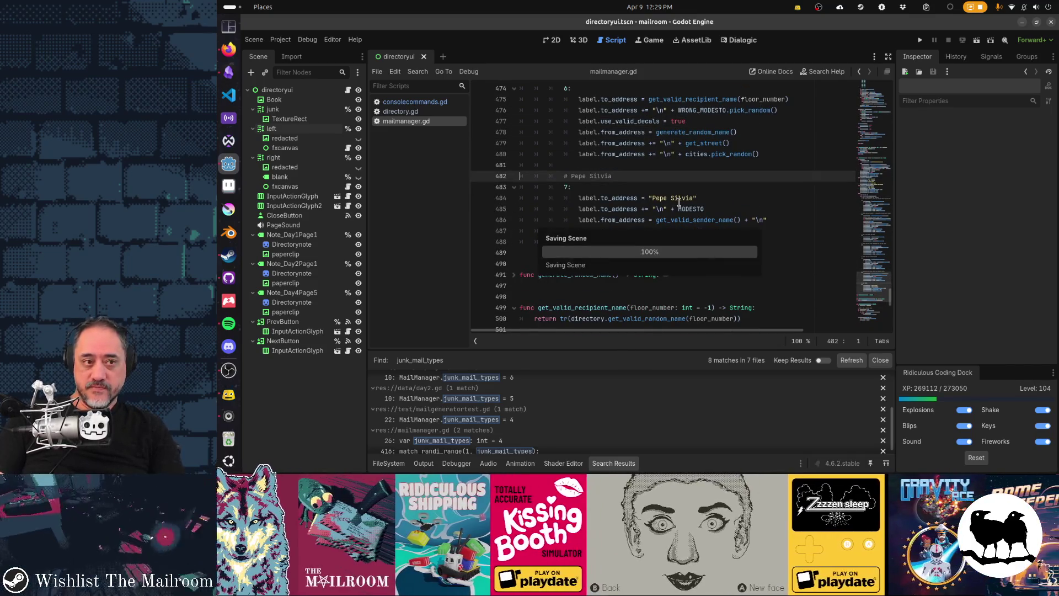
key(Up)
key(Up)
key(Up)
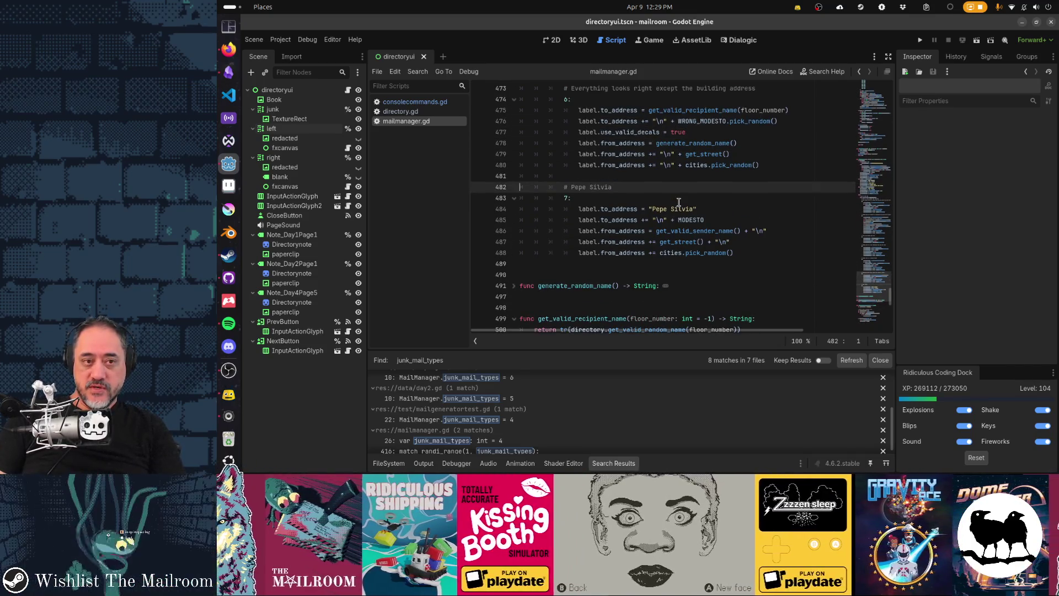
key(Up)
key(Up)
key(Up)
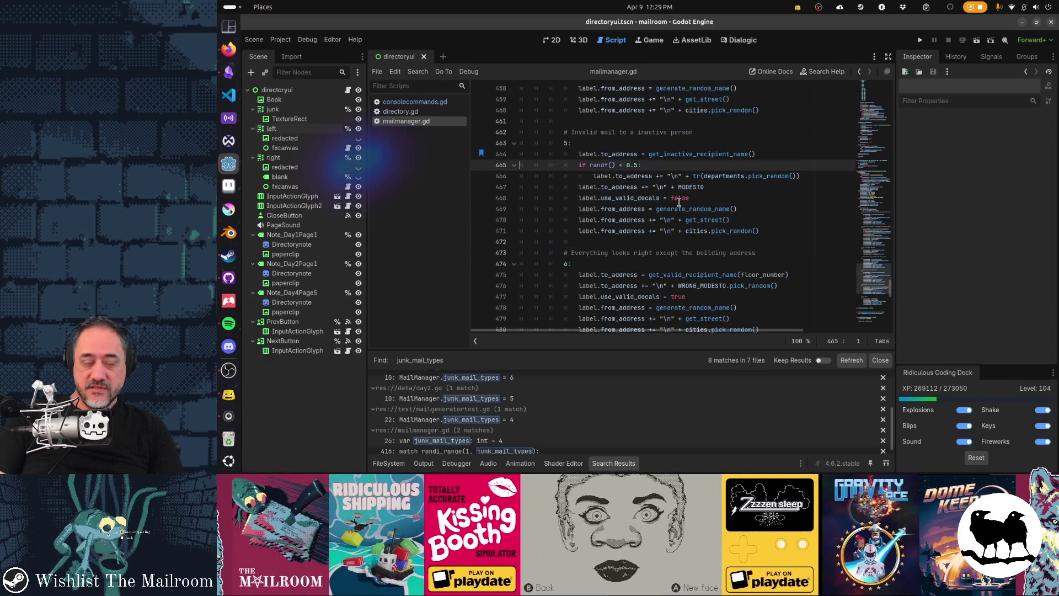
key(super)
text(i7)
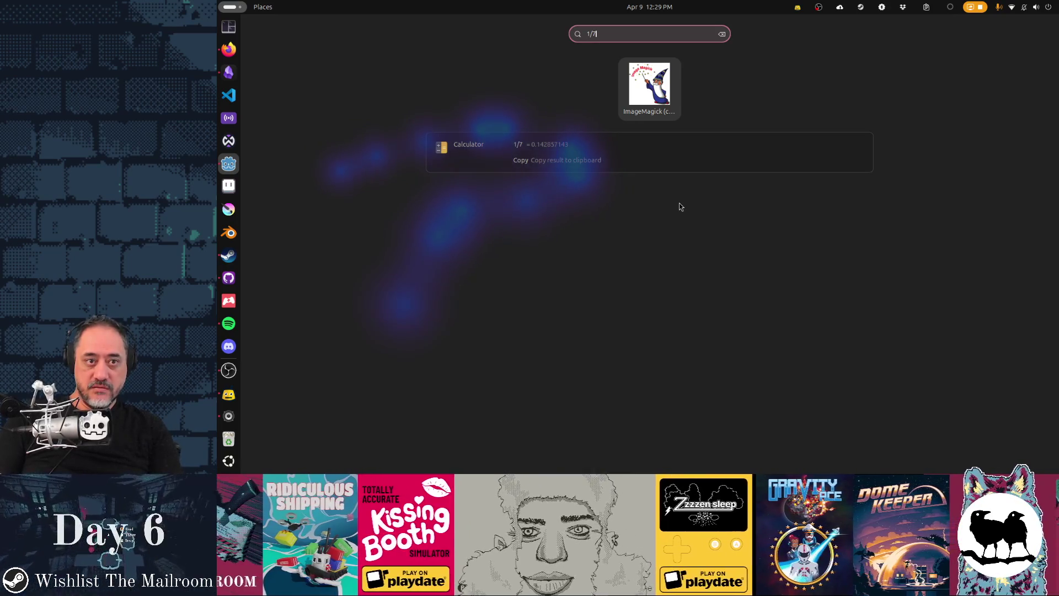
key(Return)
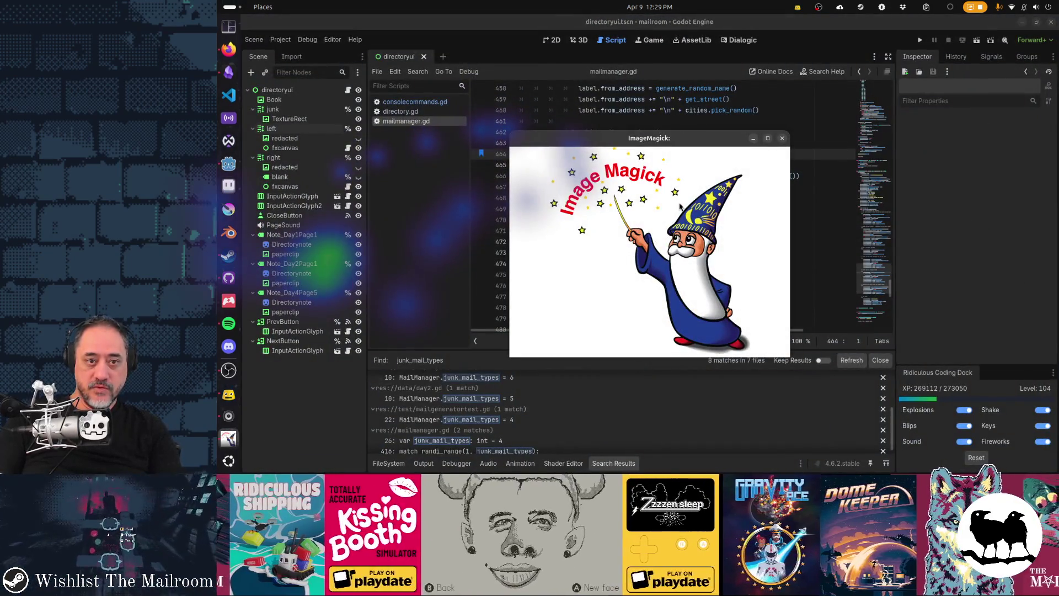
key(q)
key(super)
text(da)
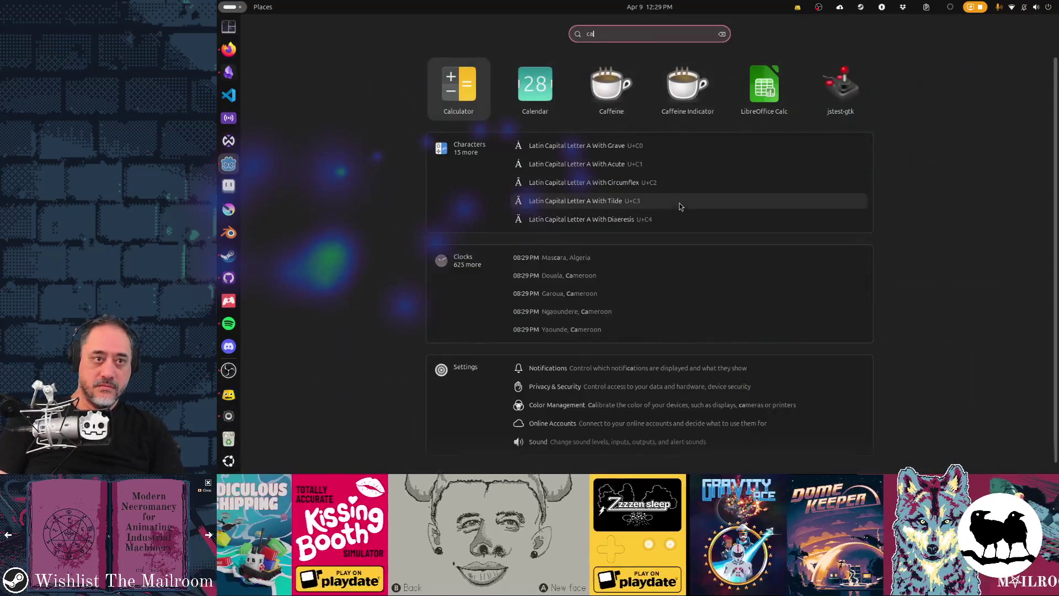
key(Return)
text(1/7)
key(Return)
key(ctrl+q)
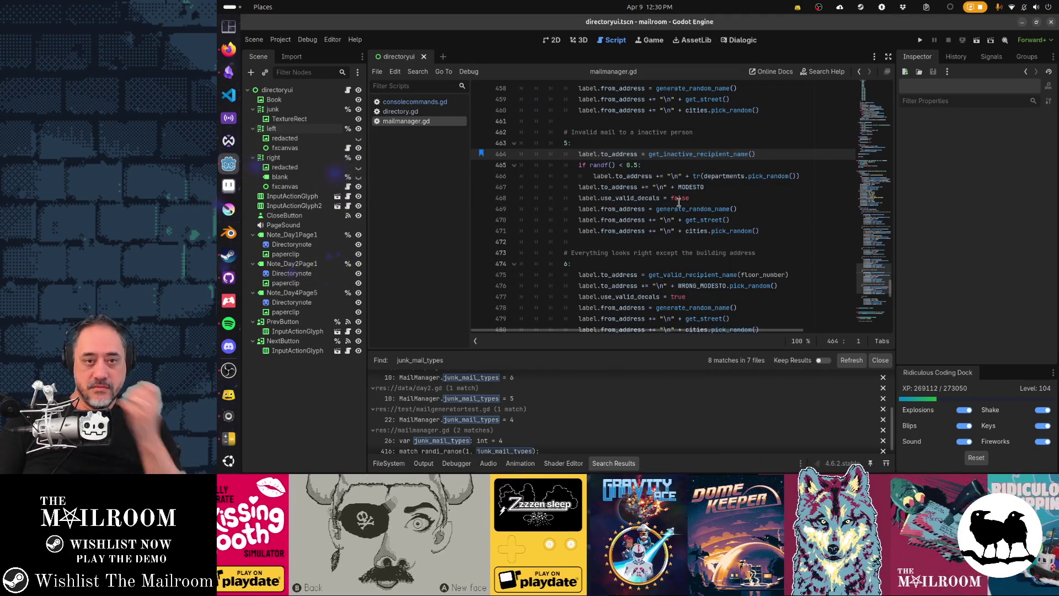
key(Up)
scroll(679, 202, up, 4)
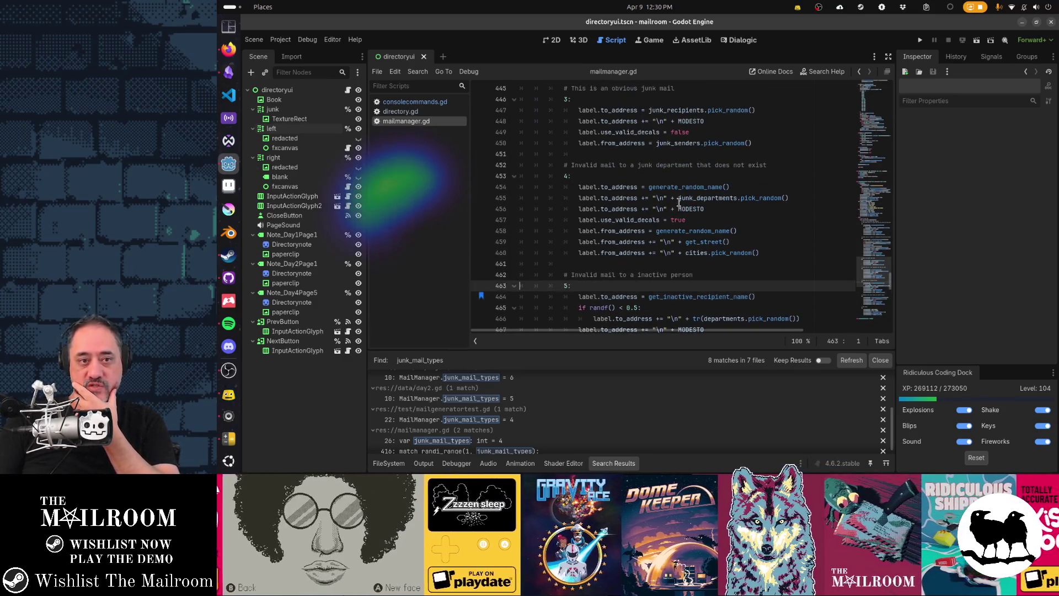
key(Up)
key(Up)
key(Up)
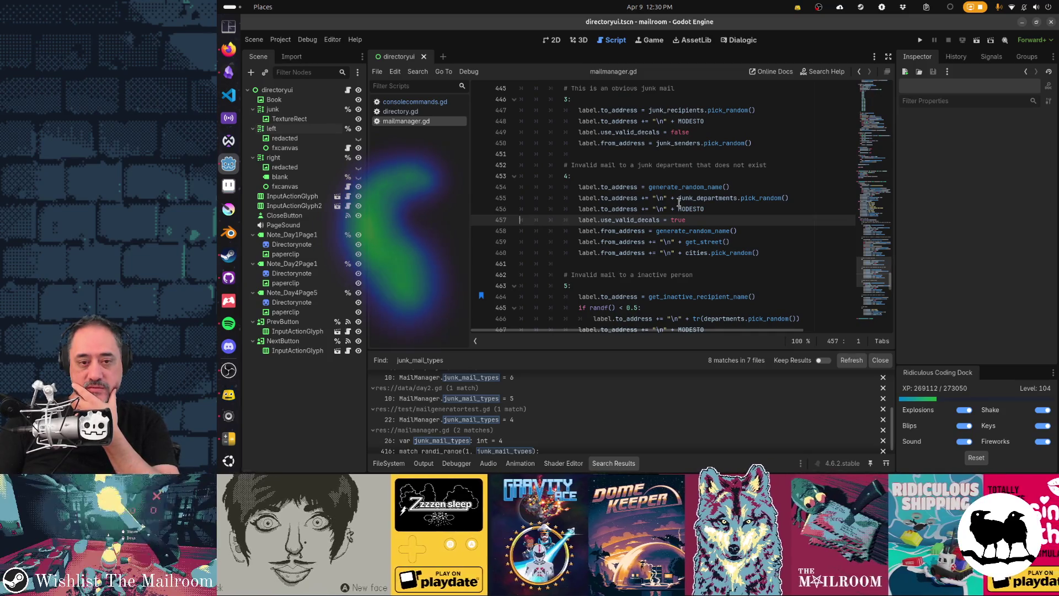
key(super)
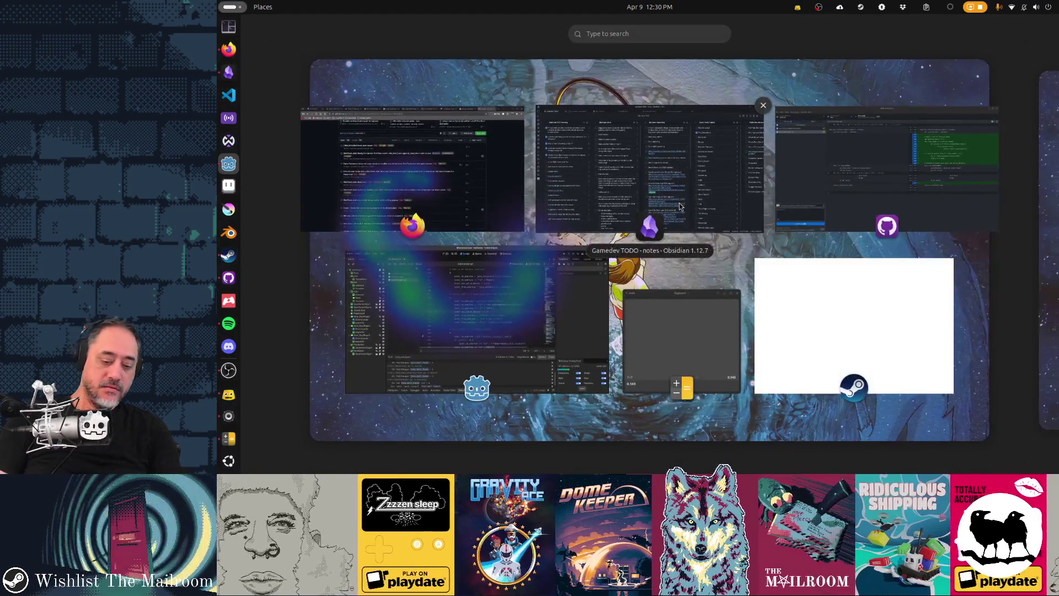
text(l)
key(BackSpace)
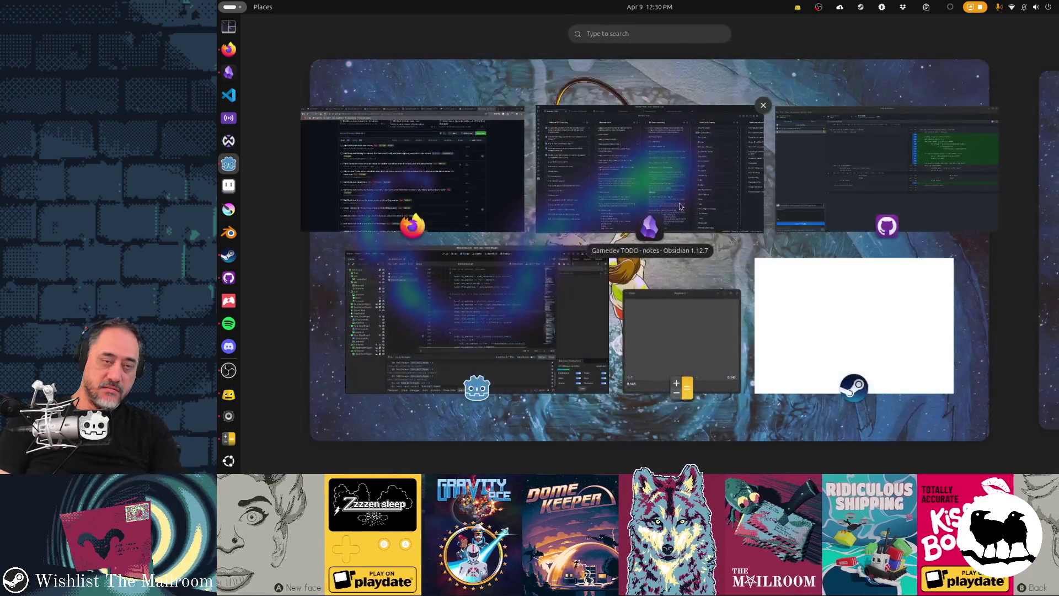
text(30%*20%)
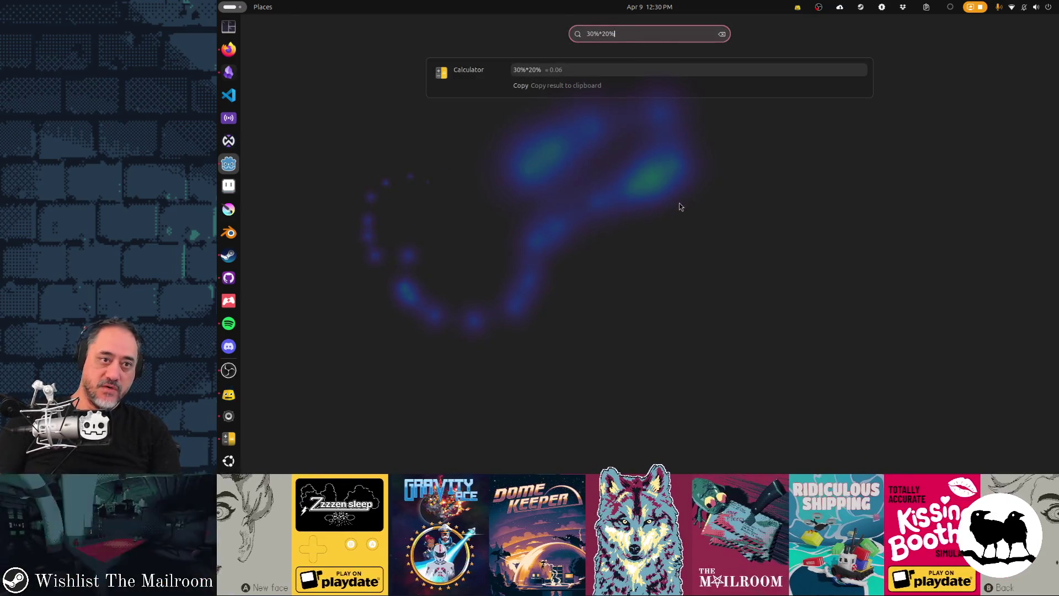
key(Escape)
key(Escape)
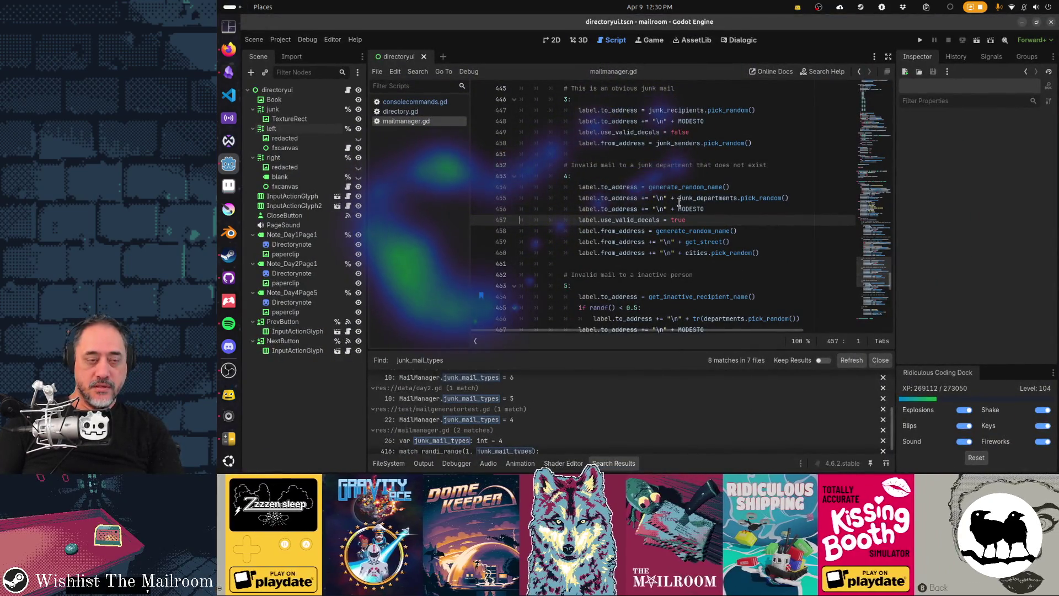
key(ctrl+b)
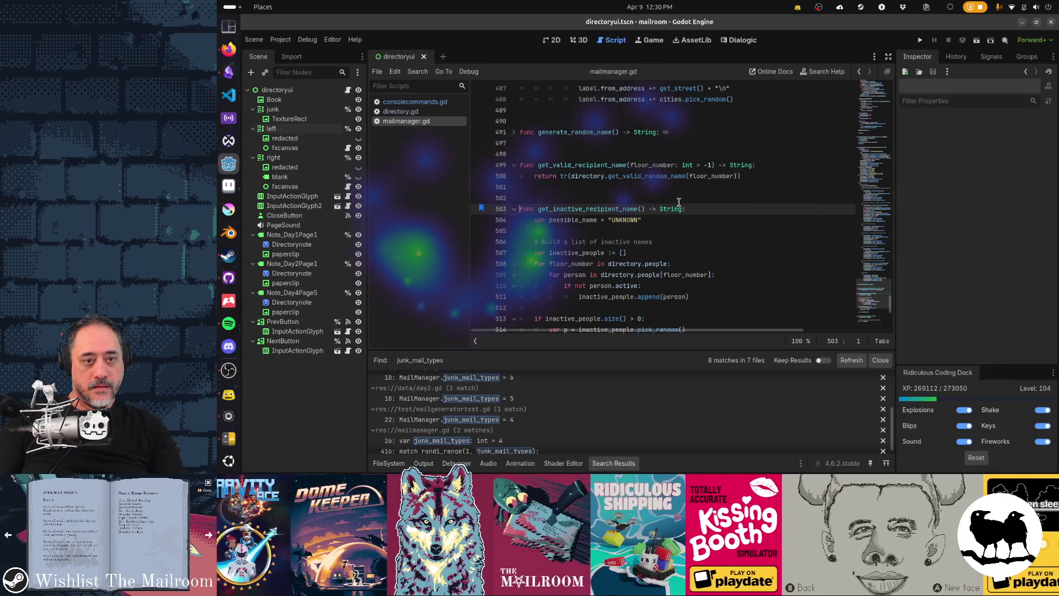
Set junk_mail_types to 7 in mailgeneratortest.gd and from 5 to 6 in day2.gd.
ctrl+click(679, 203)
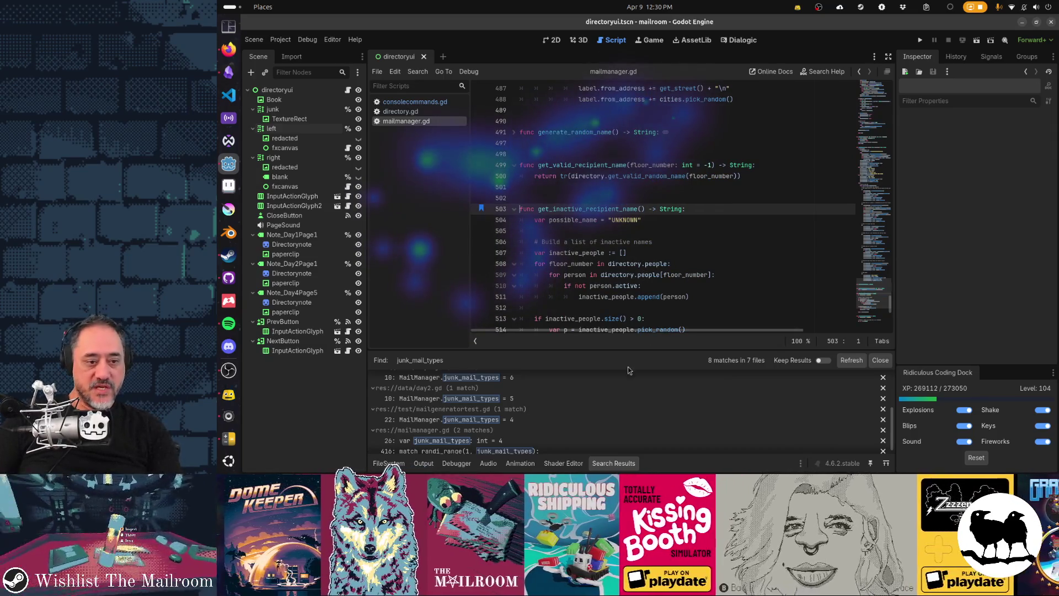
scroll(600, 394, down, 1)
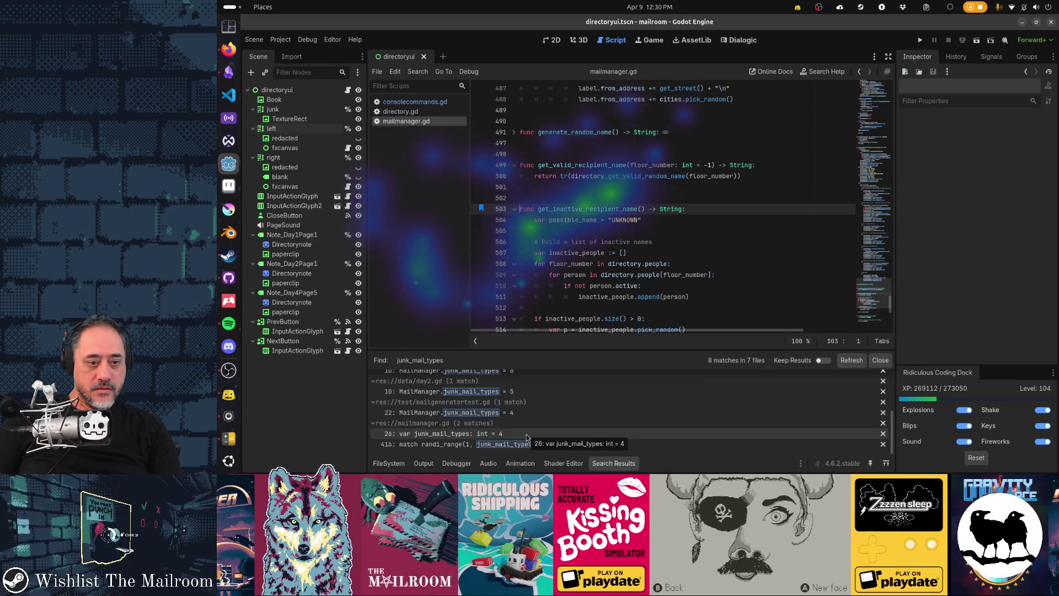
click(523, 414)
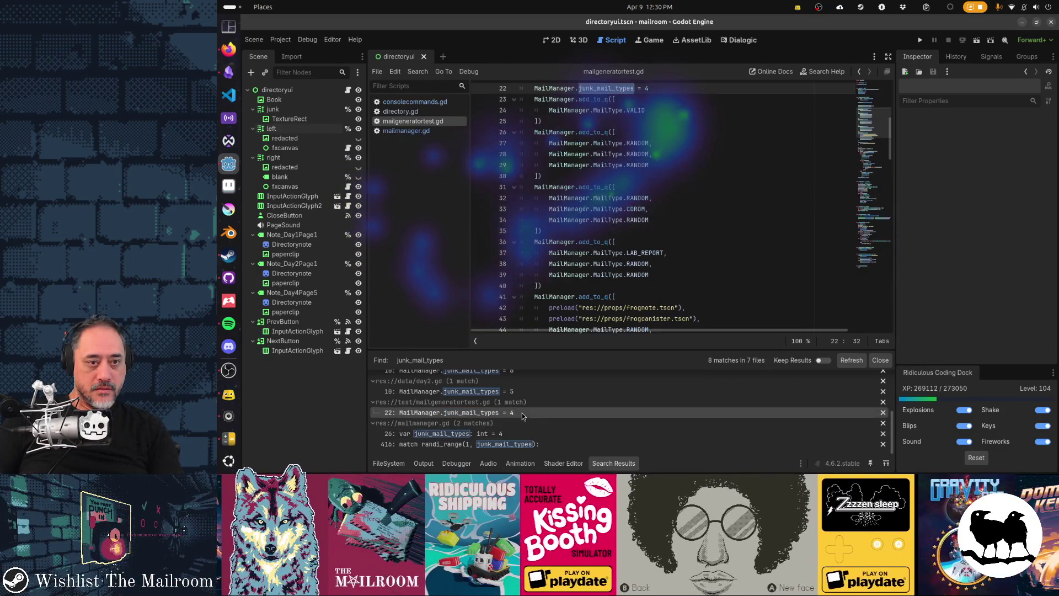
key(BackSpace)
text(7)
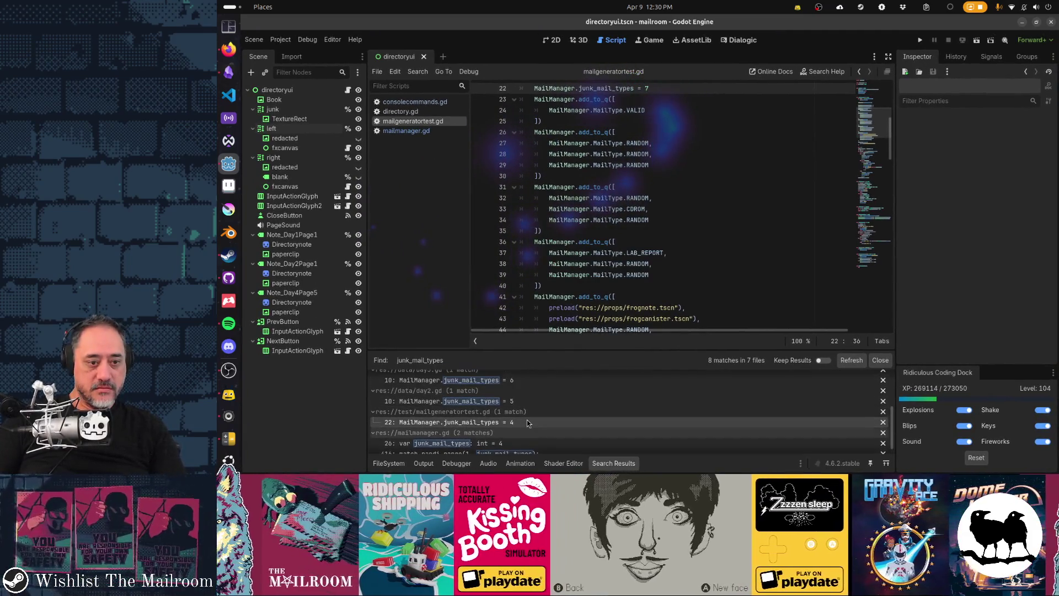
click(500, 406)
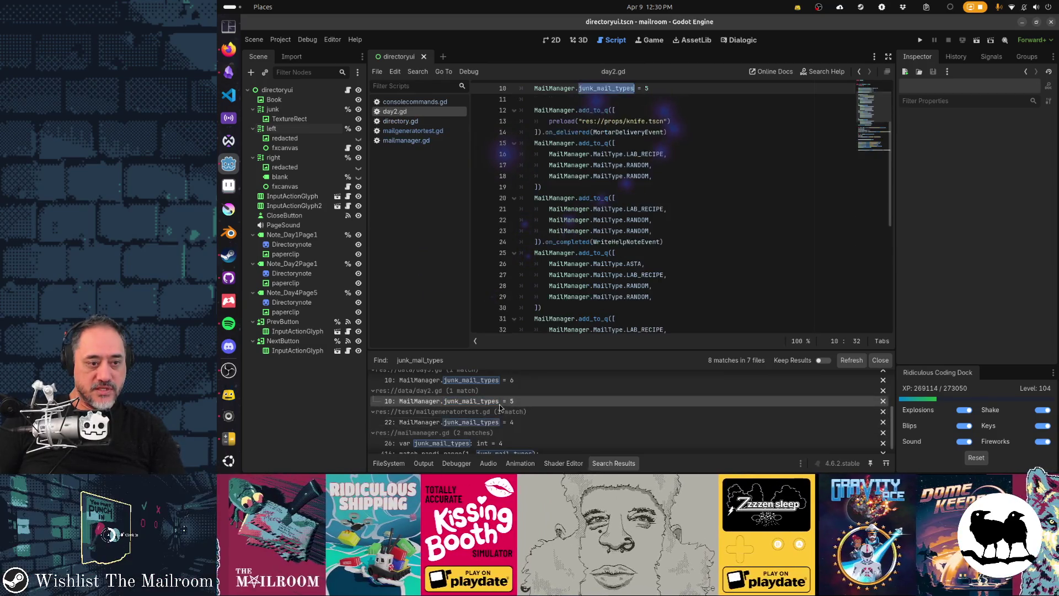
key(BackSpace)
text(6)
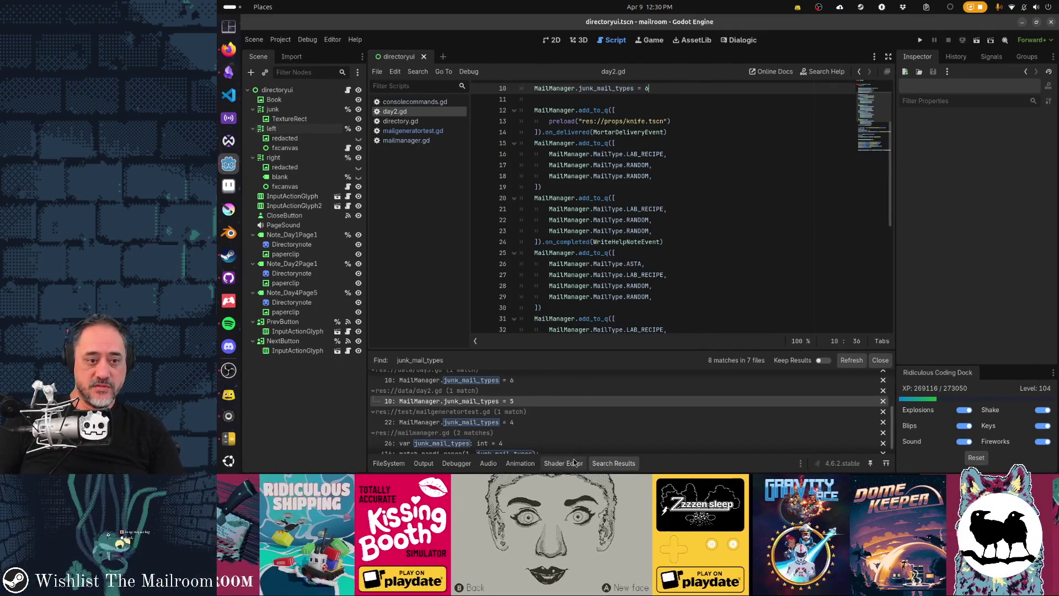
Raise junk_mail_types from 6 to 7 in day3.gd and day5.gd.
scroll(556, 439, up, 2)
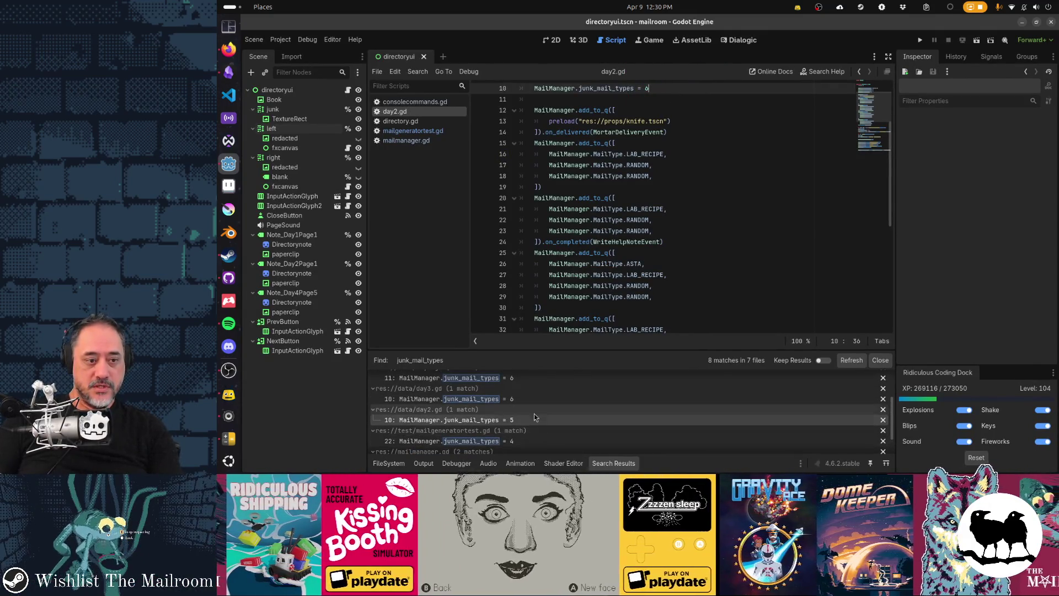
click(523, 398)
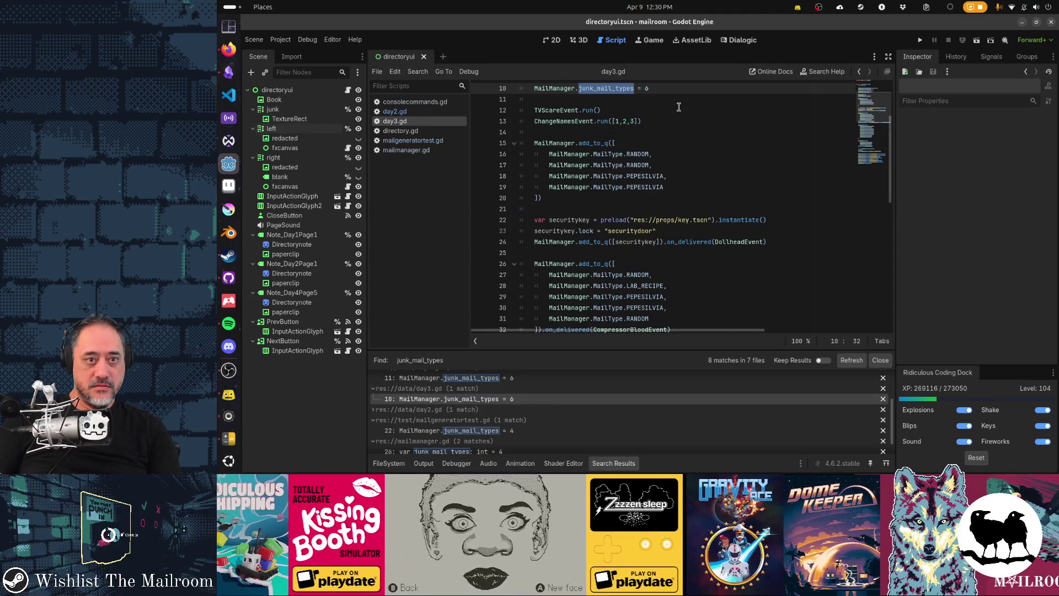
key(BackSpace)
text(7)
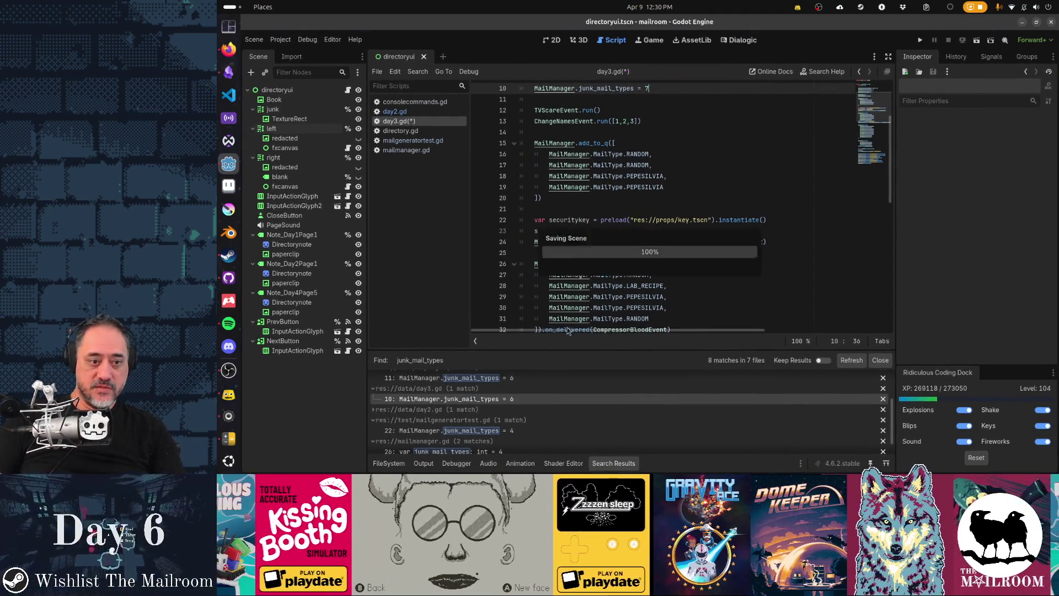
scroll(560, 426, up, 2)
click(525, 397)
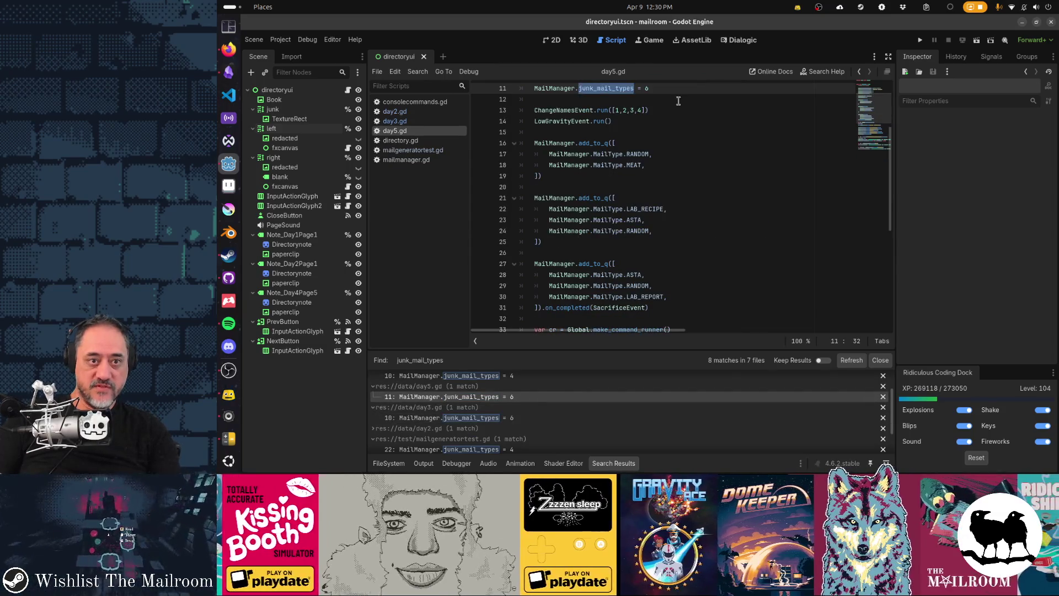
key(BackSpace)
text(7)
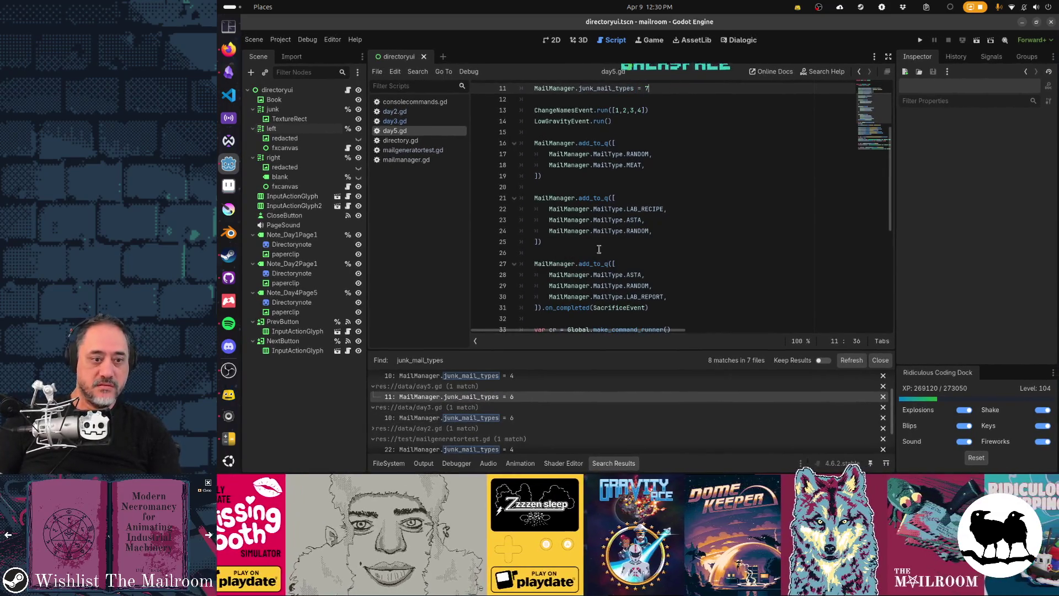
Check day1.gd, raise day4.gd's junk_mail_types from 6 to 7, and save.
scroll(549, 414, up, 2)
click(534, 395)
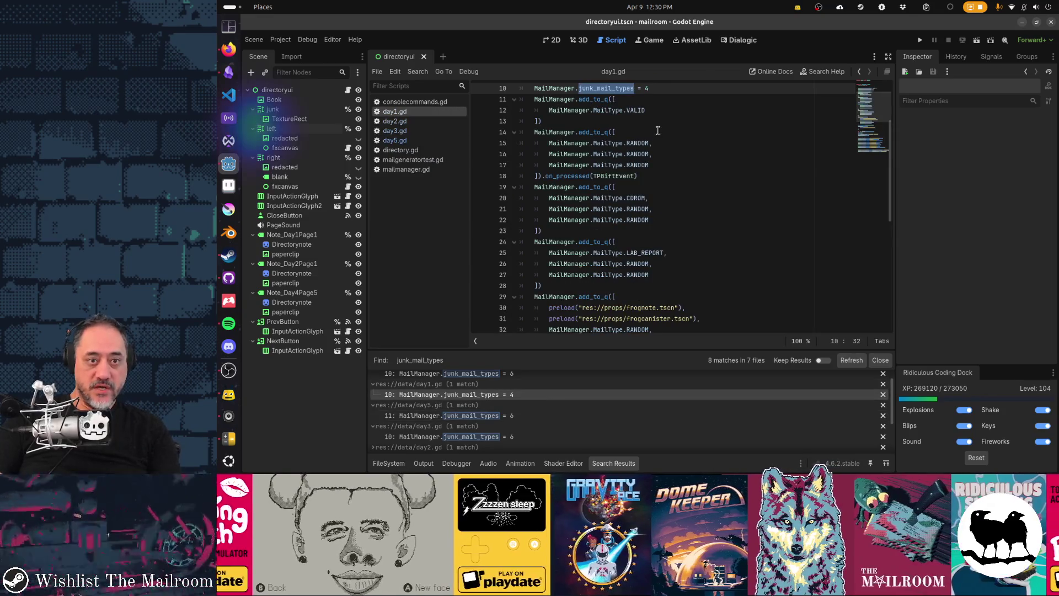
scroll(561, 383, up, 1)
click(543, 390)
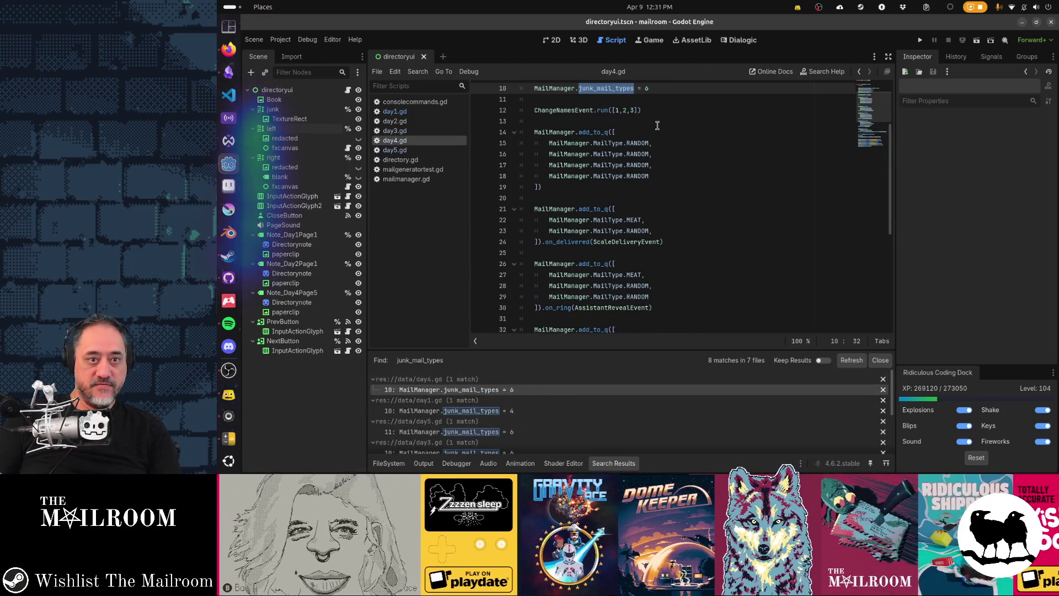
click(663, 89)
key(BackSpace)
text(7)
key(ctrl+s)
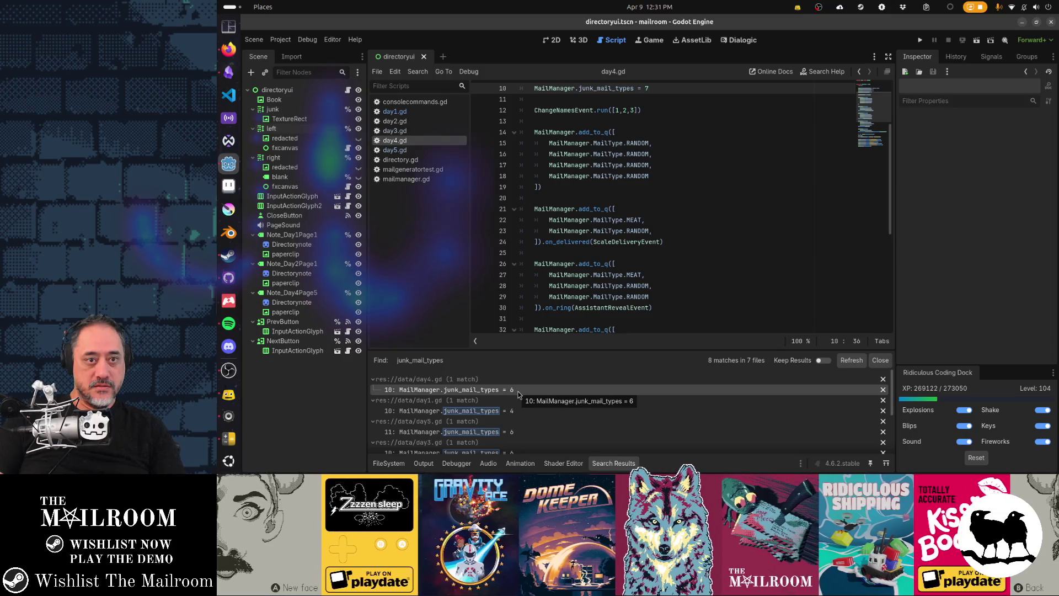
scroll(544, 411, down, 2)
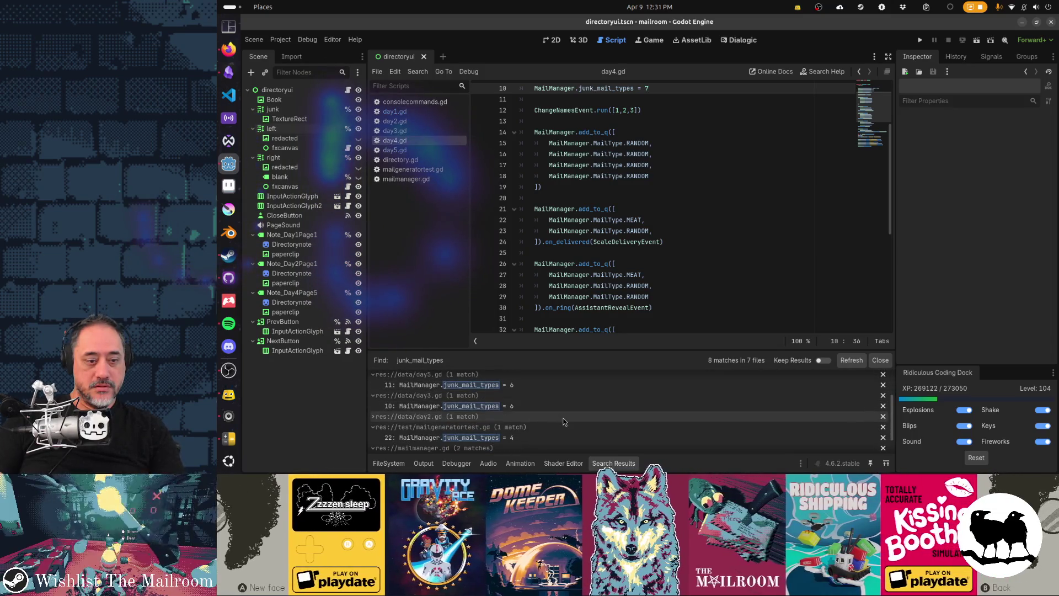
key(alt+Tab)
key(alt+Tab)
key(alt+Tab)
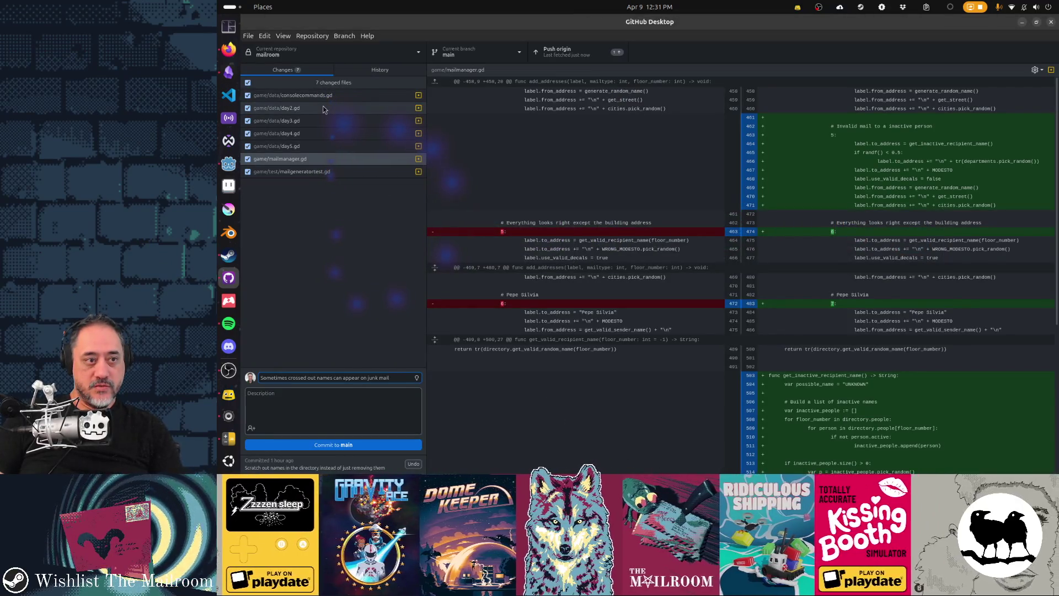
In Godot, check the junk_mail_types declaration in mailmanager.gd and the count value in day1.gd.
key(alt+Tab)
scroll(539, 402, up, 1)
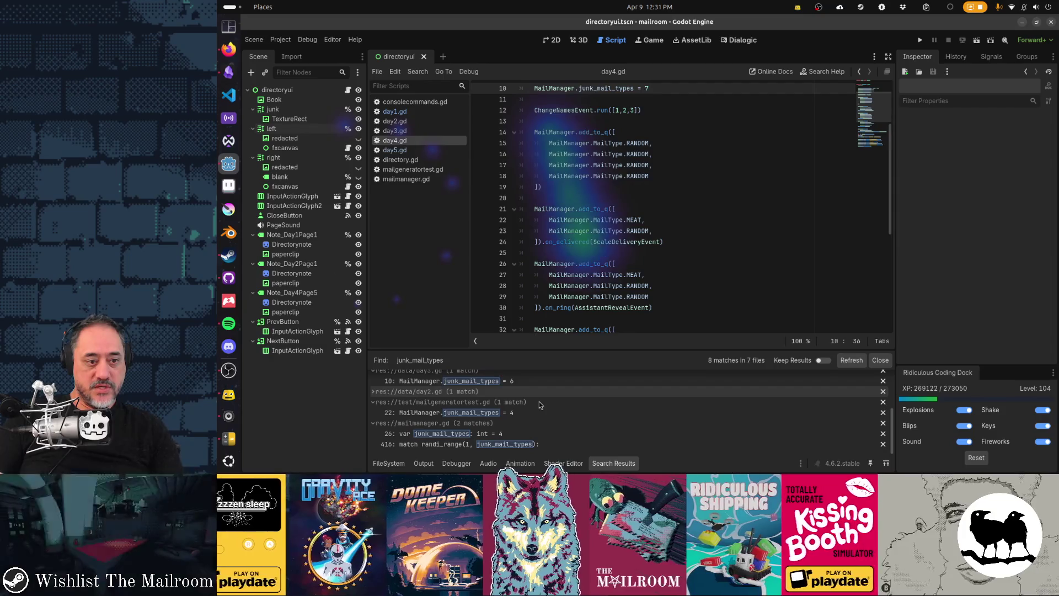
click(492, 433)
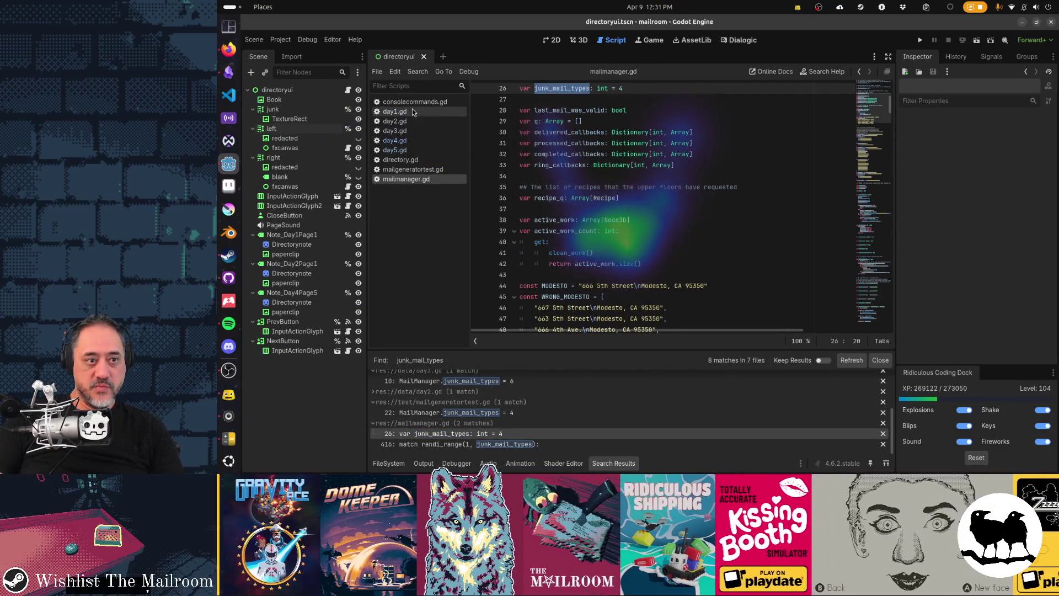
click(412, 112)
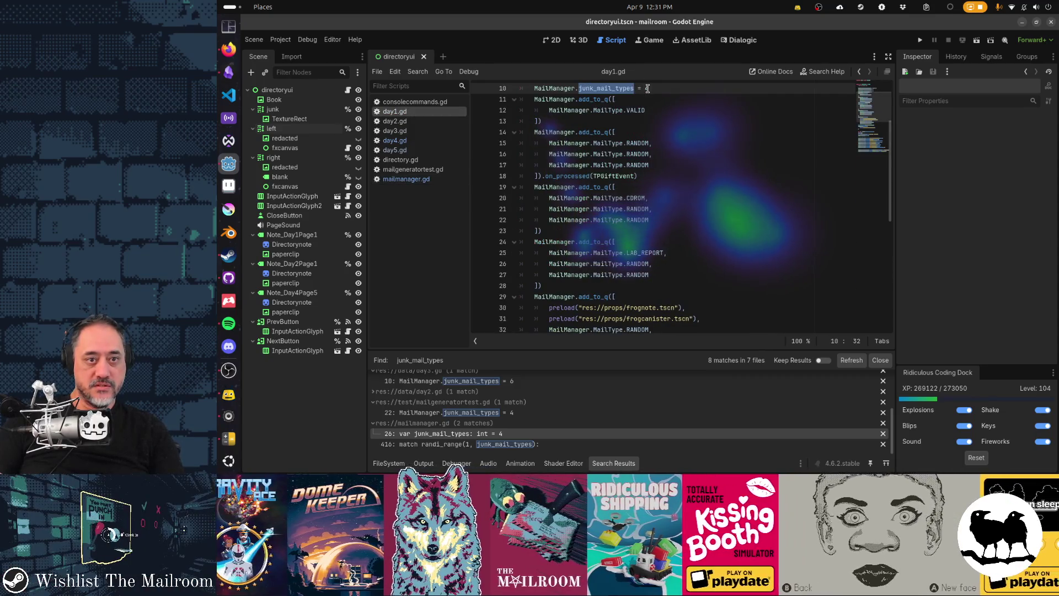
click(700, 89)
key(alt+Tab)
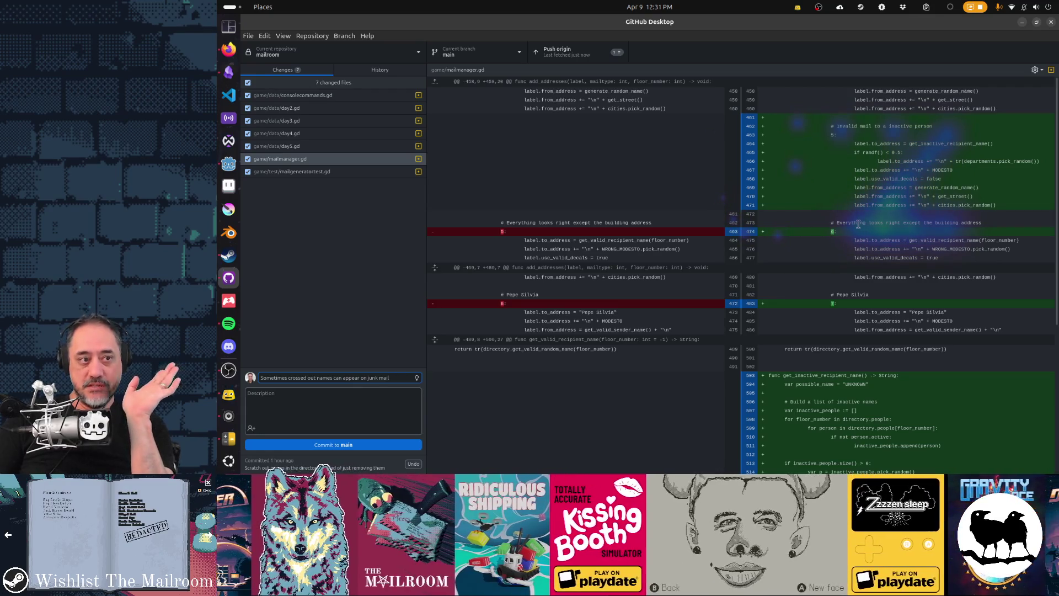
Review the GitHub Desktop diffs for day2.gd, mailgeneratortest.gd and mailmanager.gd's wrong-building-address case.
click(383, 112)
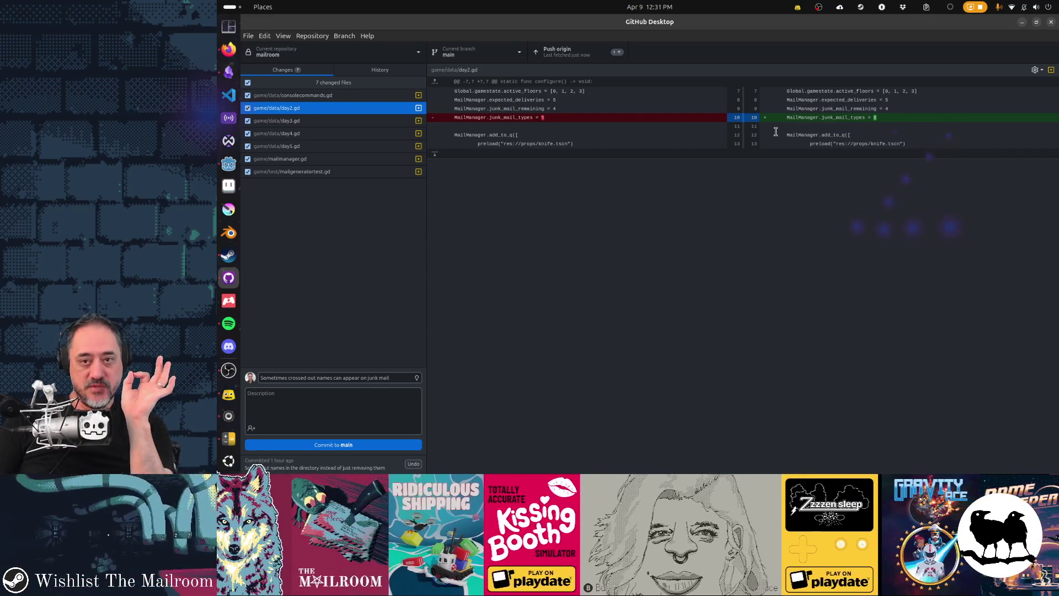
click(338, 172)
click(349, 160)
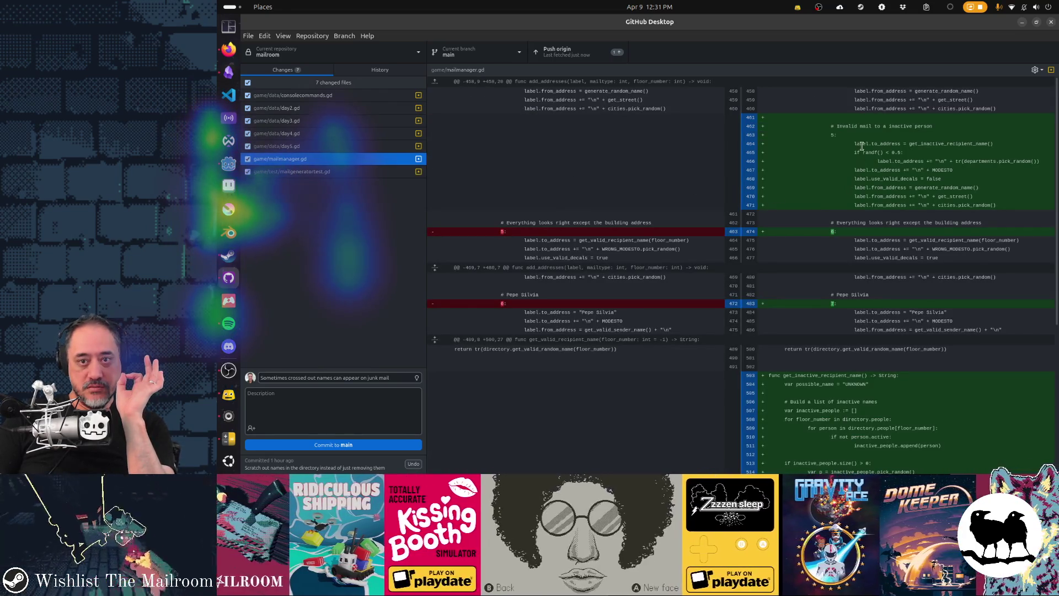
mouse_move(861, 125)
mouse_down()
mouse_move(938, 179)
mouse_move(907, 188)
mouse_move(949, 265)
mouse_move(966, 273)
mouse_up()
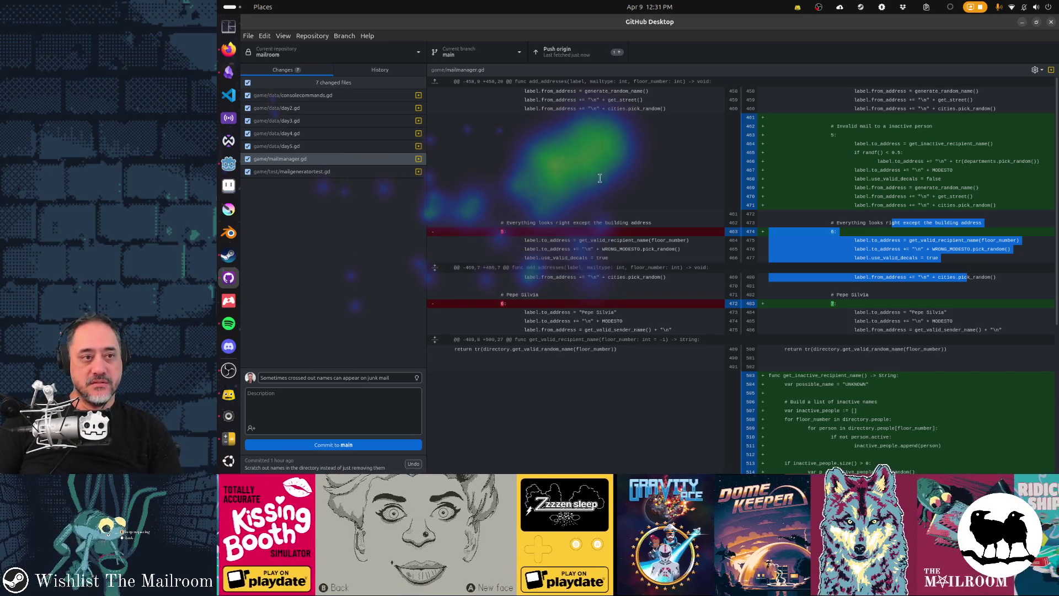
key(alt+Tab)
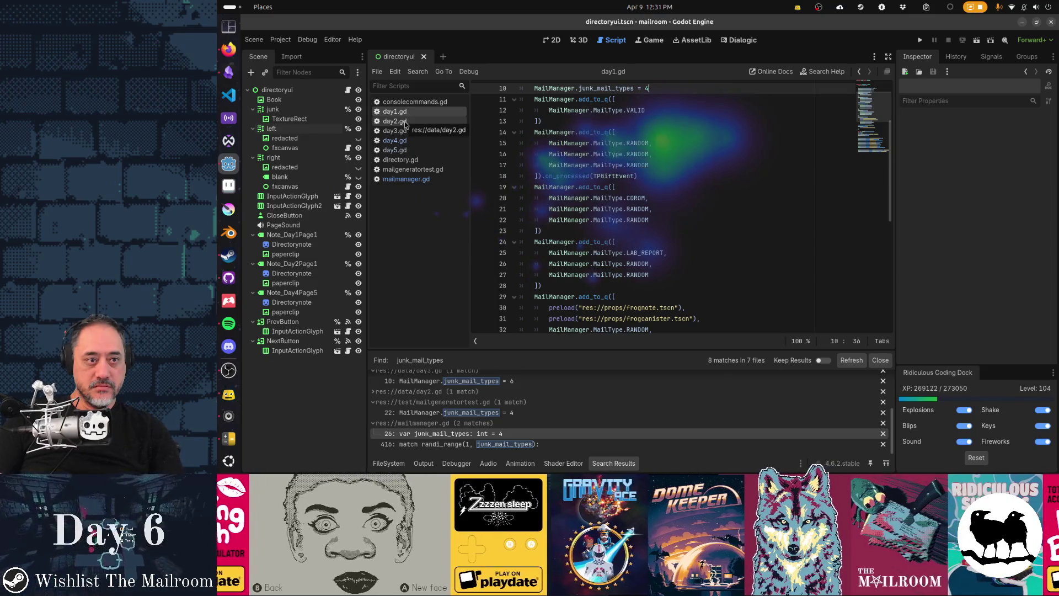
In mailmanager.gd, renumber the inactive-person case to 6 and the wrong-building-address case to 5.
key(super)
key(super)
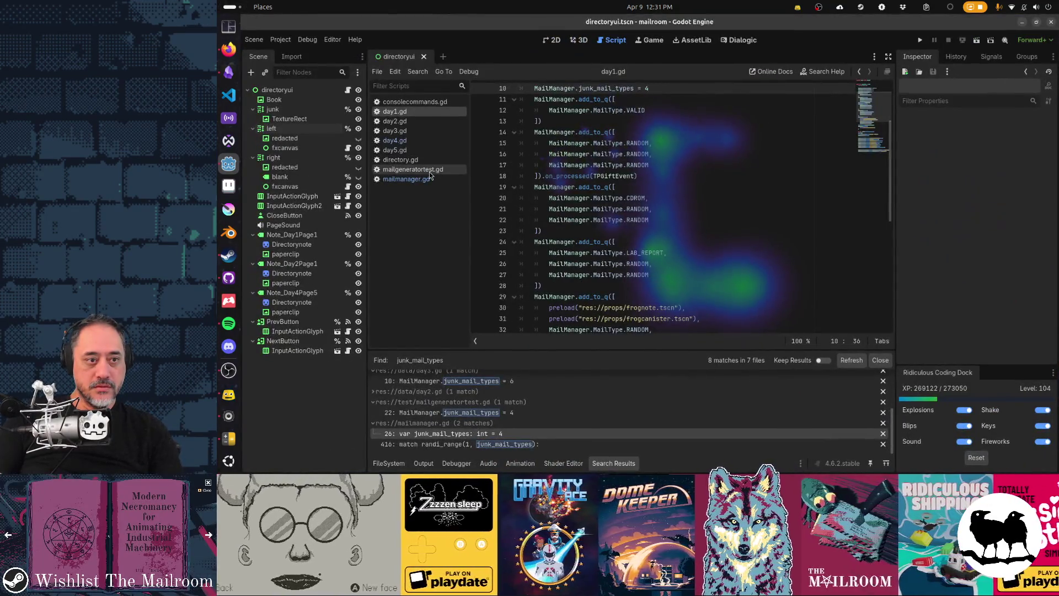
click(429, 179)
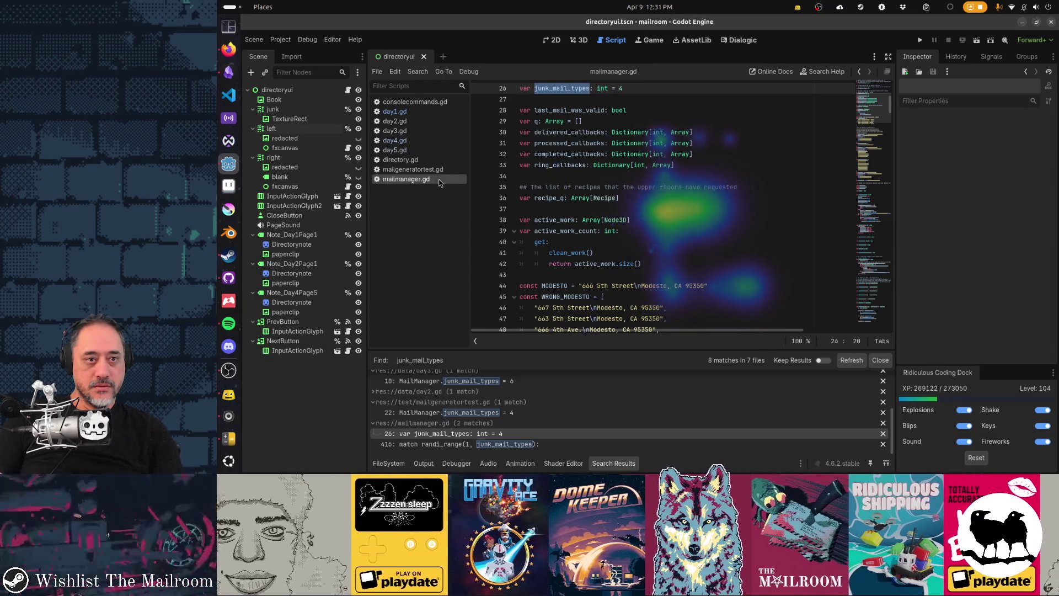
click(632, 165)
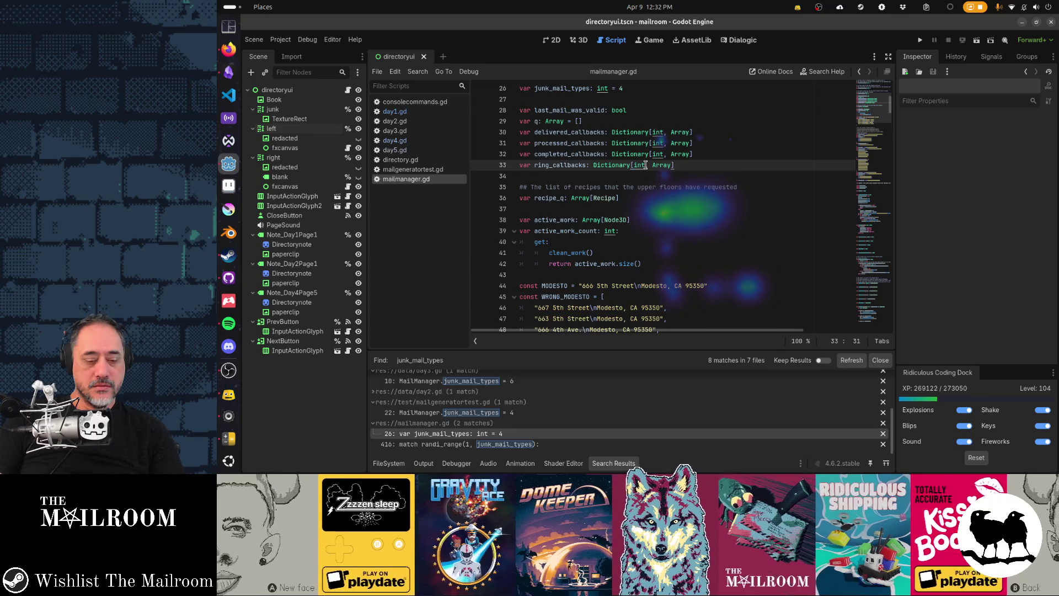
key(ctrl+b)
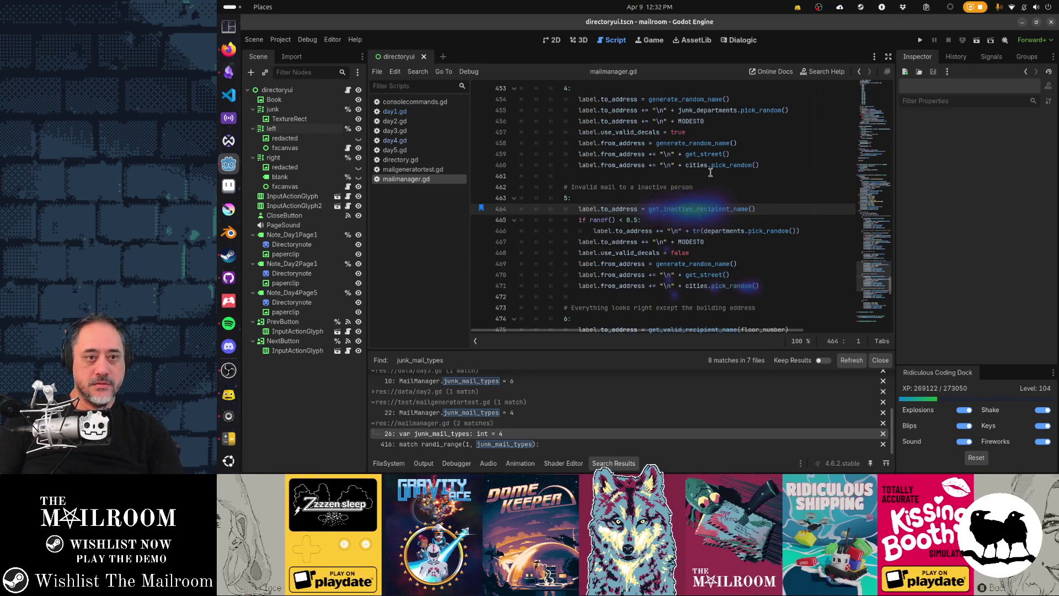
key(Up)
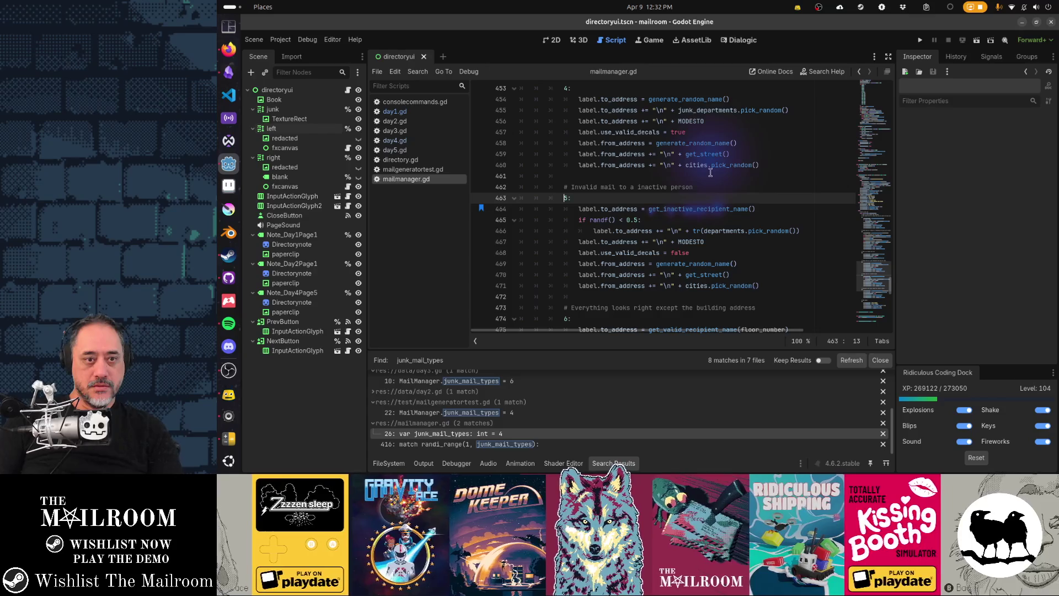
key(Delete)
text(6)
key(Down)
key(Down)
key(Down)
key(BackSpace)
text(5)
Move the wrong-building-address case block above the inactive-person case and save mailmanager.gd.
key(Up)
key(Home)
key(shift+Down)
key(shift+Down)
key(shift+Down)
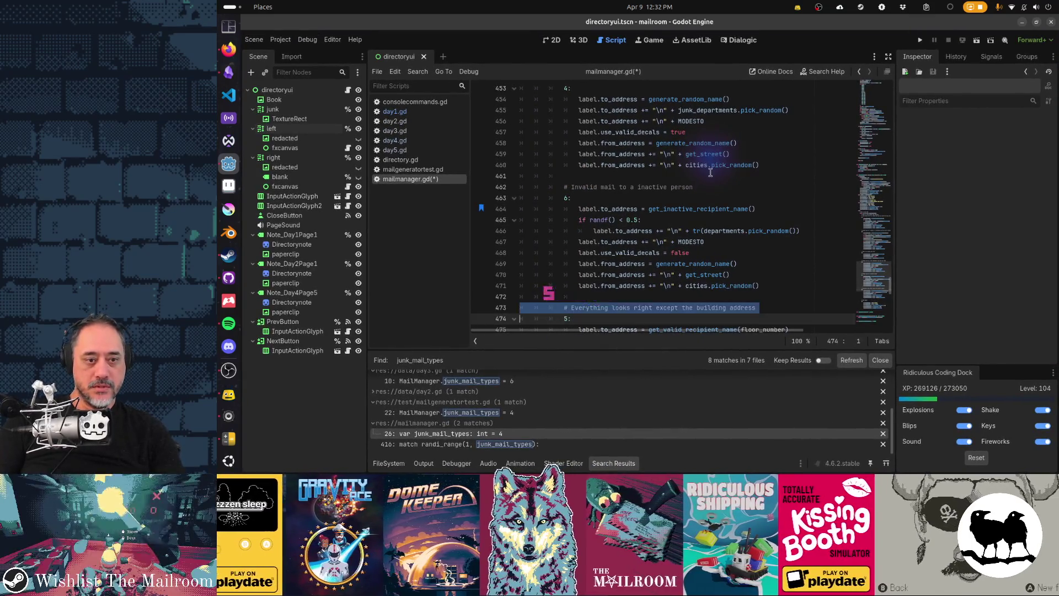
key(ctrl+x)
key(Up)
key(Up)
key(Up)
key(Up)
key(Up)
key(Up)
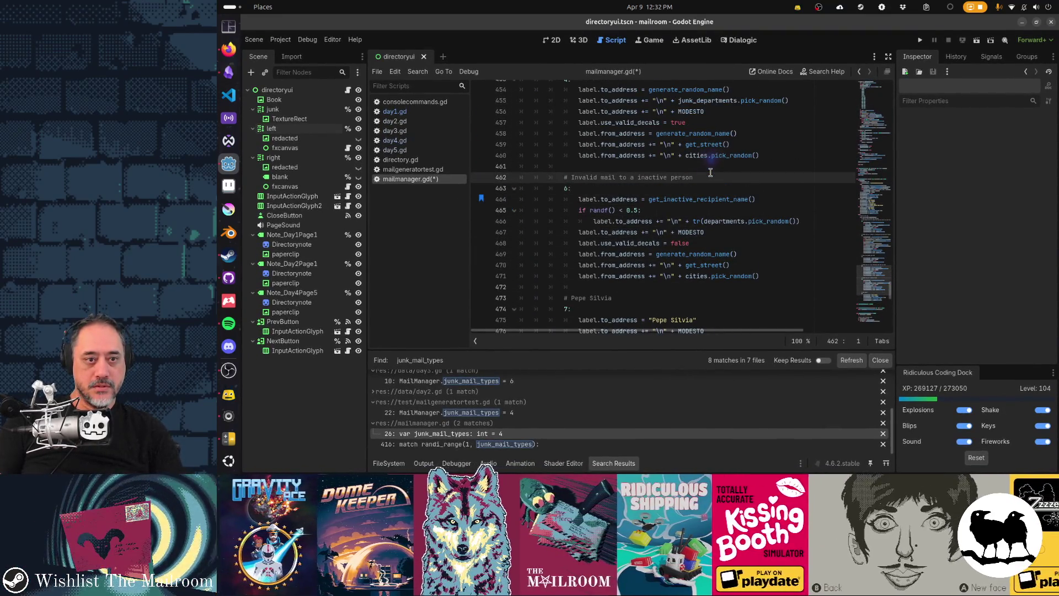
key(ctrl+v)
key(ctrl+s)
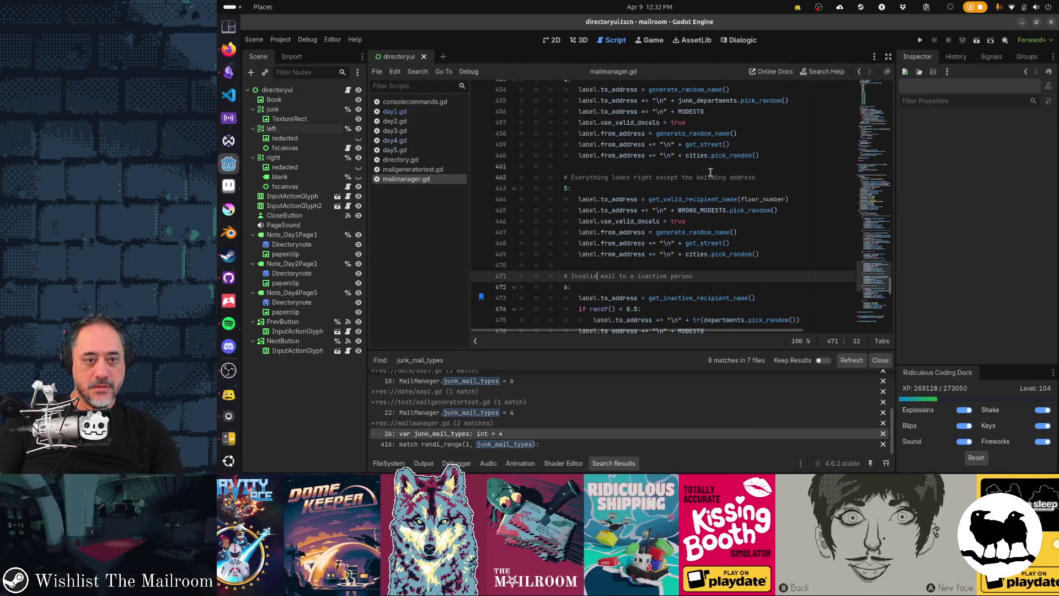
Check the reordered cases, then open day1.gd, day2.gd and day3.gd to review their junk_mail_types.
key(ctrl+Left)
key(ctrl+shift+Right)
key(ctrl+shift+Right)
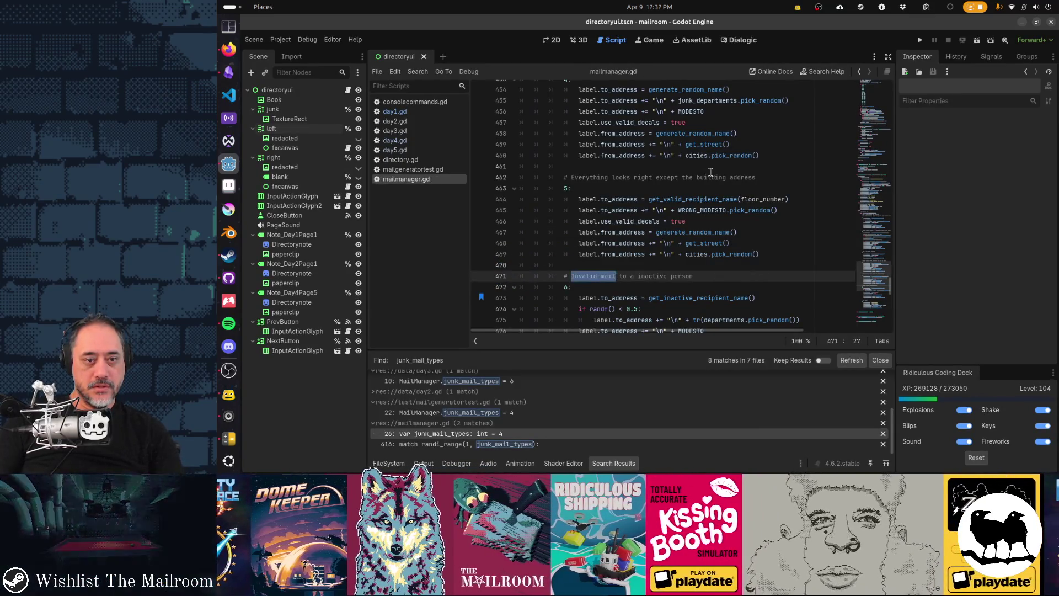
scroll(711, 173, up, 1)
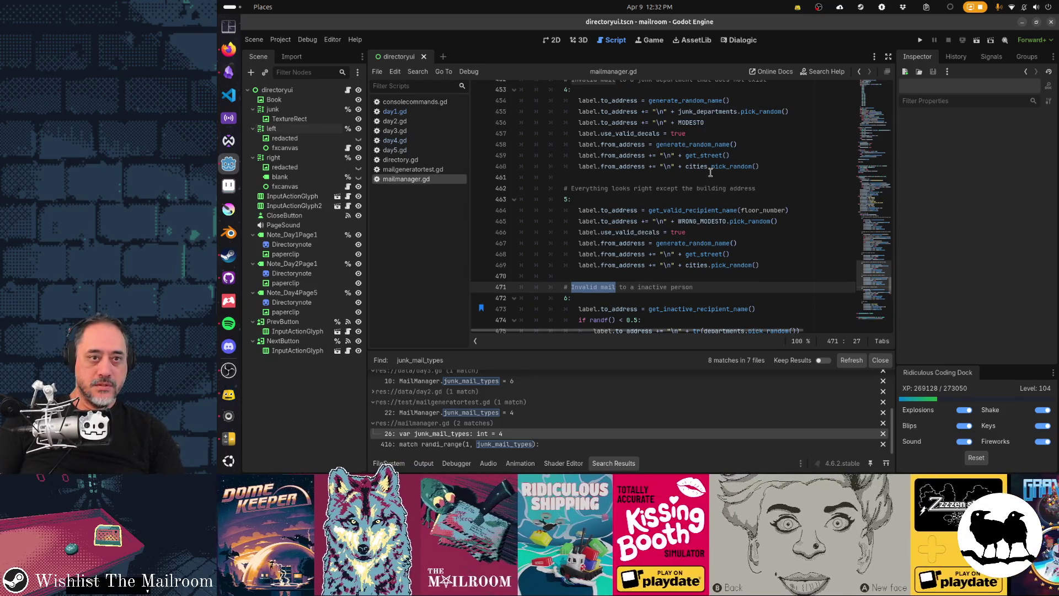
scroll(711, 173, up, 1)
key(Down)
key(Down)
scroll(710, 173, down, 3)
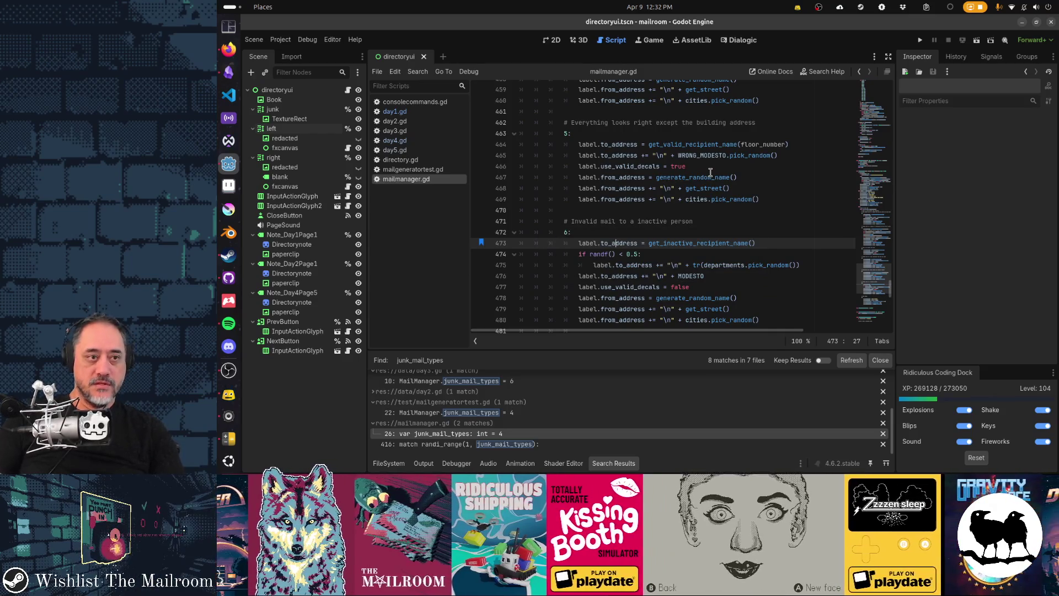
click(396, 111)
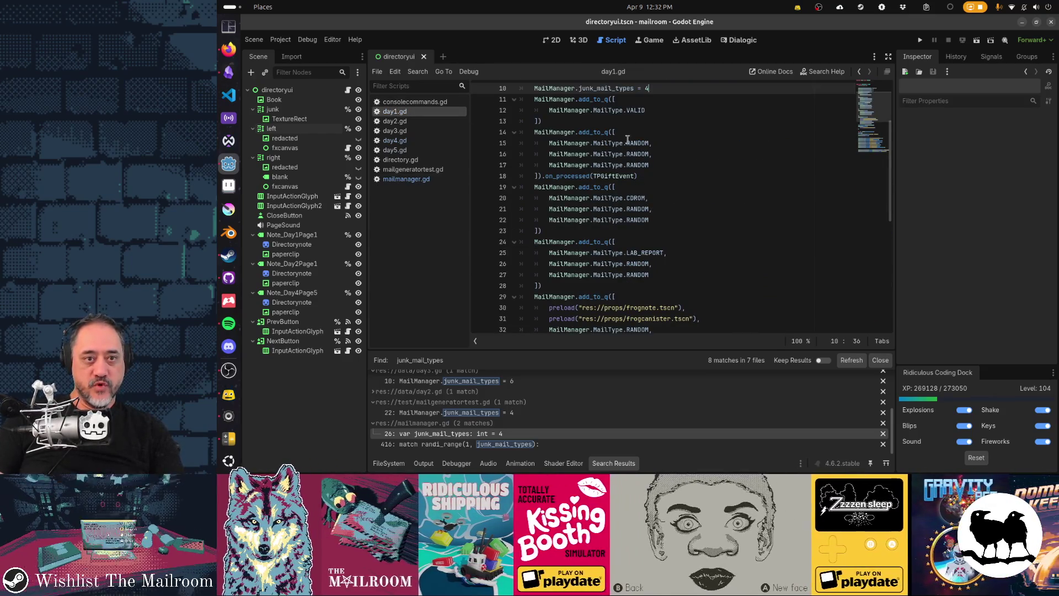
click(396, 120)
key(BackSpace)
click(448, 131)
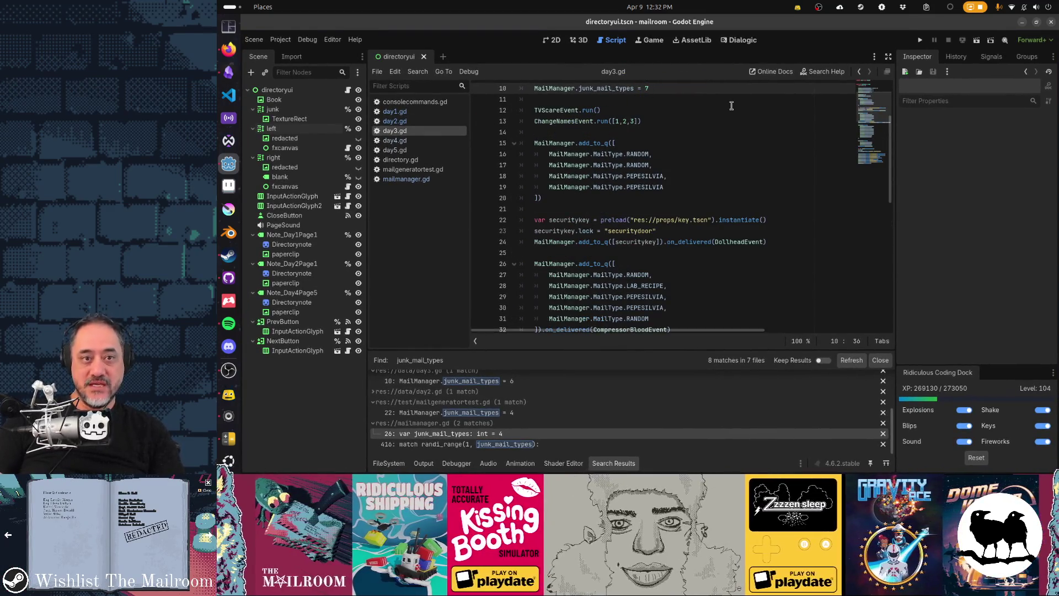
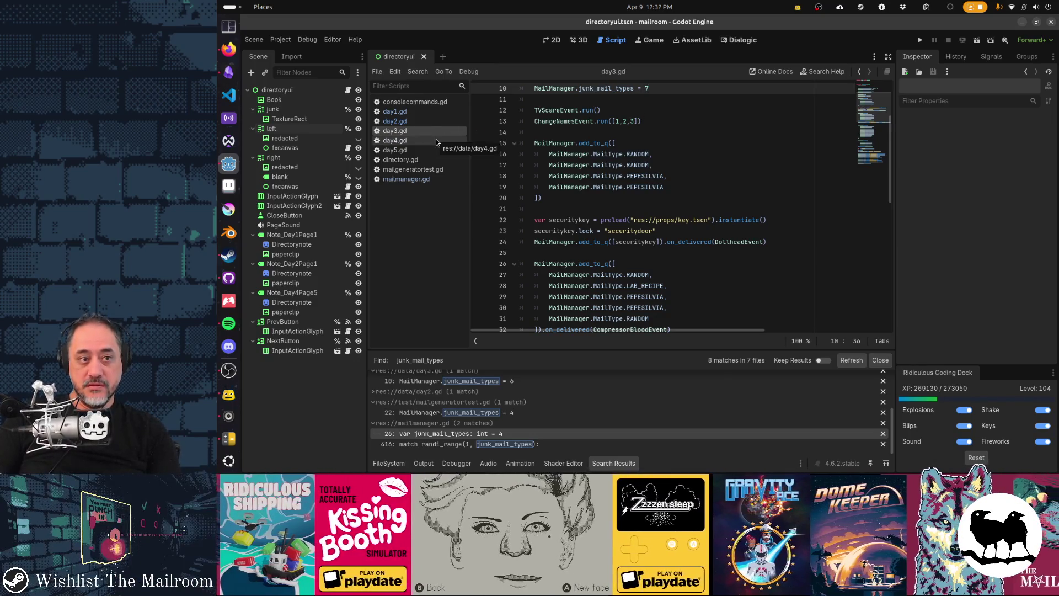
Change junk_mail_types on line 10 of day4.gd from 7 to 6, after checking day5.gd.
click(455, 140)
click(445, 150)
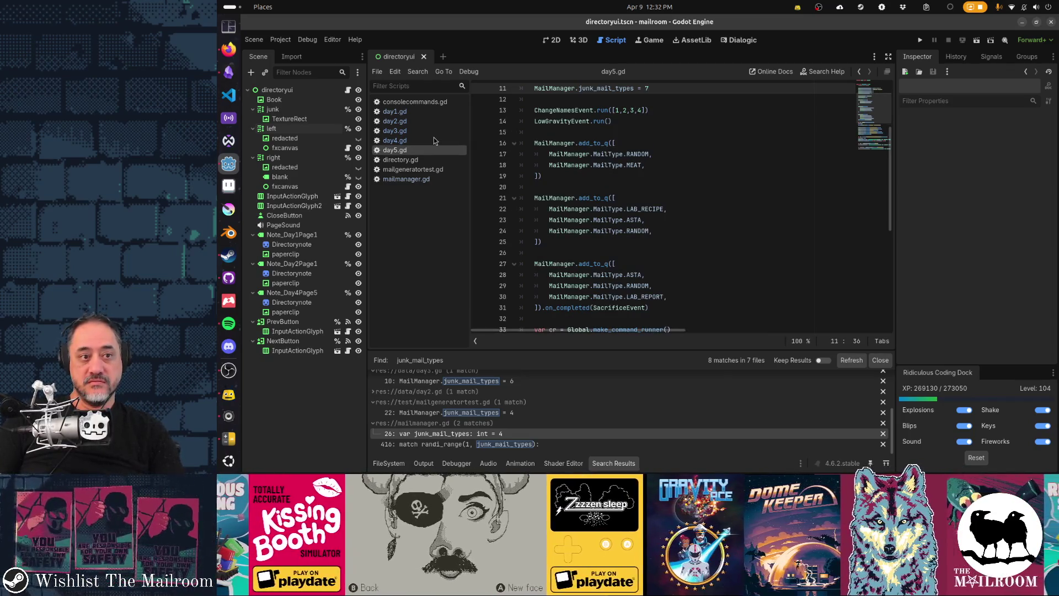
click(427, 141)
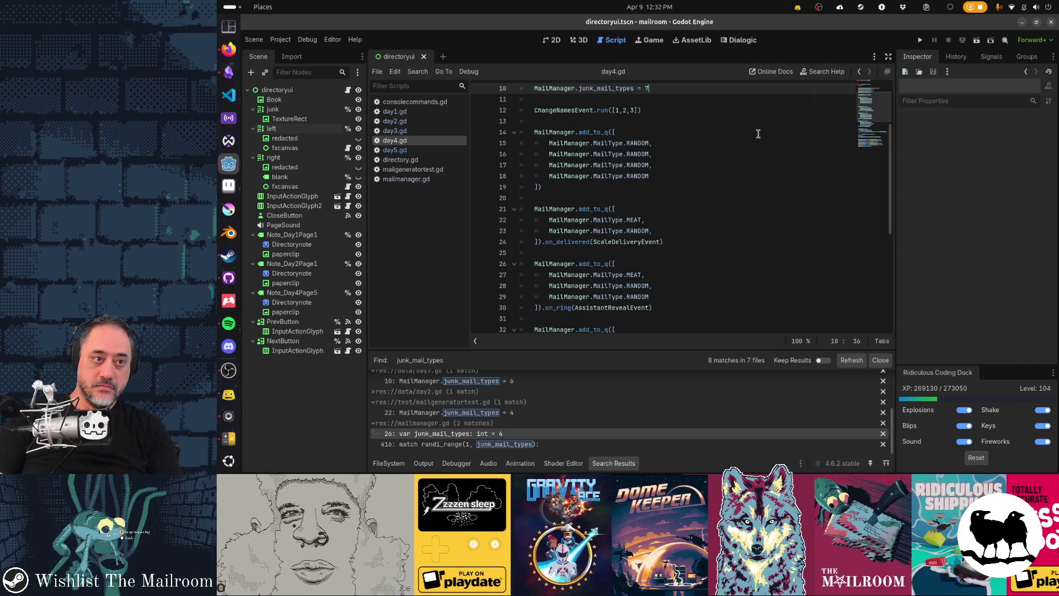
key(BackSpace)
text(6)
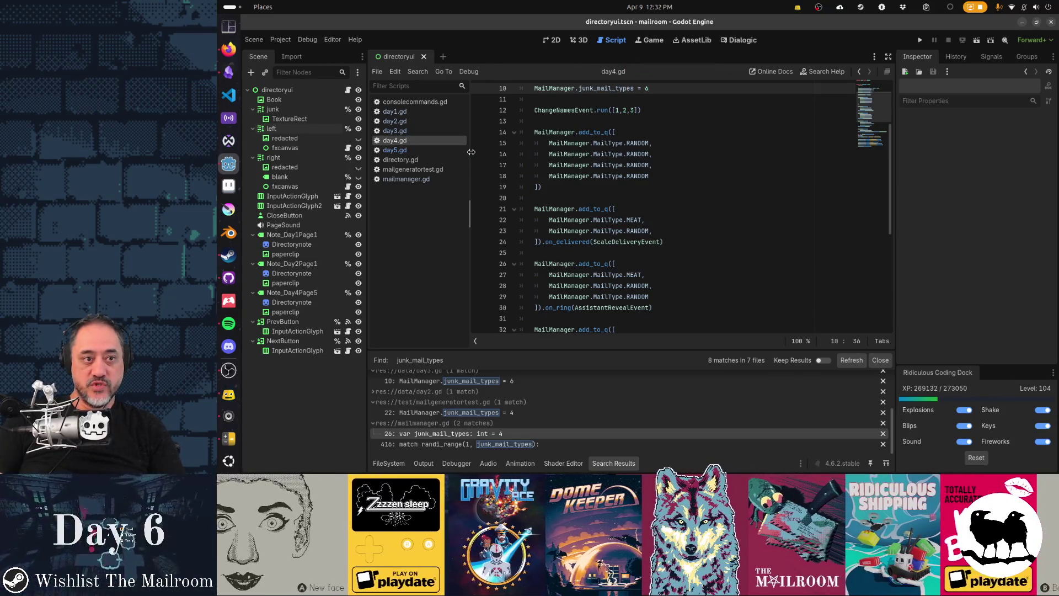
Compare the junk mail settings across day1.gd through day5.gd, then review mailmanager.gd.
click(435, 151)
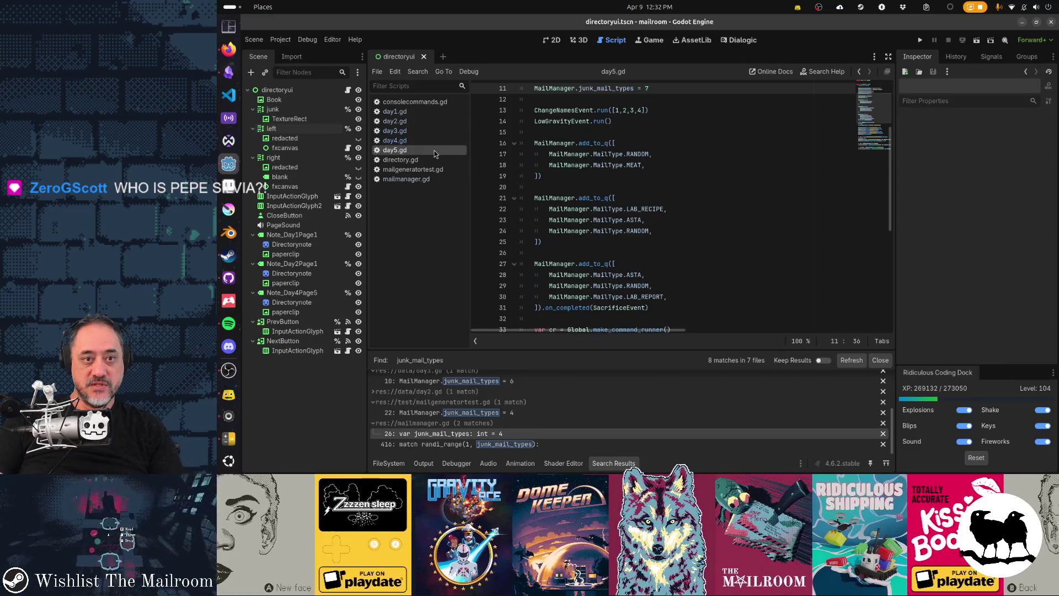
click(432, 144)
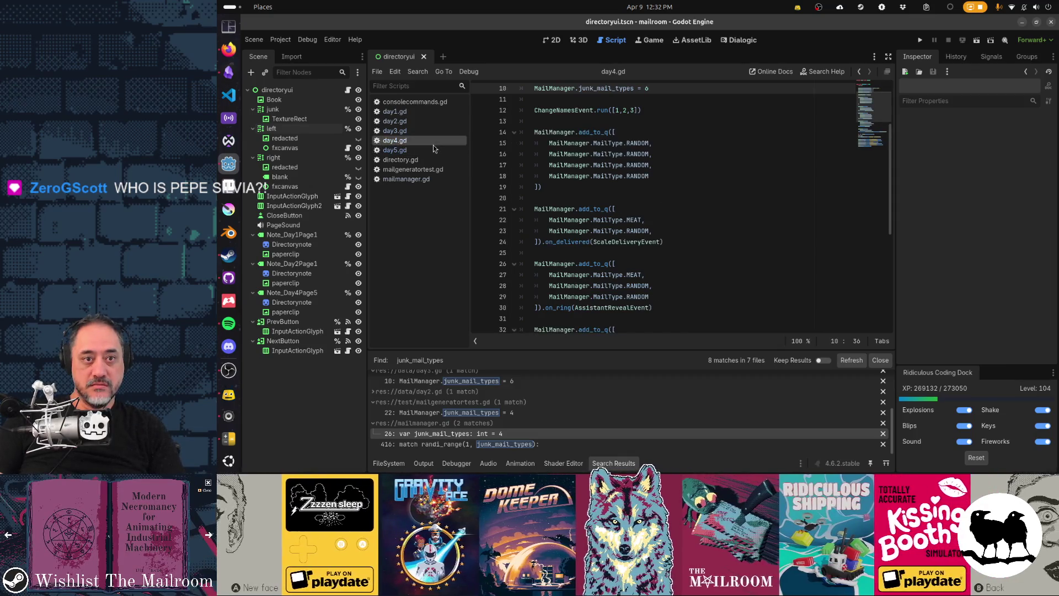
click(433, 134)
click(433, 113)
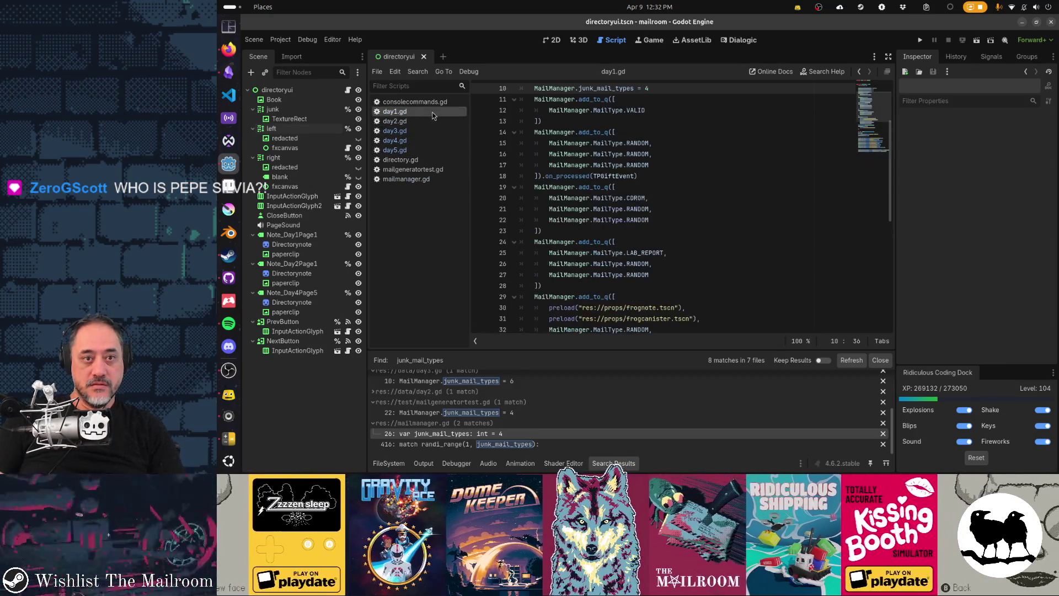
click(425, 130)
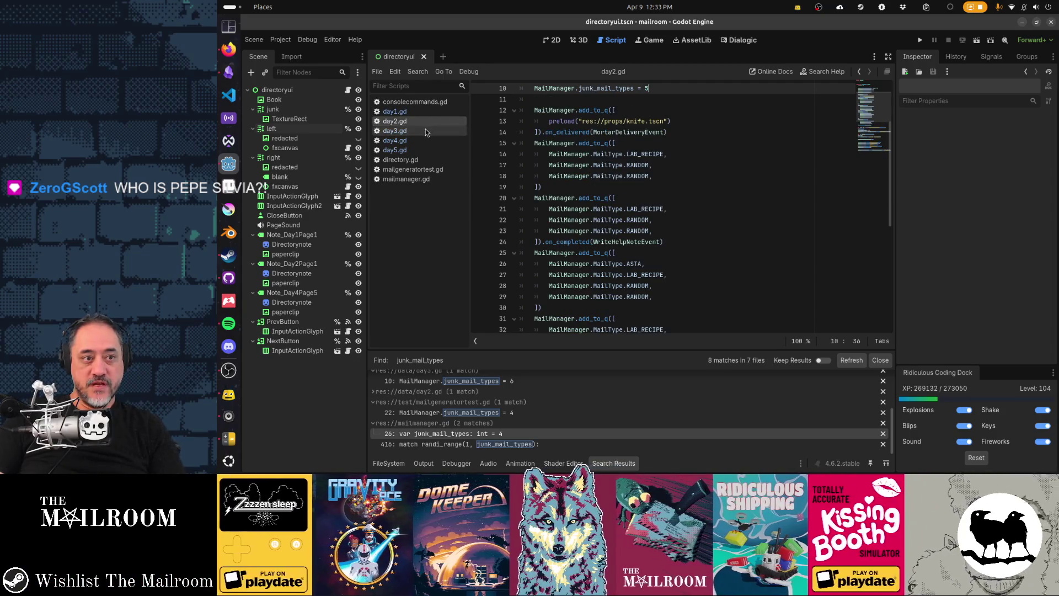
click(423, 139)
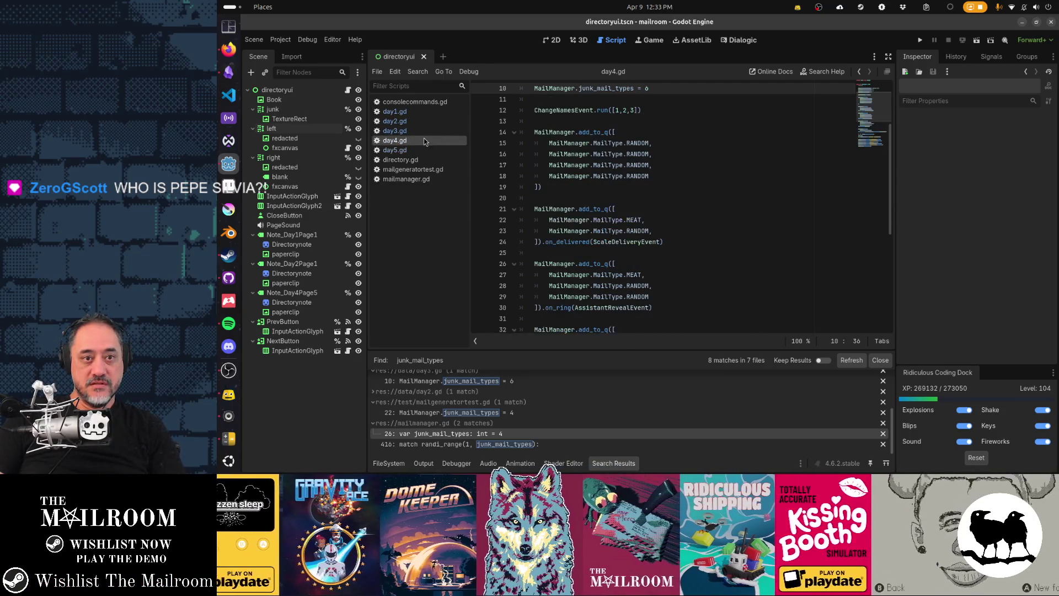
click(423, 151)
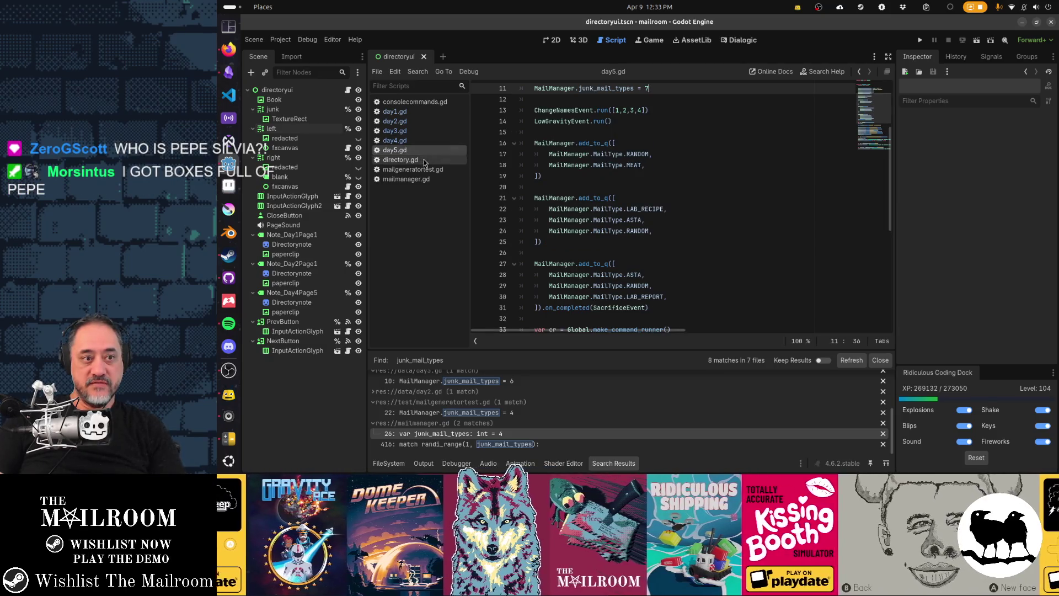
click(423, 180)
scroll(706, 181, up, 3)
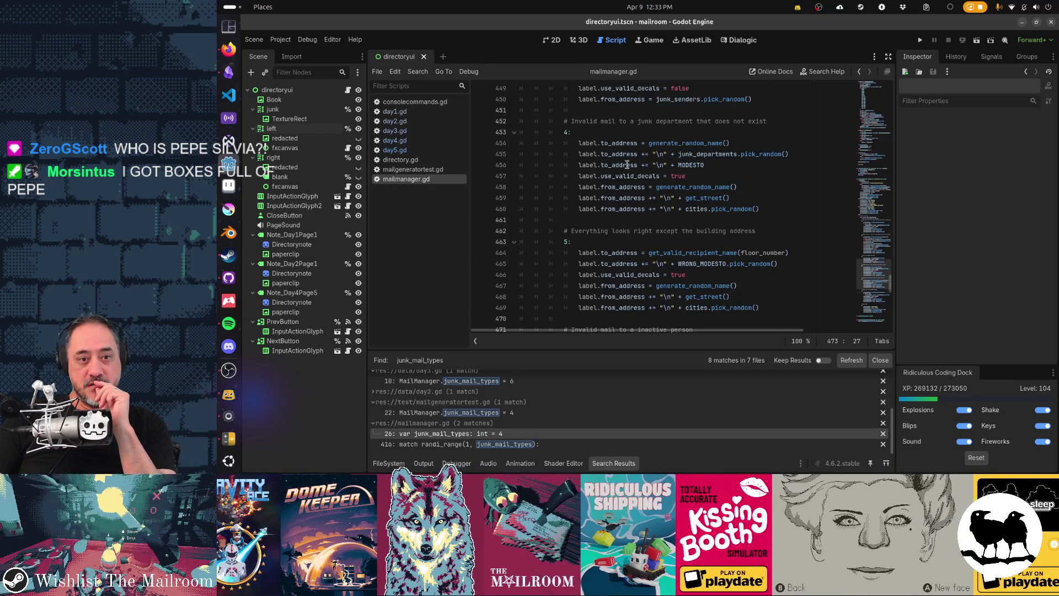
Compare mailmanager.gd's inactive-person and Pepe Silvia cases (lines 450–490) with day4.gd, ending on day4.gd.
scroll(597, 236, down, 1)
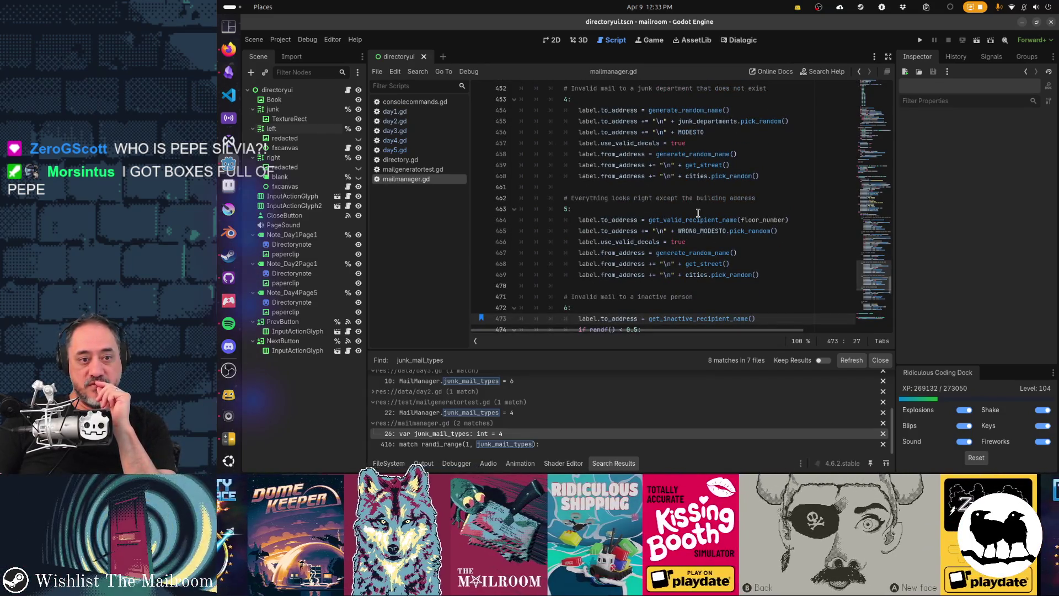
scroll(698, 213, down, 5)
scroll(698, 213, down, 2)
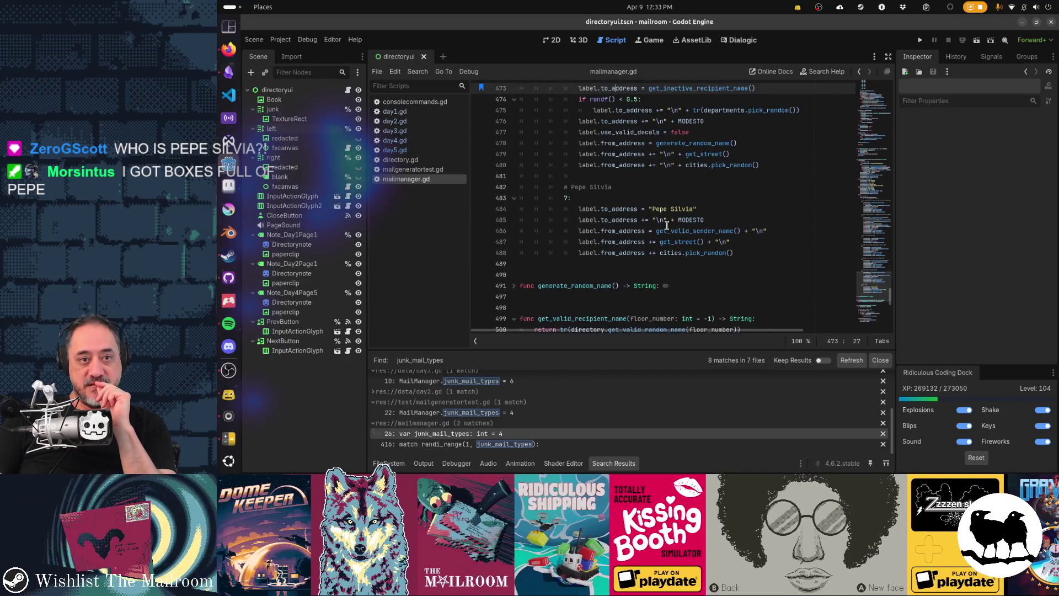
scroll(663, 217, up, 2)
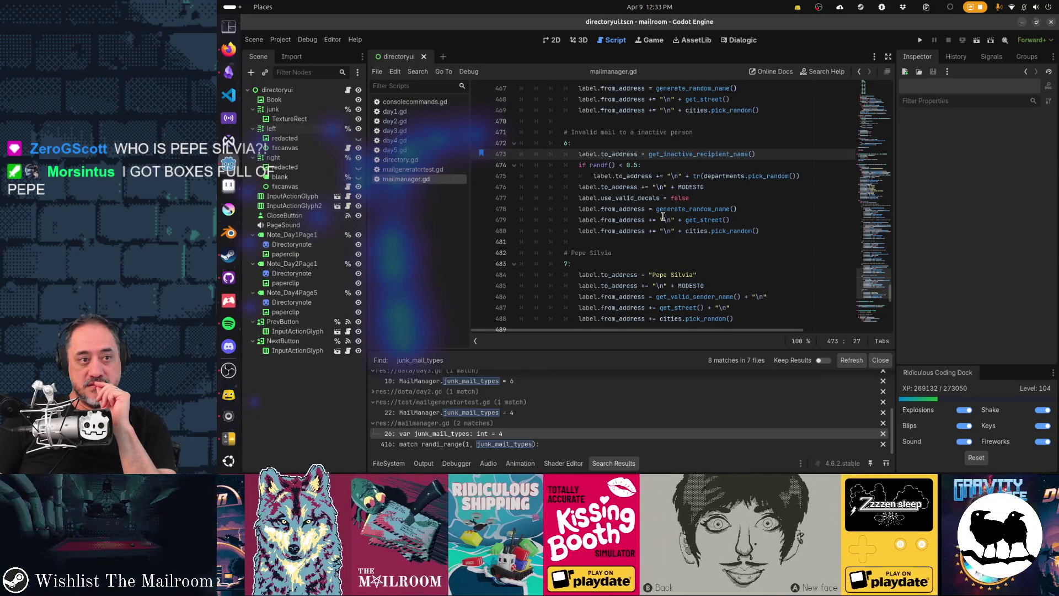
click(403, 151)
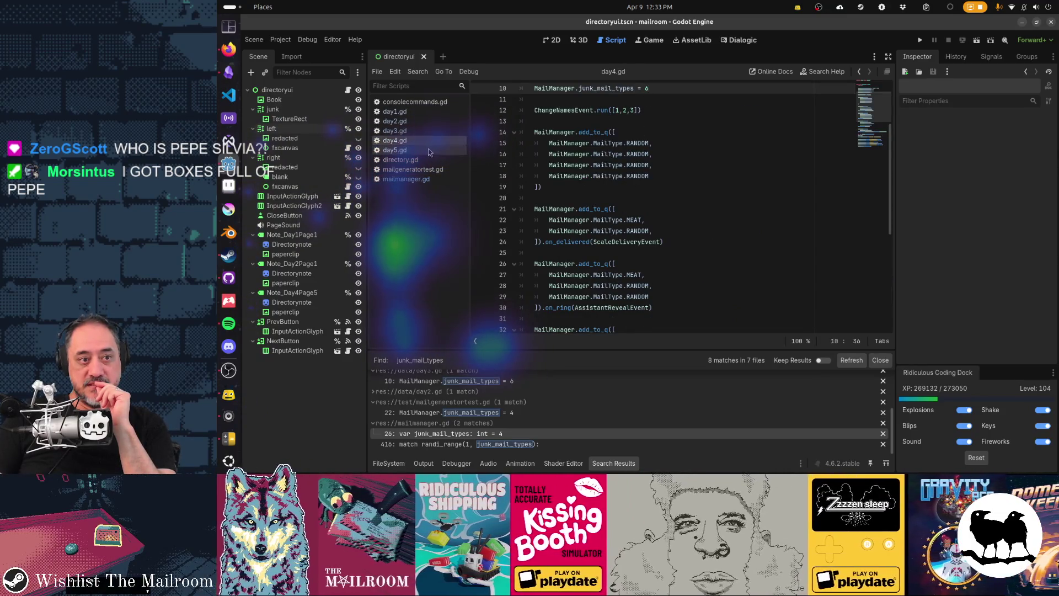
click(406, 178)
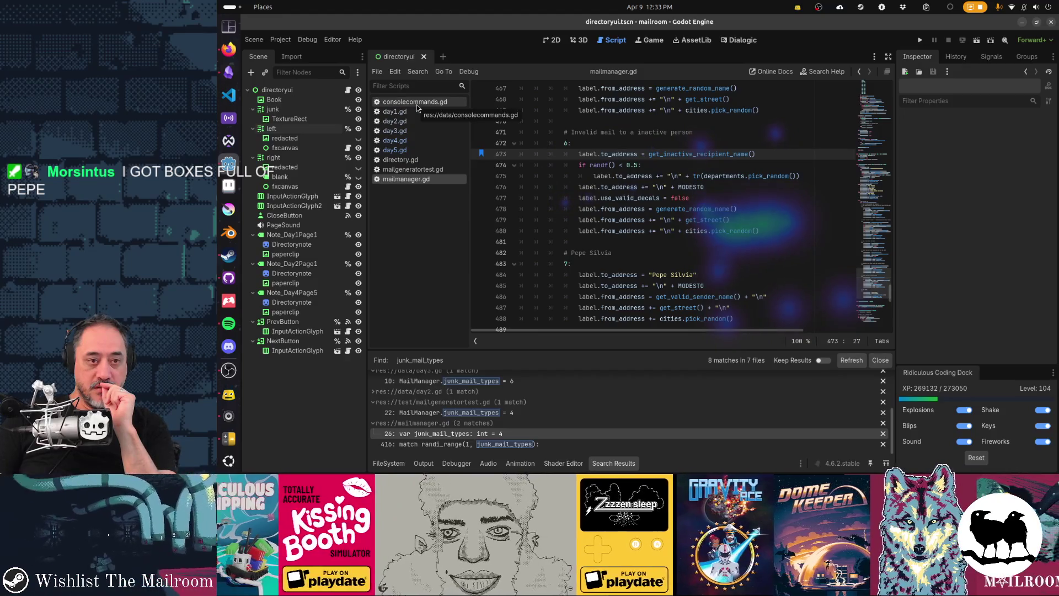
click(415, 142)
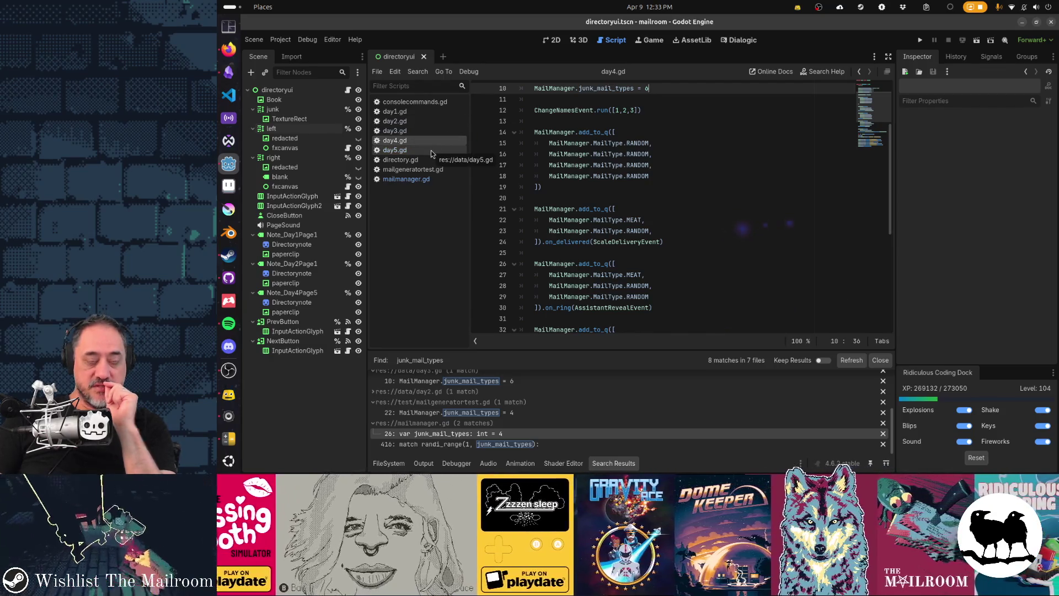
key(super)
text(calc)
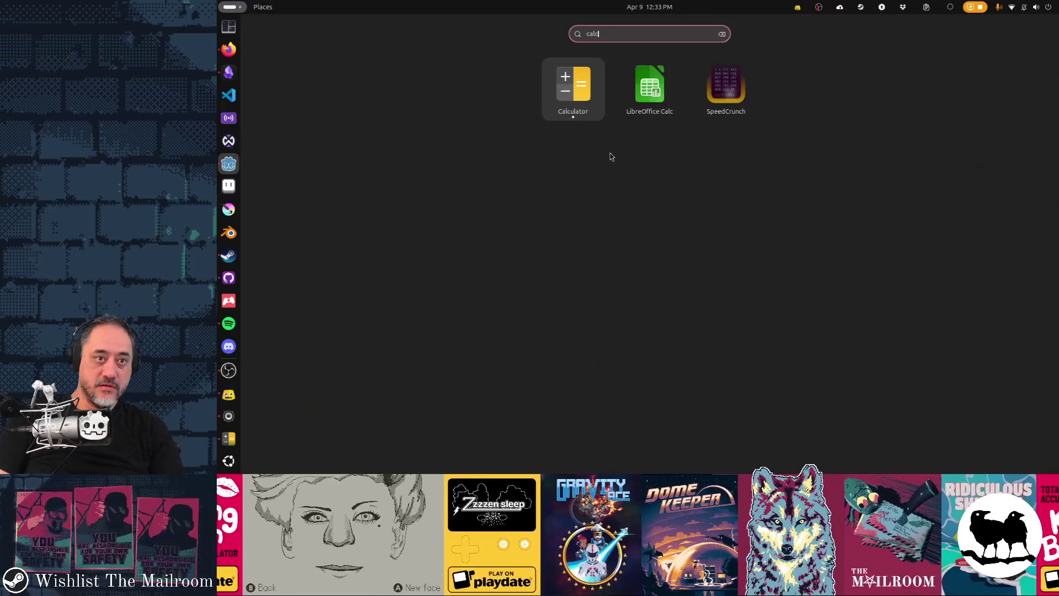
key(Return)
key(Return)
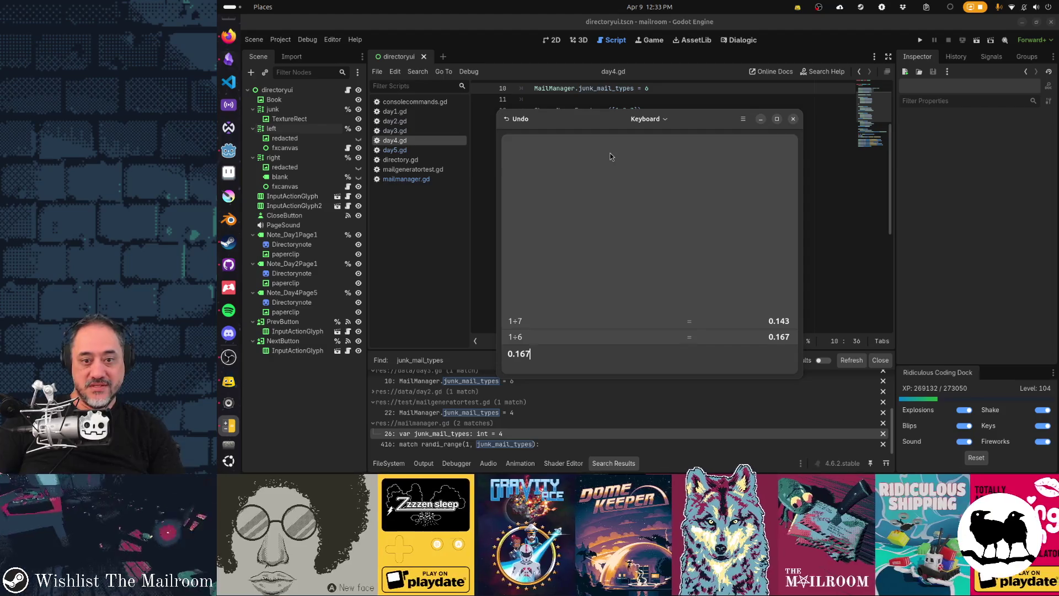
key(ctrl+q)
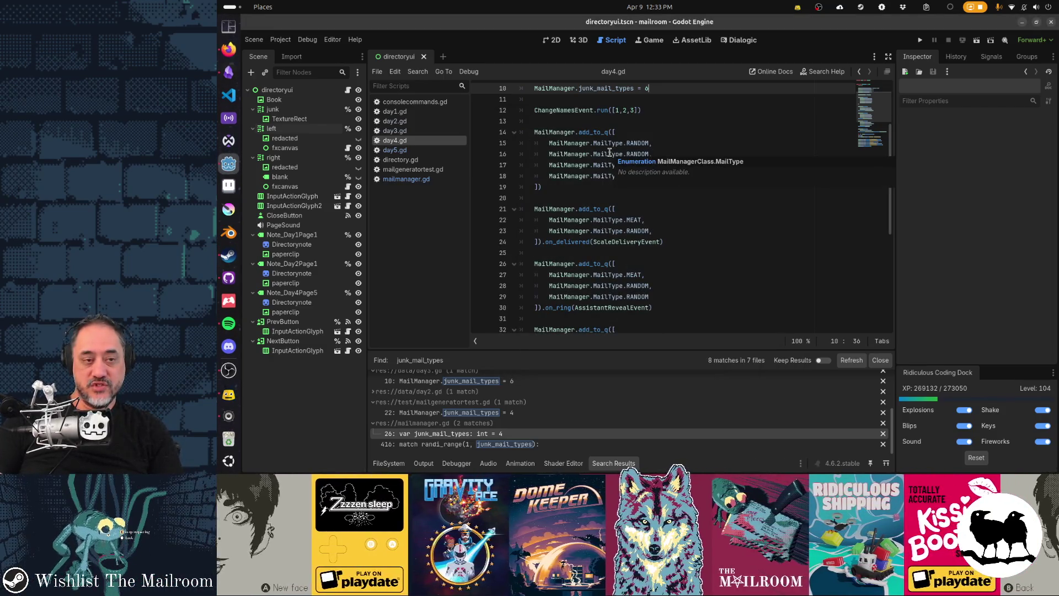
key(alt+Tab)
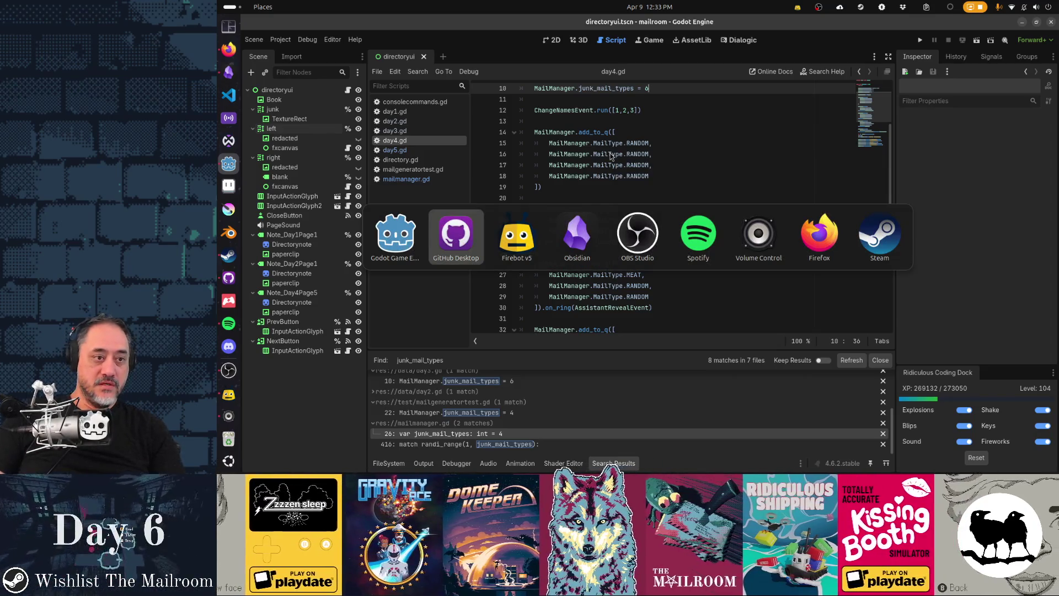
Spawn a batch of mail with the game console's mails command, then return to Godot.
key(alt+shift+Tab)
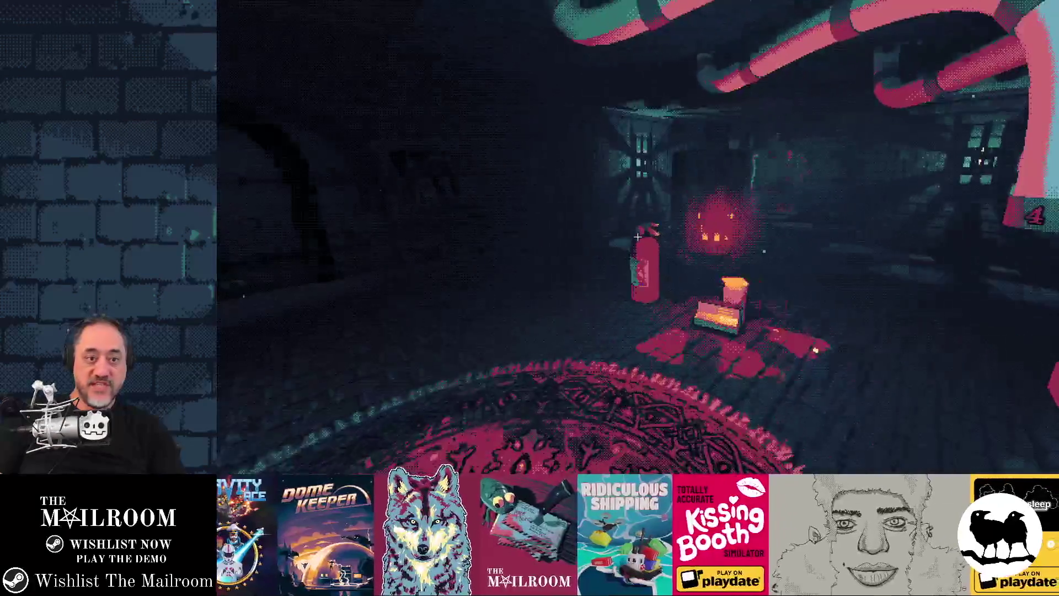
key(grave)
text(mails)
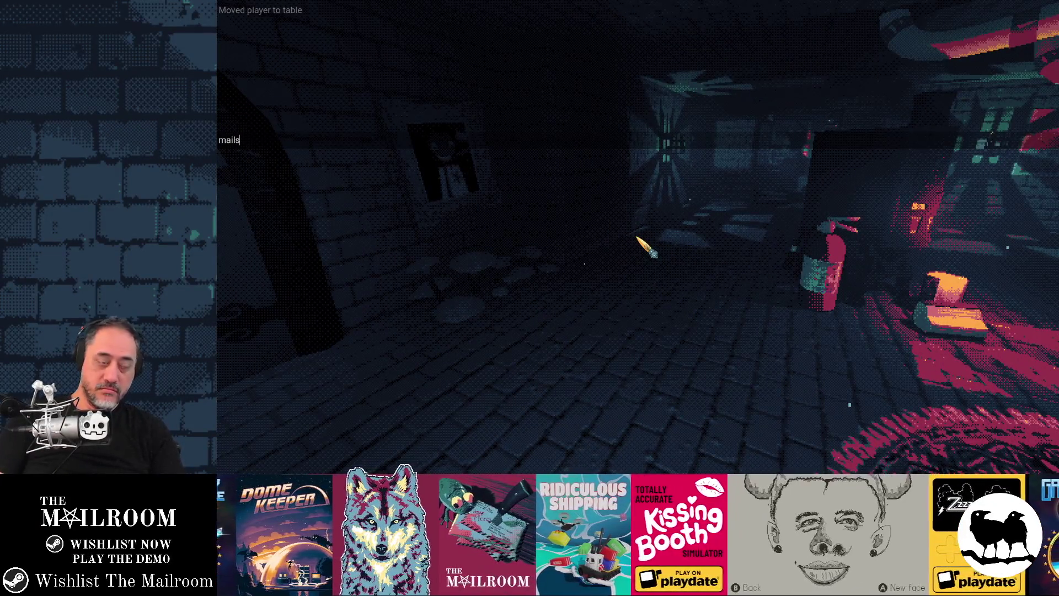
key(Return)
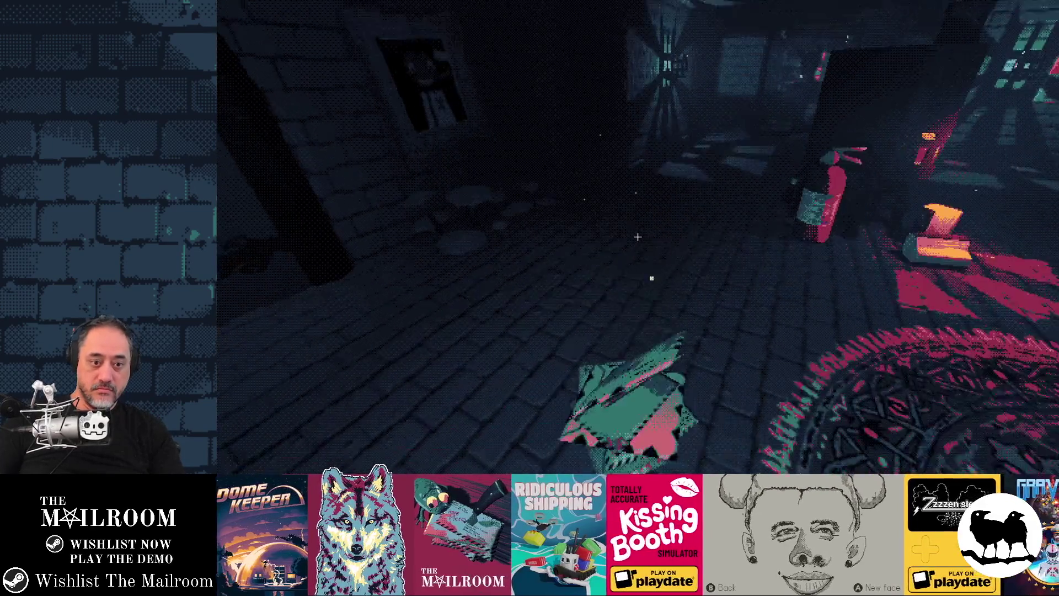
key(alt+Tab)
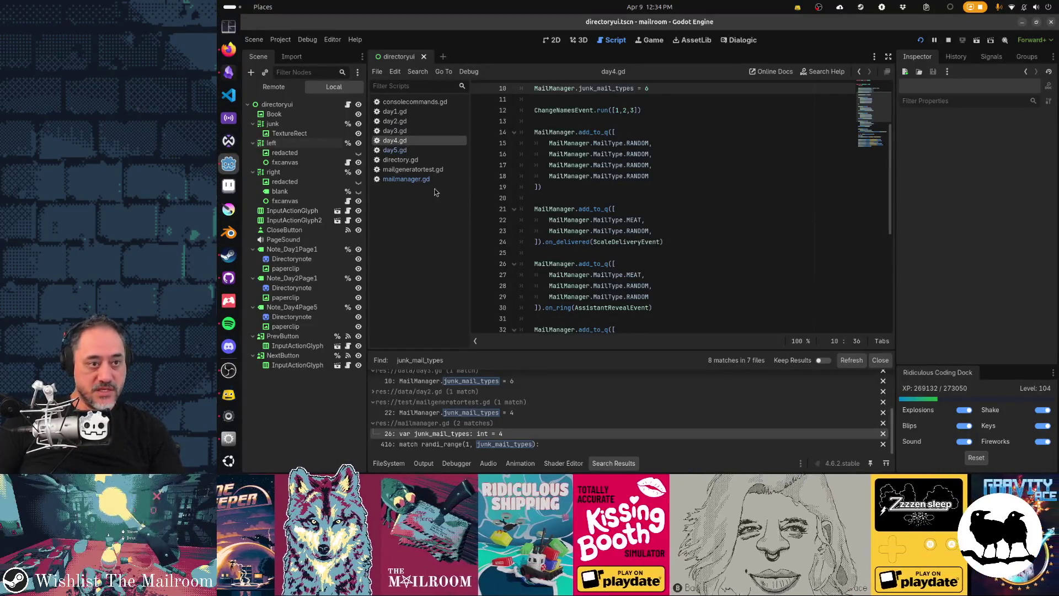
Add a breakpoint at line 515 in mailmanager.gd's get_inactive_recipient_name and resume the game.
click(429, 182)
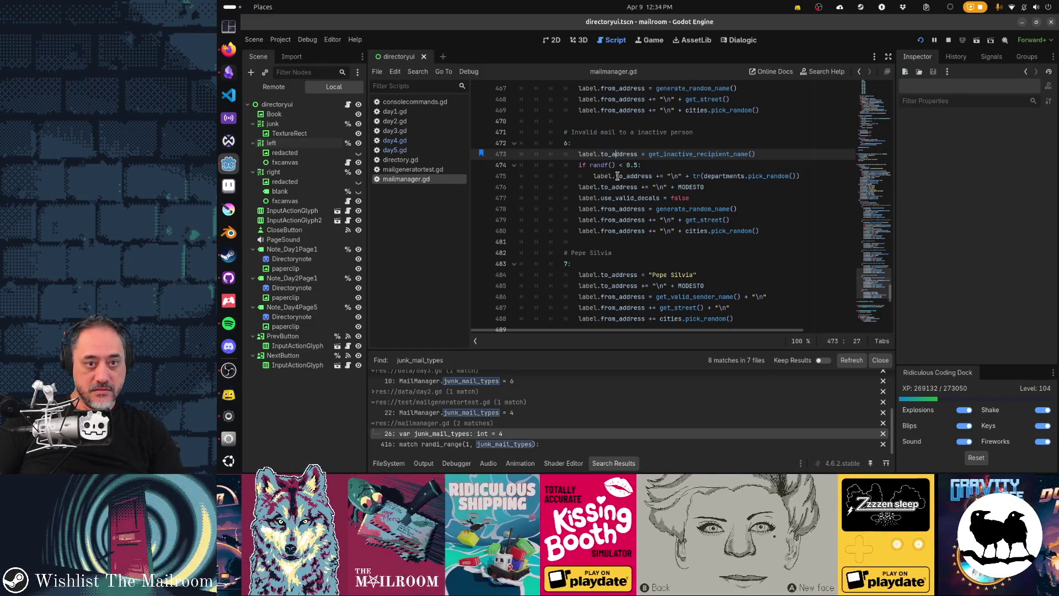
scroll(613, 193, down, 3)
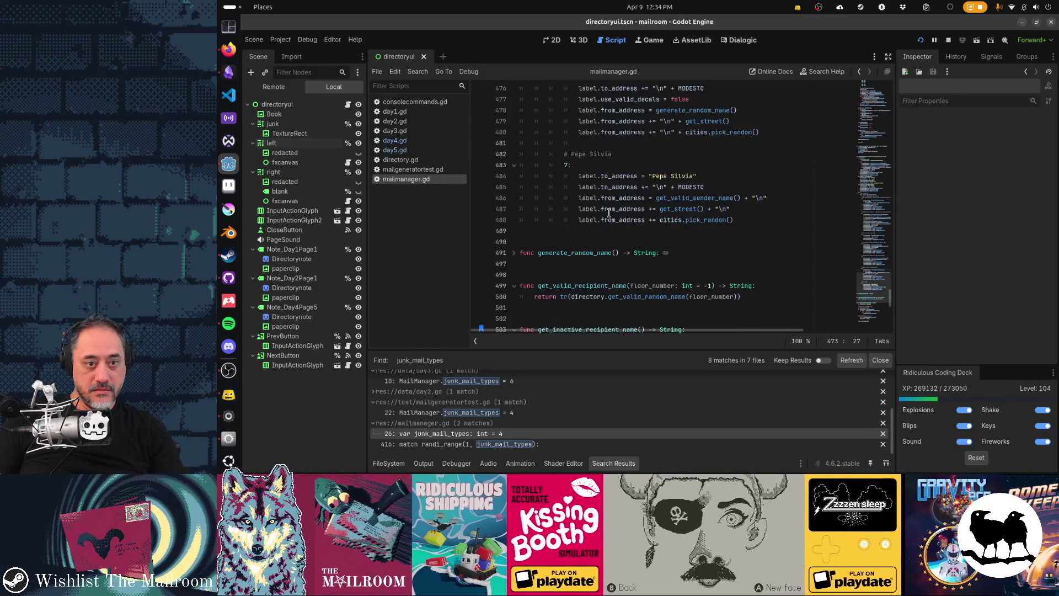
scroll(609, 213, up, 4)
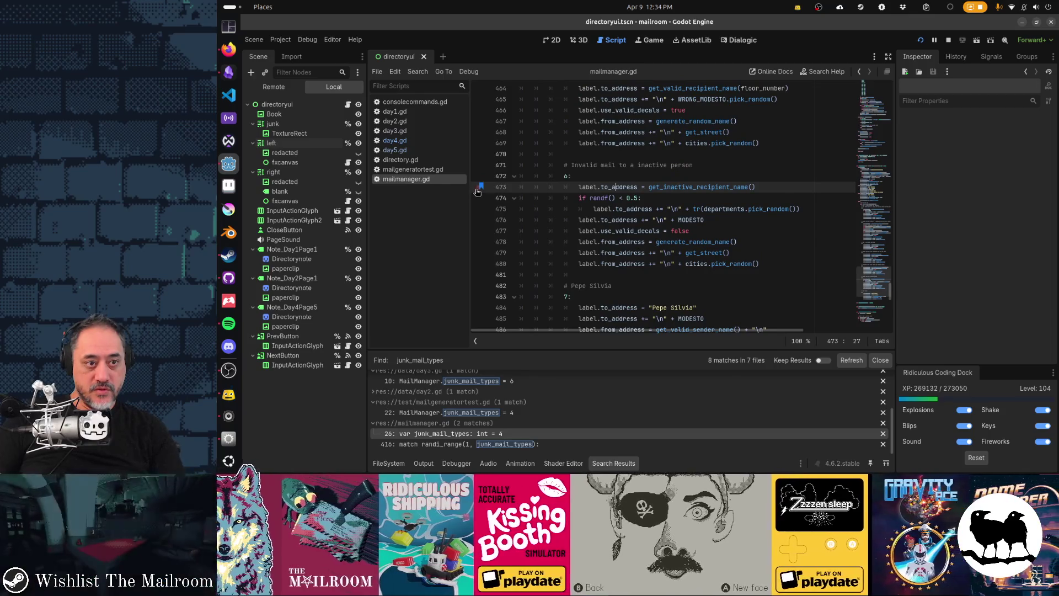
ctrl+click(671, 190)
scroll(552, 238, down, 1)
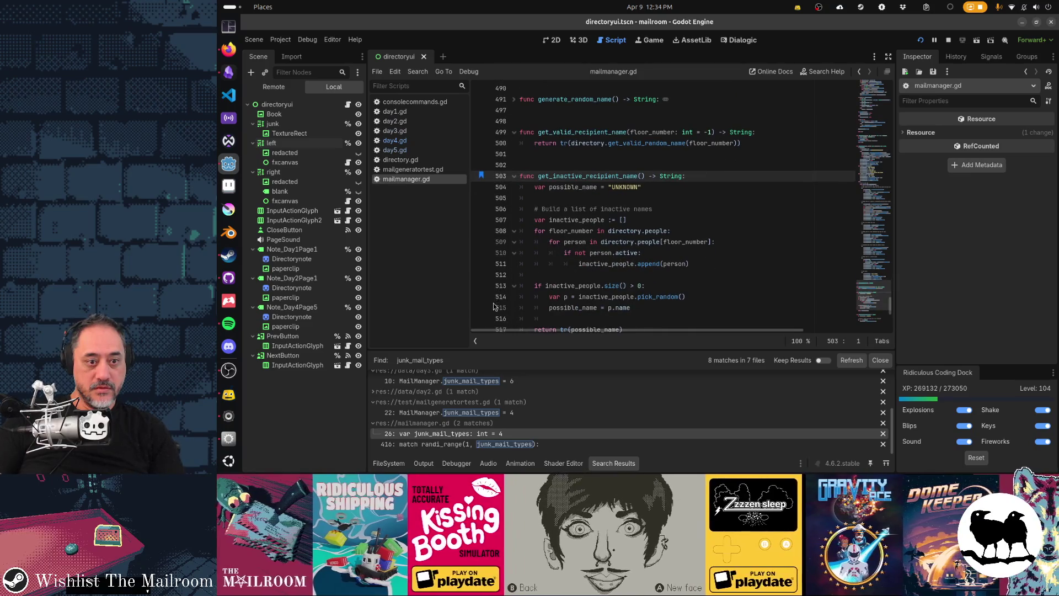
scroll(493, 215, down, 3)
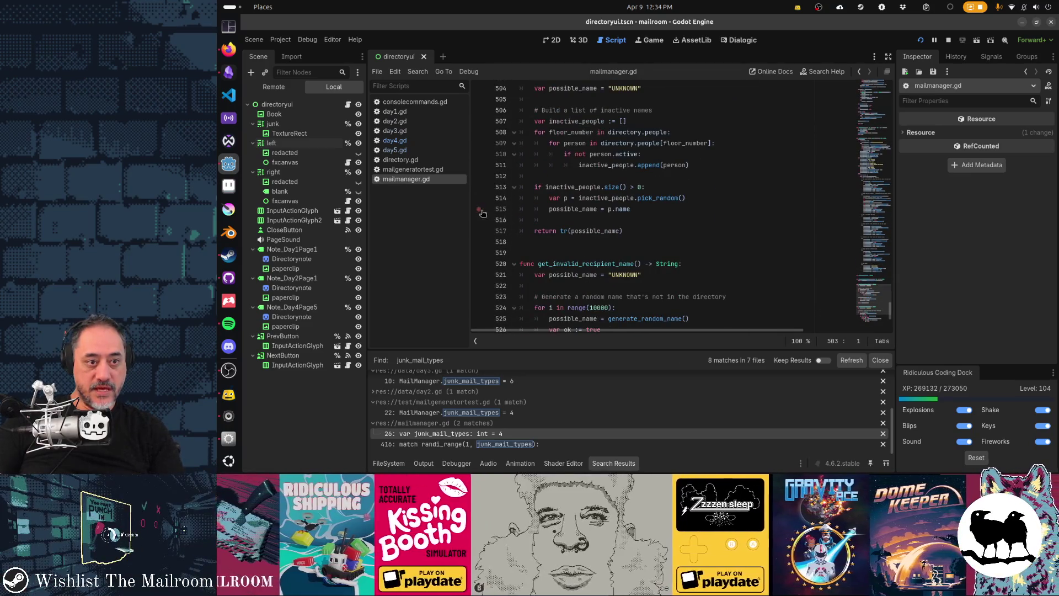
key(alt+Tab)
click(654, 183)
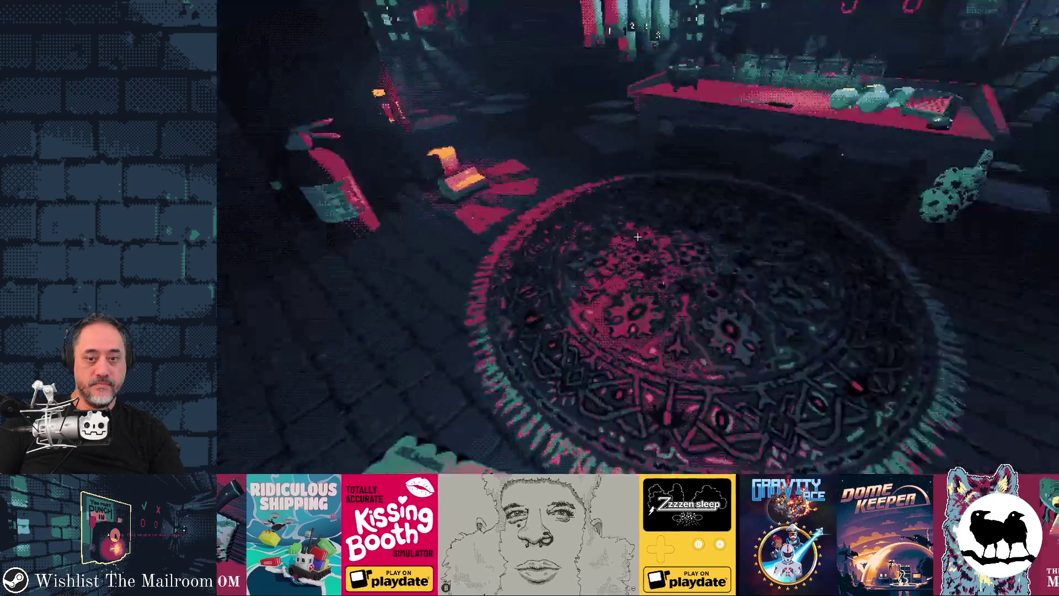
Run the mail-spawning command from the game's developer console.
key(grave)
text(ls)
key(Return)
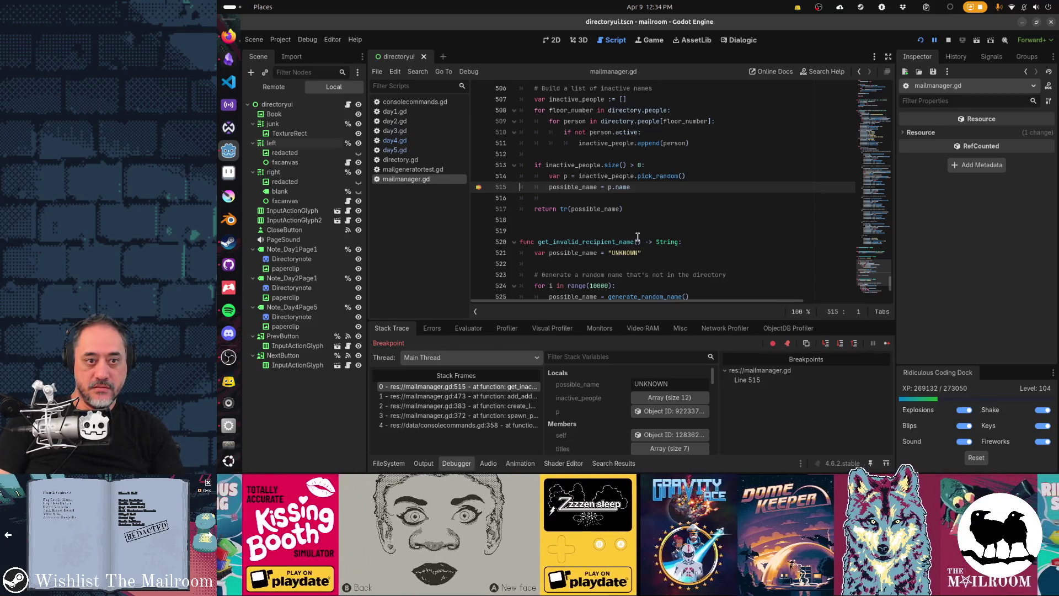
Step over the line 515 breakpoint three times, reading each possible_name, then resume the game.
key(F10)
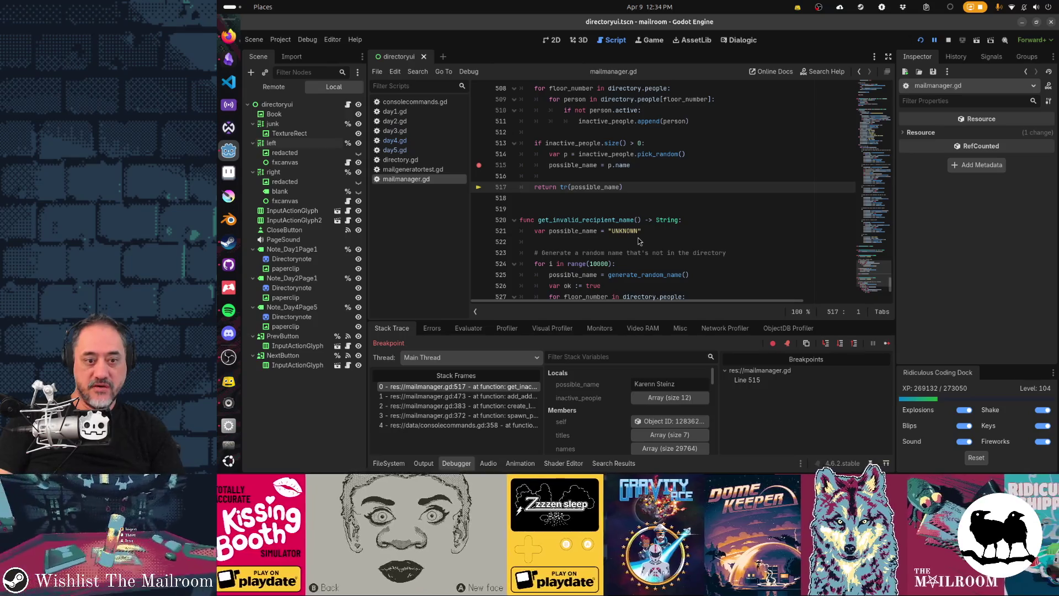
key(F12)
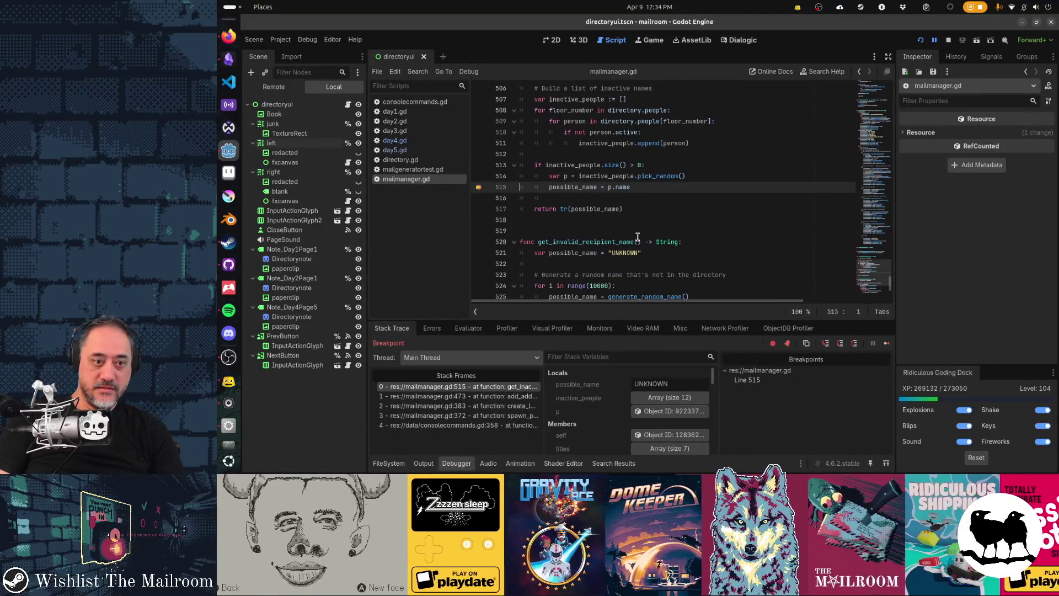
key(F10)
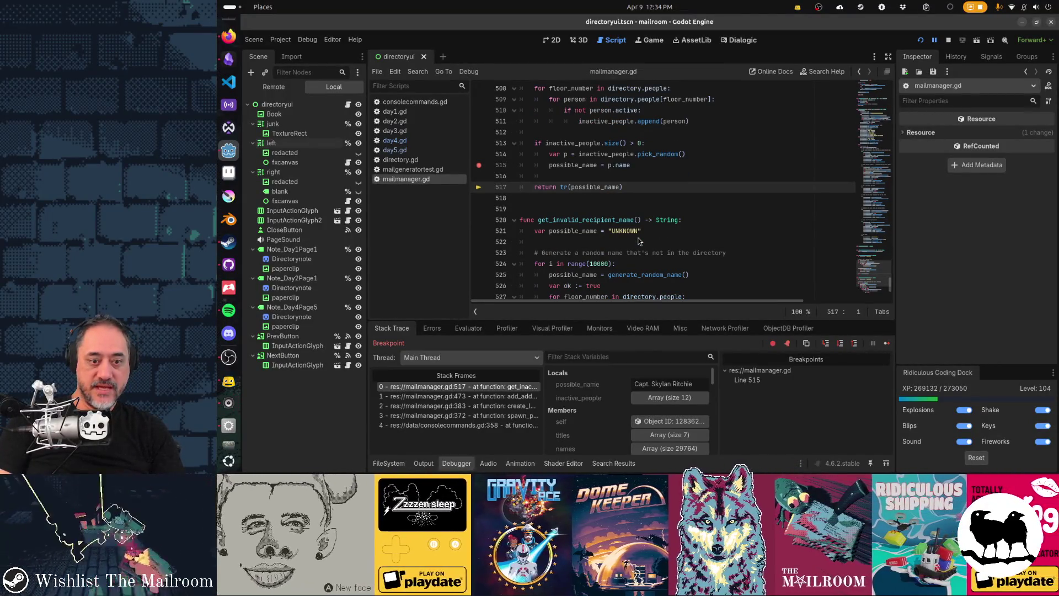
key(F12)
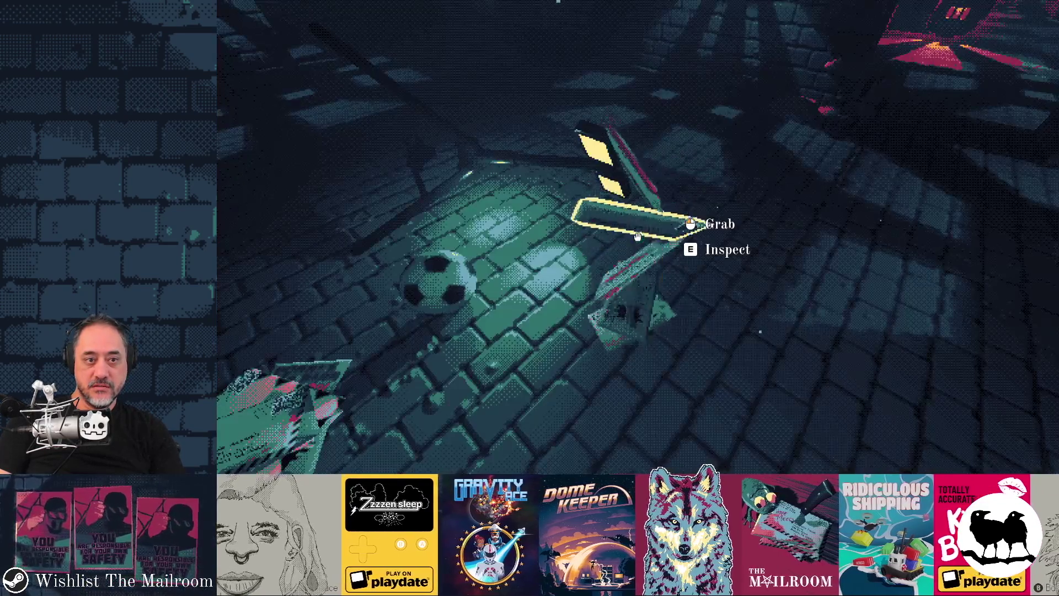
key(F10)
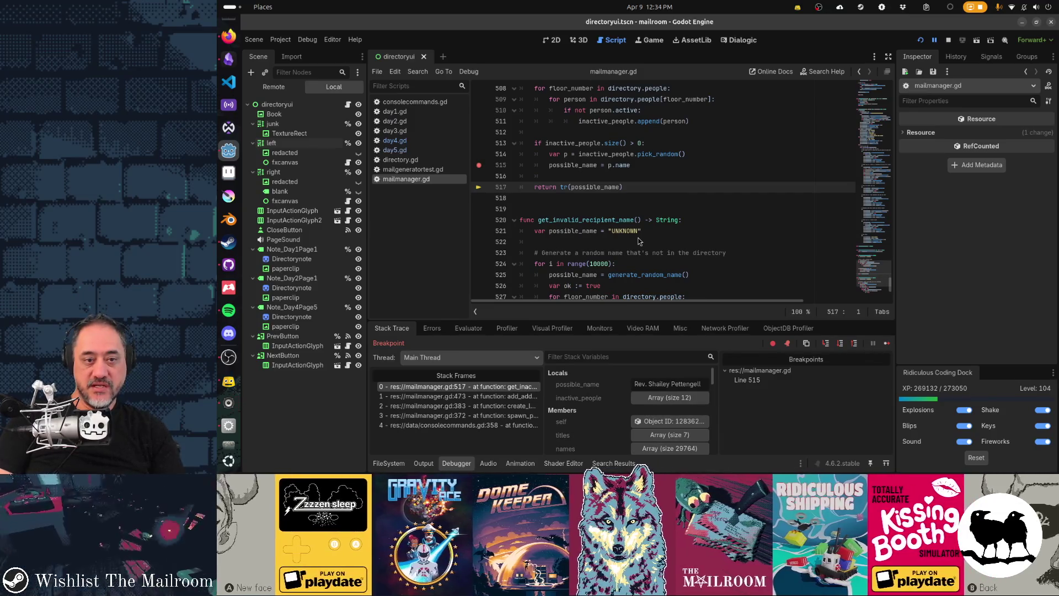
key(F12)
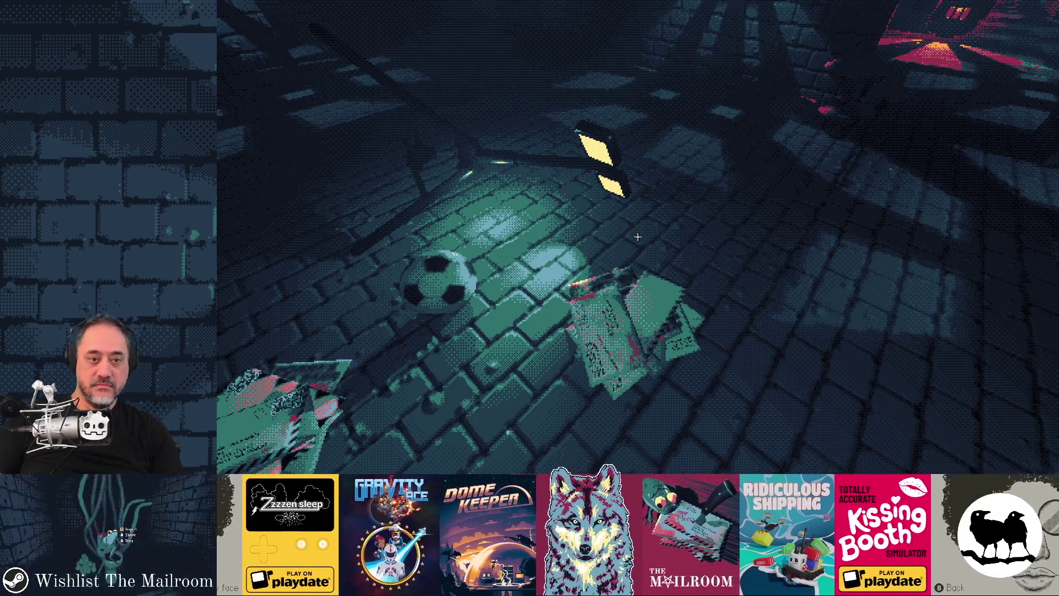
key(alt+Tab)
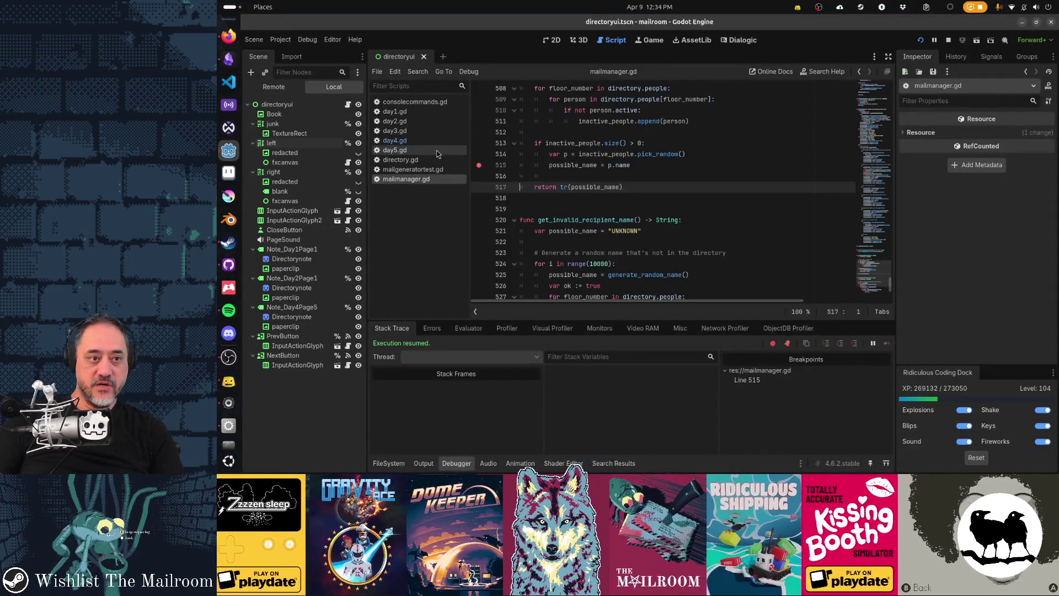
key(alt+Tab)
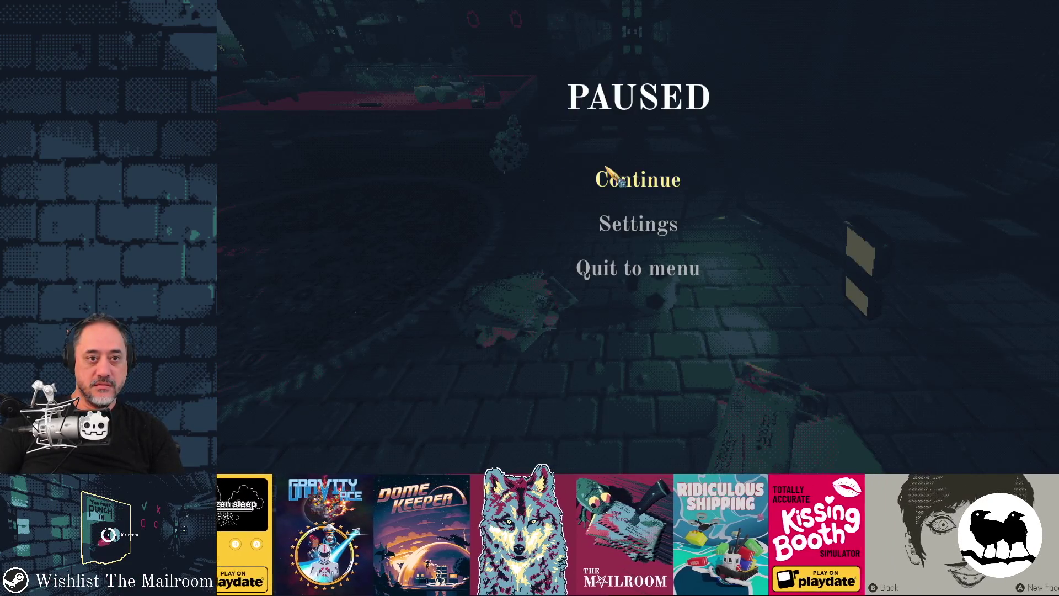
Resume play, leaf through the directory's Floor 1–3 staff lists and back to Junk Mail Policy, then close it.
click(640, 179)
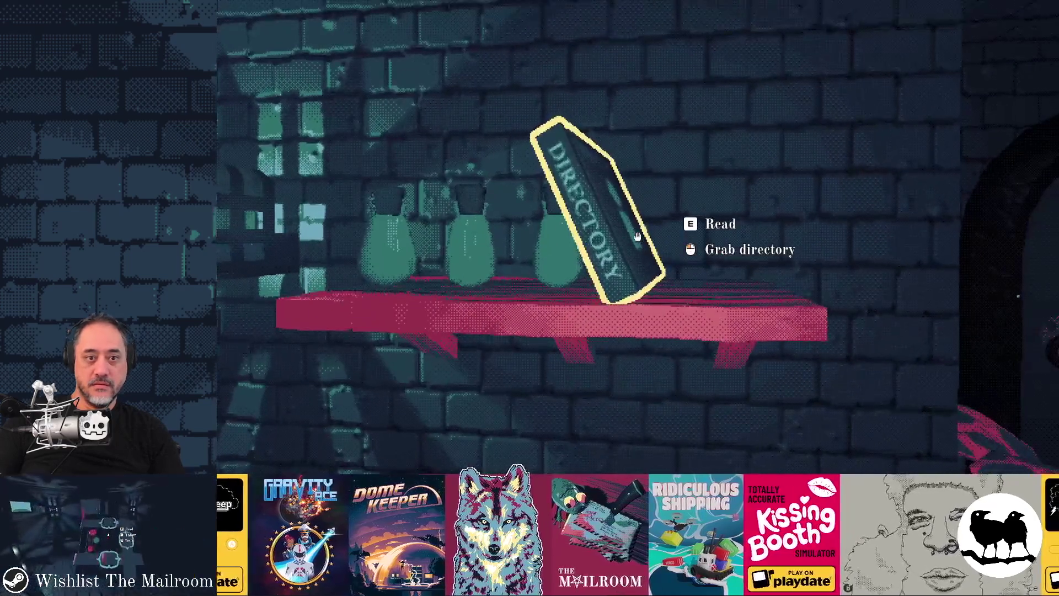
click(637, 236)
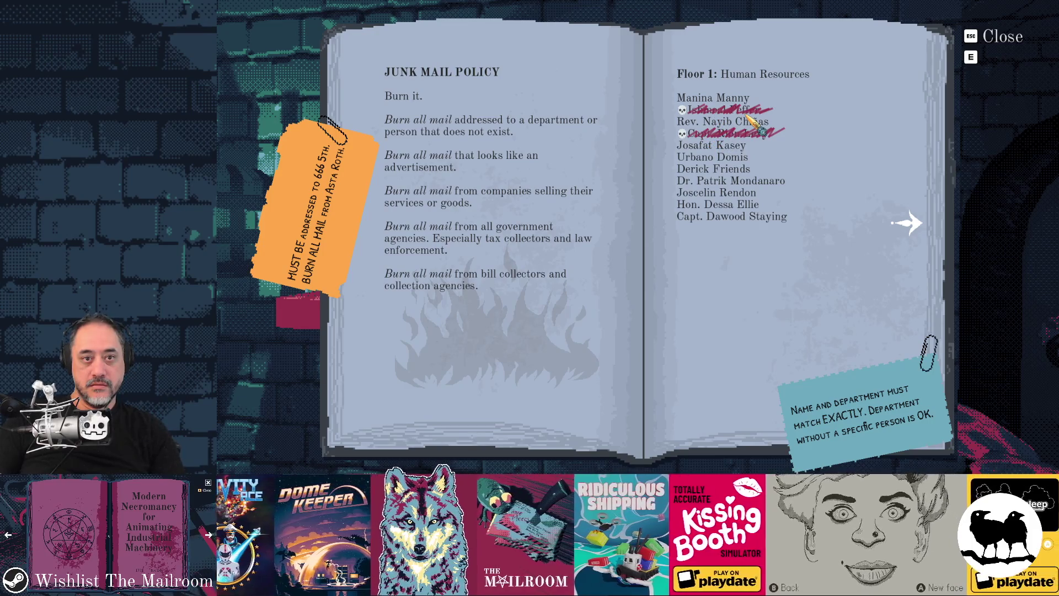
click(908, 223)
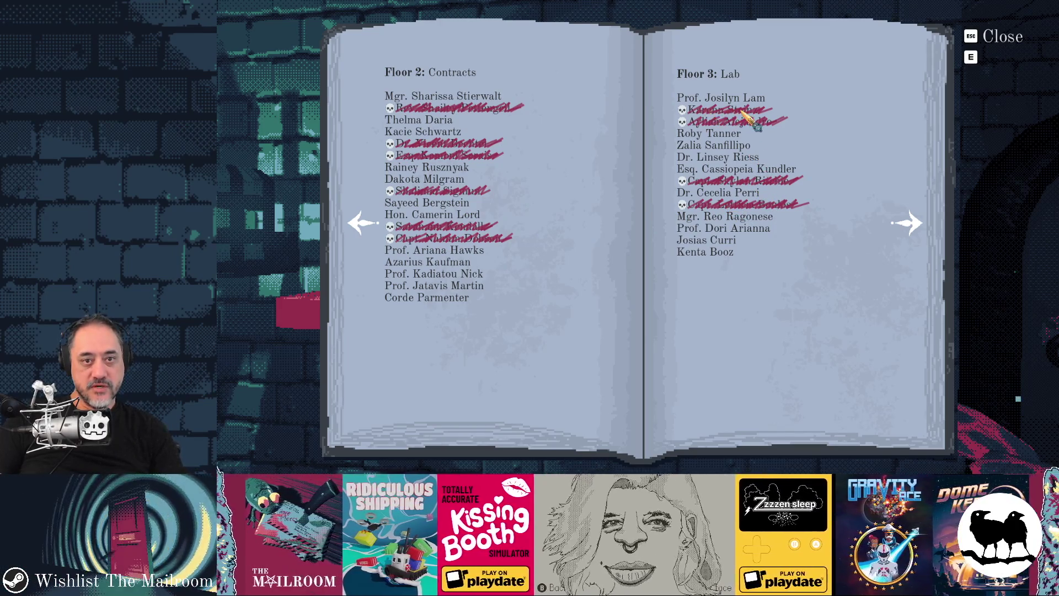
click(909, 224)
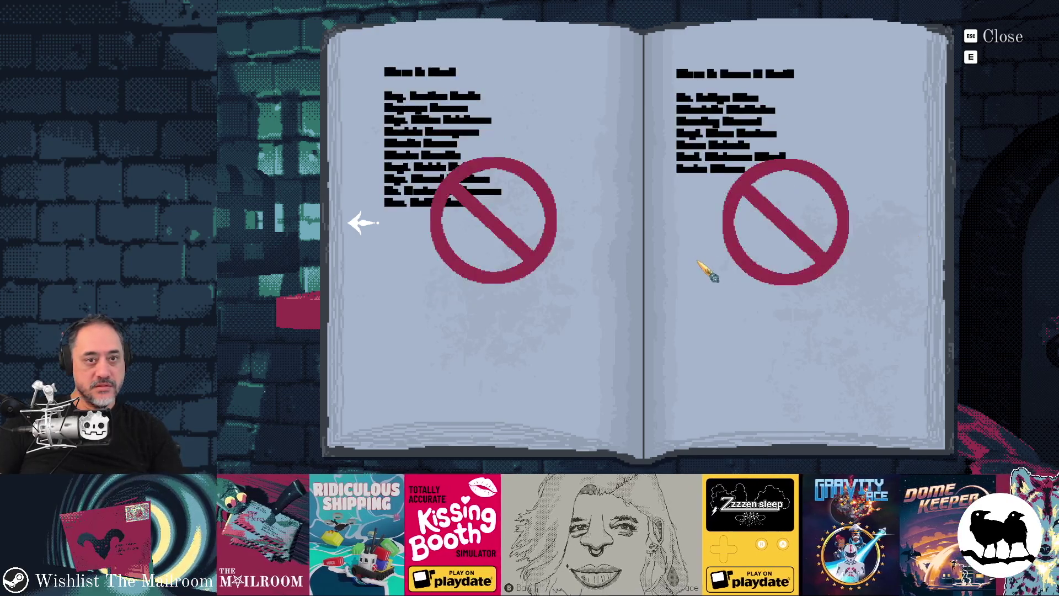
click(365, 225)
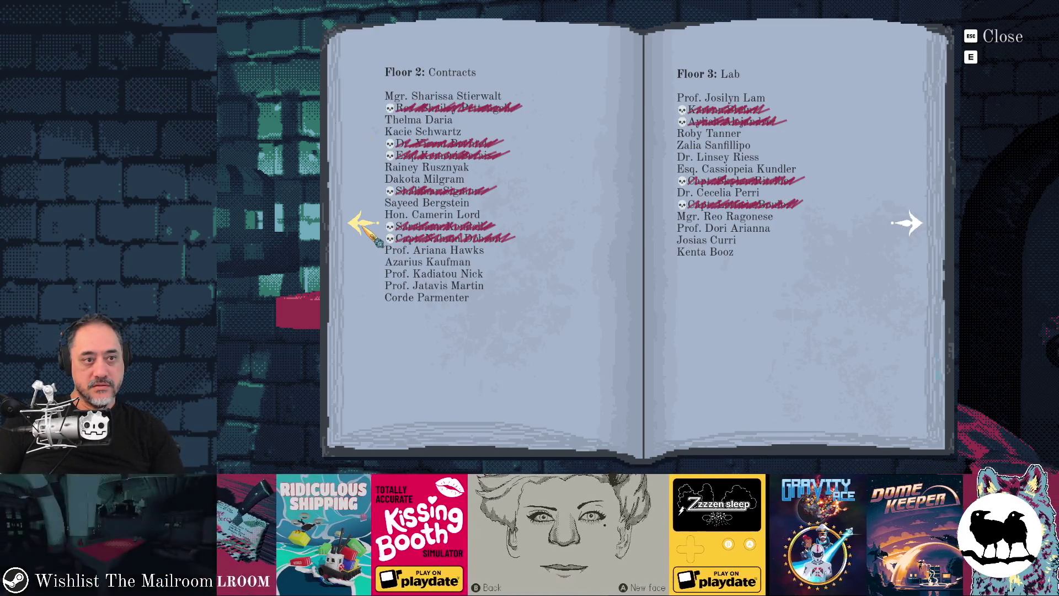
click(364, 225)
key(Escape)
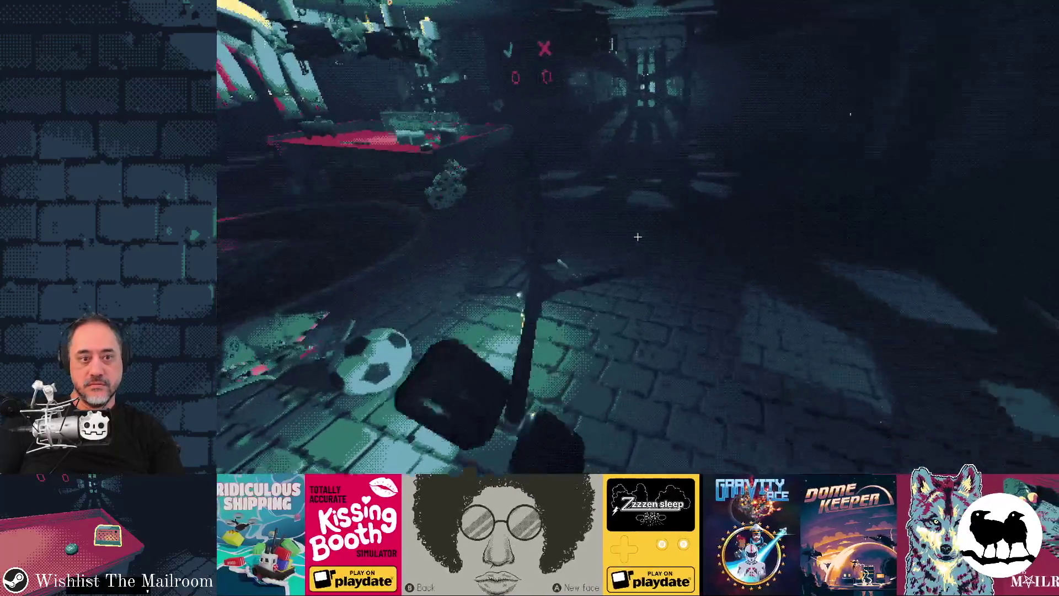
Run the create-mail command in the in-game developer console.
key(grave)
text(l)
key(Return)
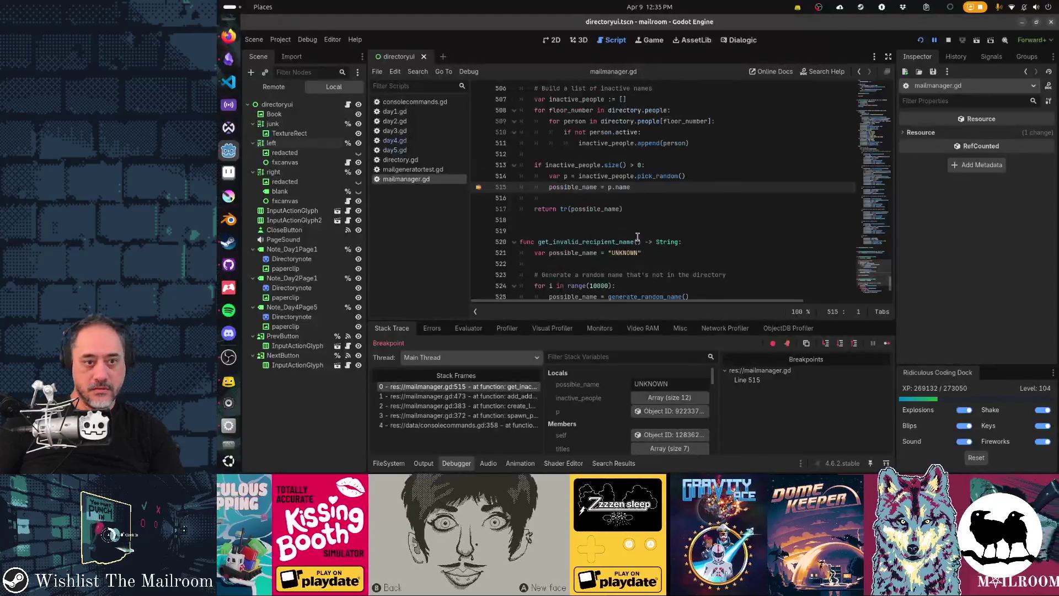
Step over the line 515 breakpoint four times, checking each chosen recipient name, then resume the game.
key(F10)
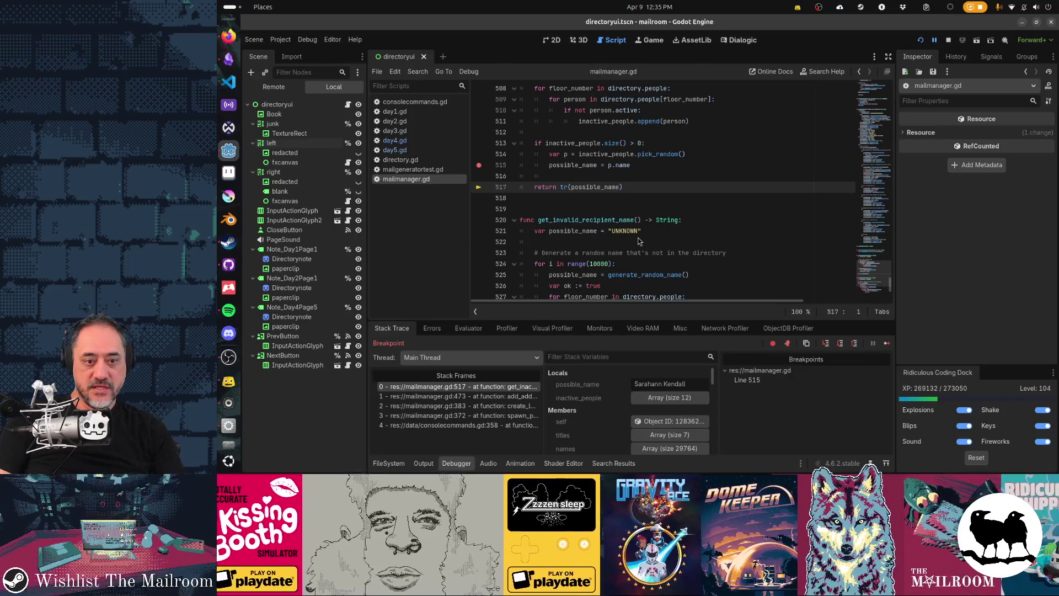
key(F12)
key(F10)
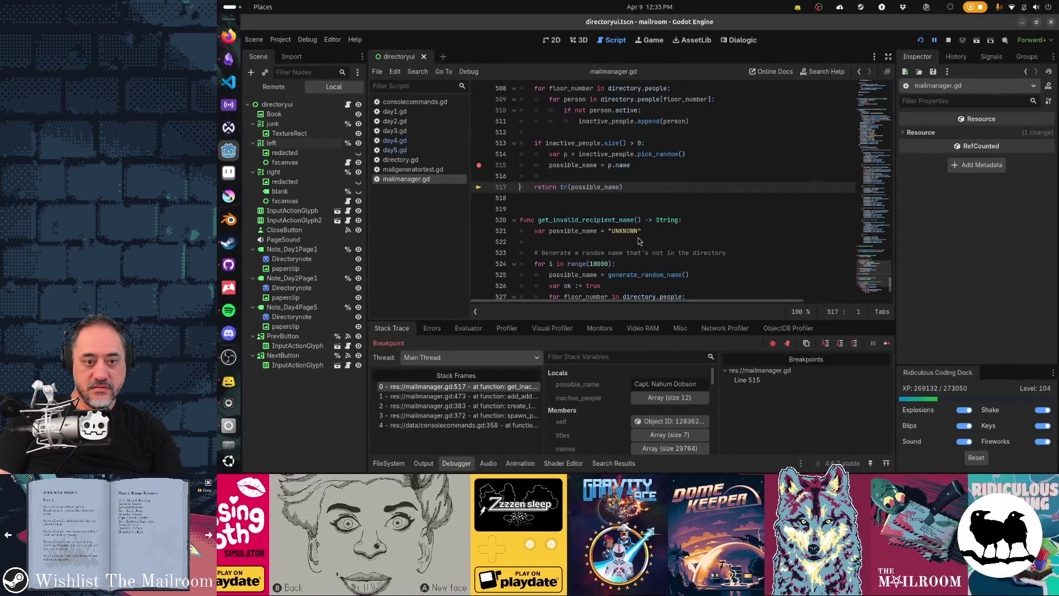
key(F12)
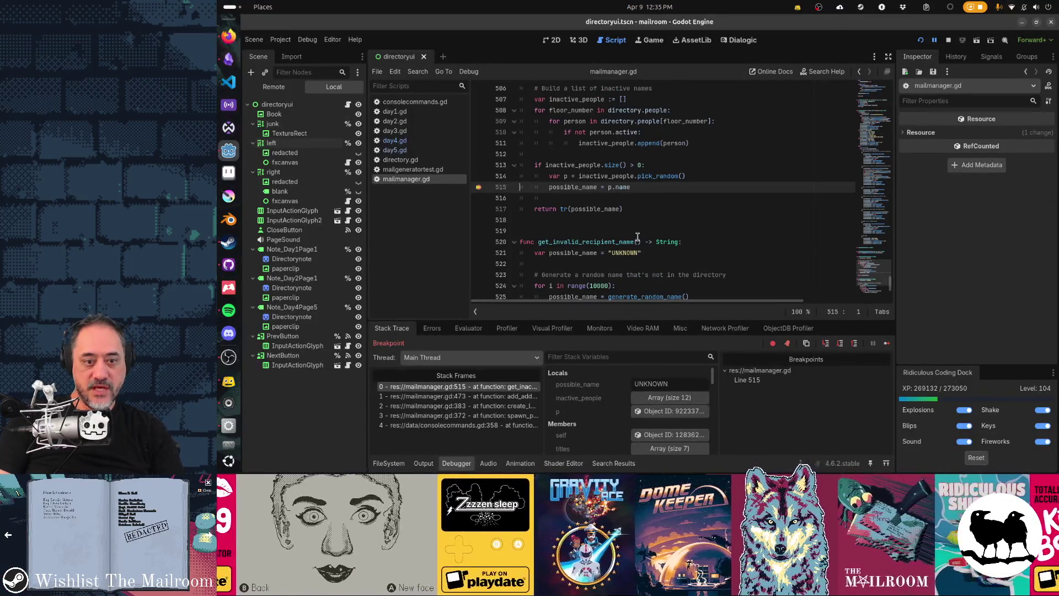
key(F10)
key(F12)
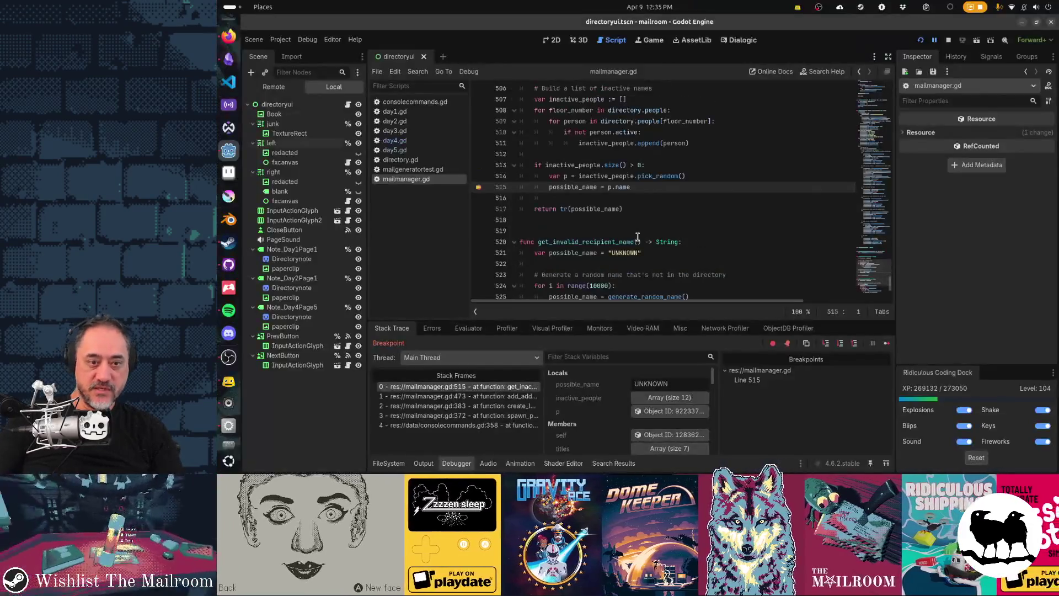
key(F10)
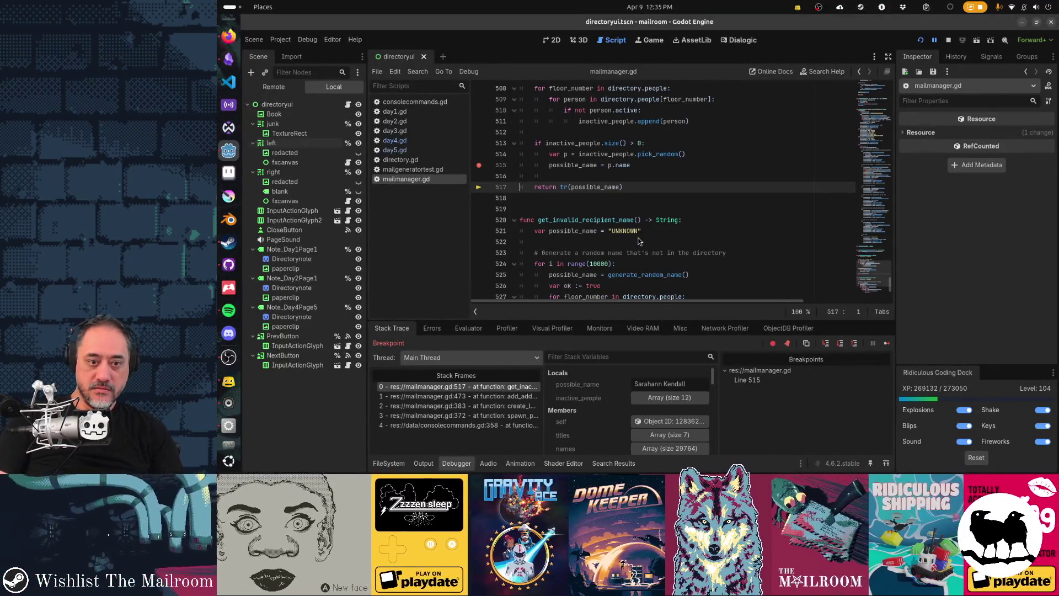
key(F12)
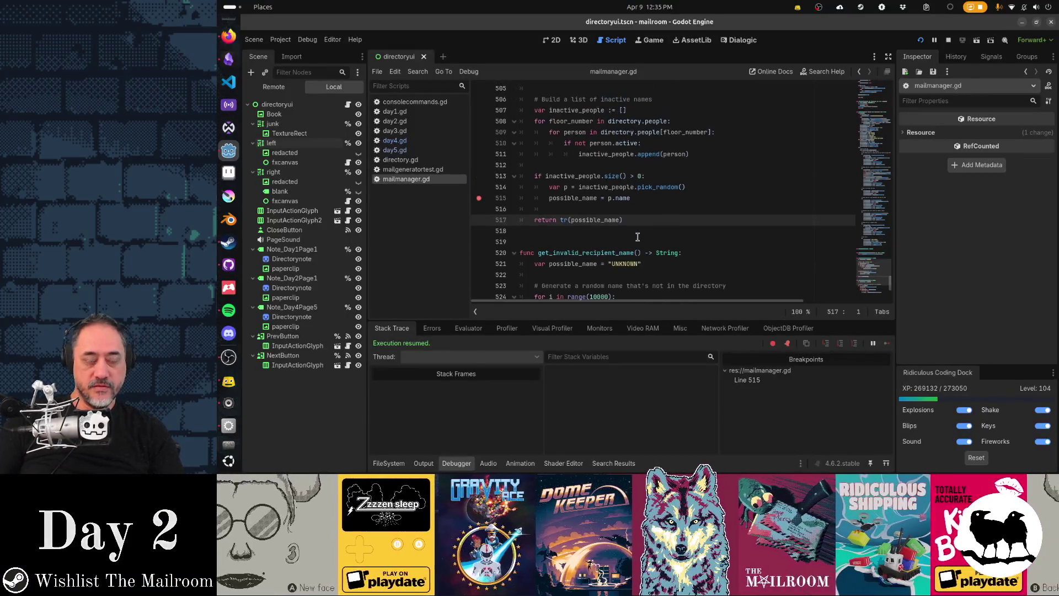
key(alt+Tab)
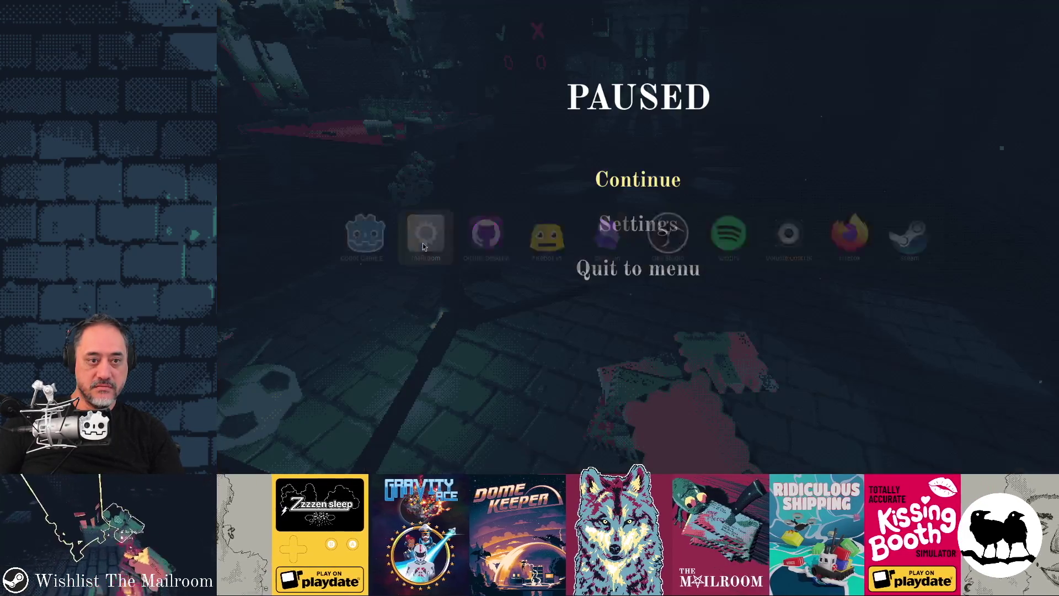
Resume the game and reread the directory's Floor 2 and Floor 3 department lists before closing it.
key(alt+Tab)
key(alt+Tab)
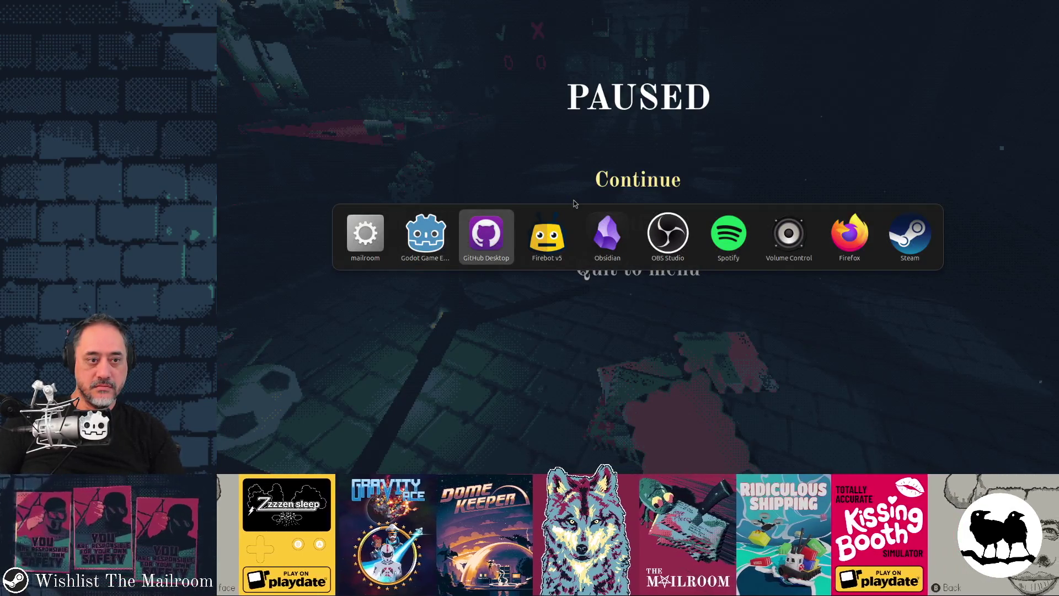
key(alt+shift+Tab)
key(alt+shift+Tab)
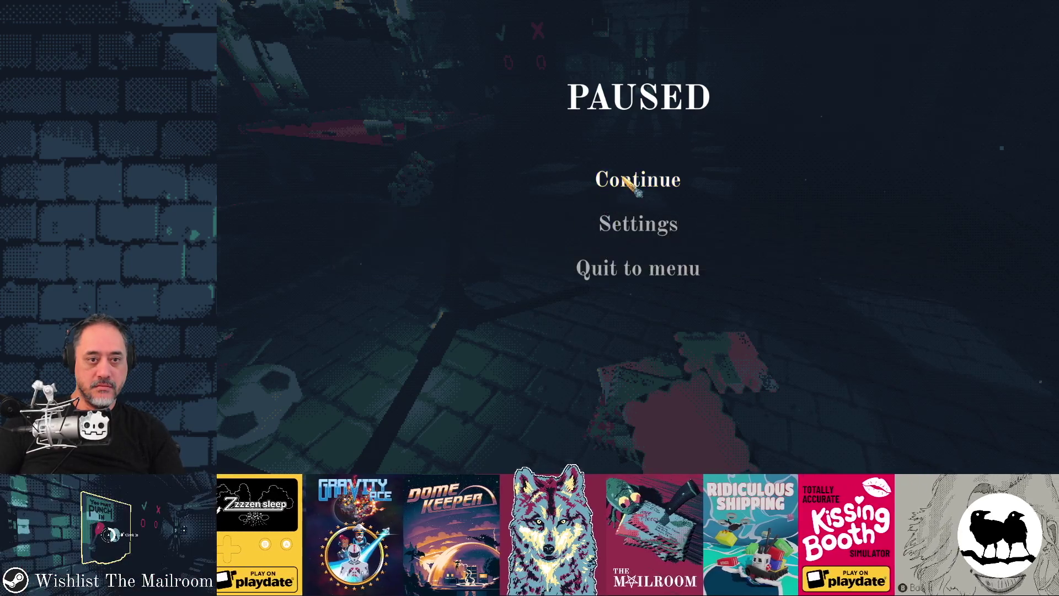
click(631, 180)
key(e)
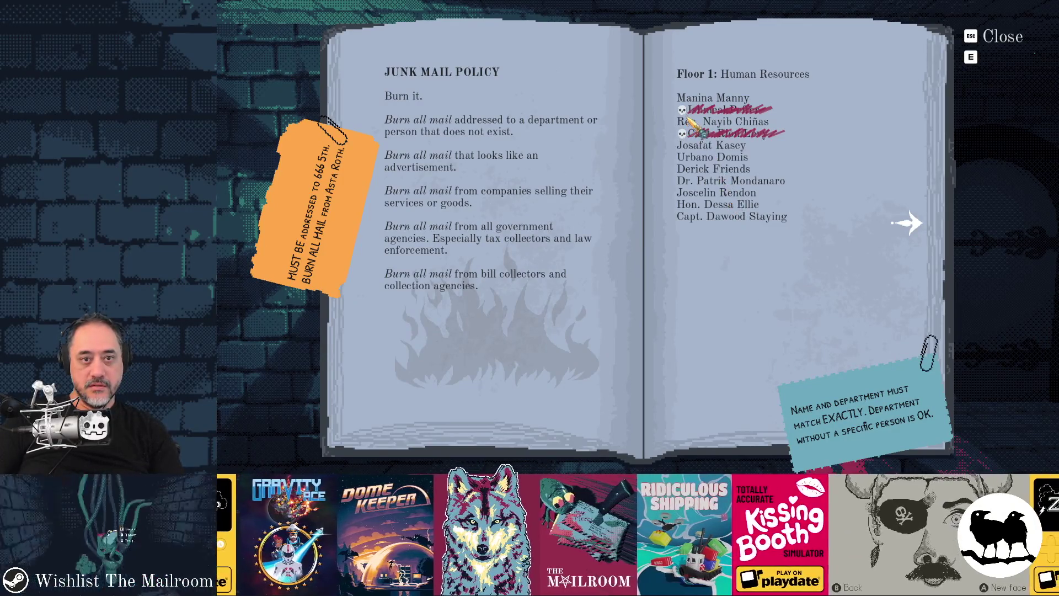
click(909, 224)
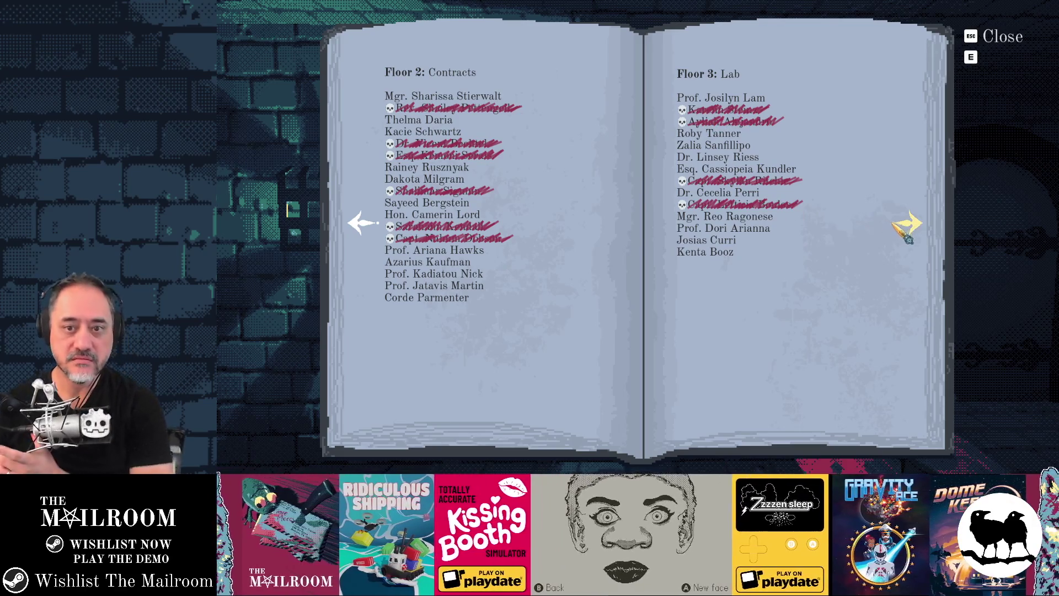
click(905, 223)
click(348, 231)
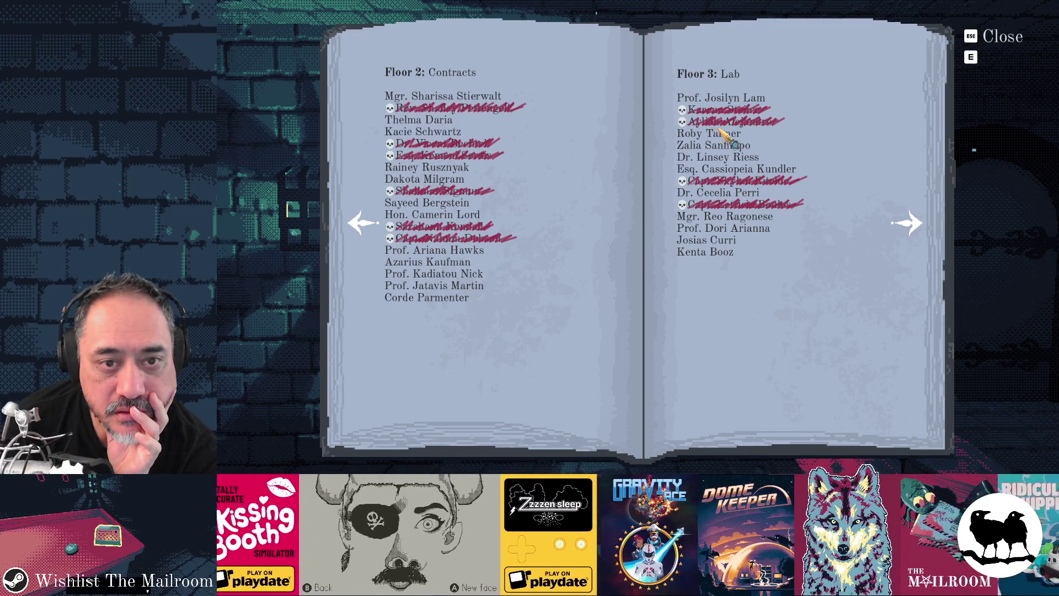
click(361, 224)
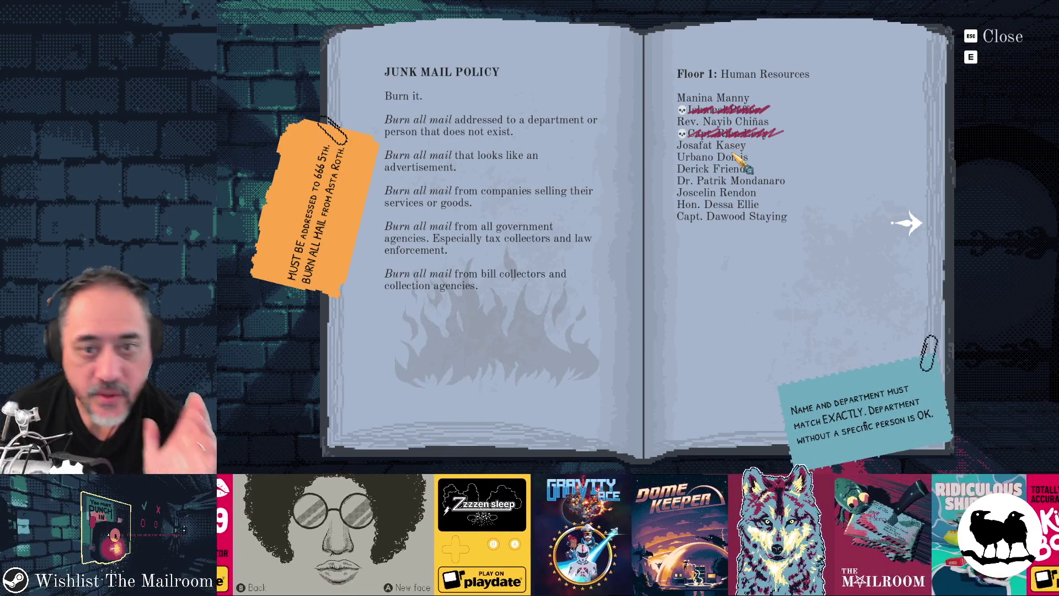
click(1002, 39)
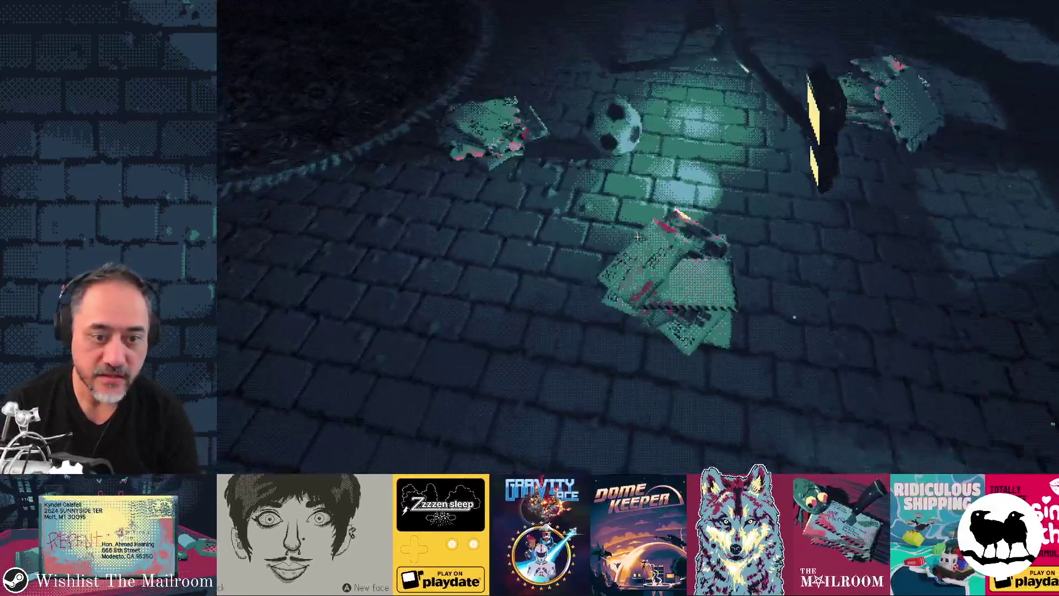
Inspect several floor letters, including the RUN letter and the VOTE poster.
click(638, 237)
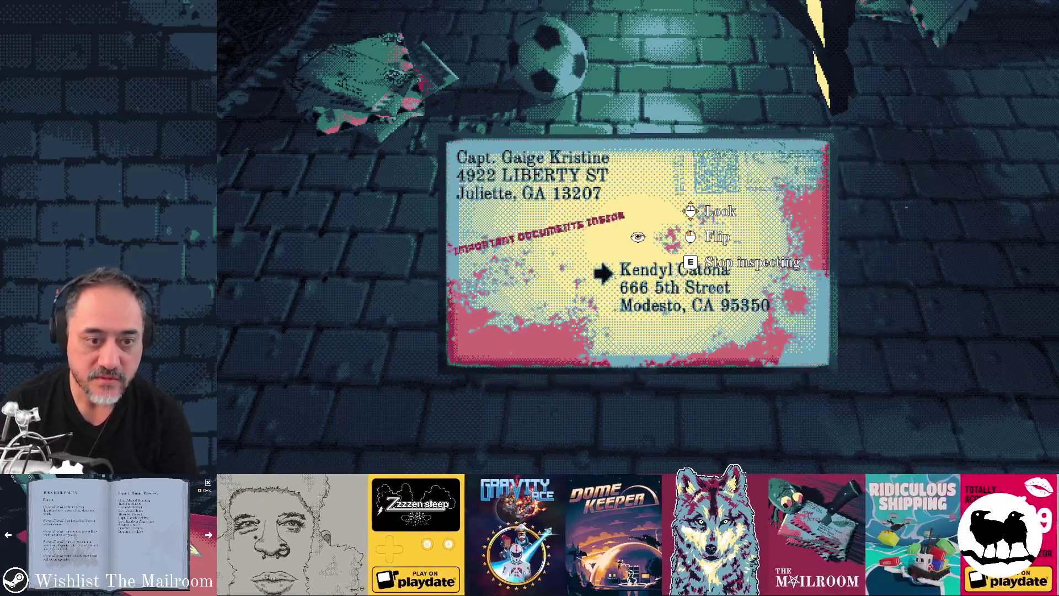
key(e)
click(638, 236)
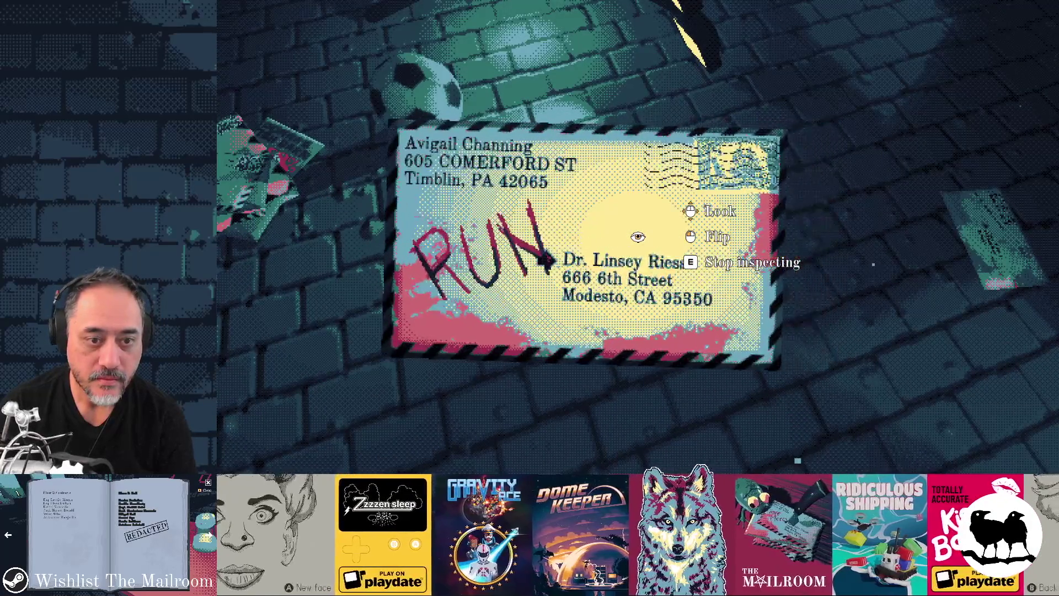
key(e)
click(637, 237)
key(e)
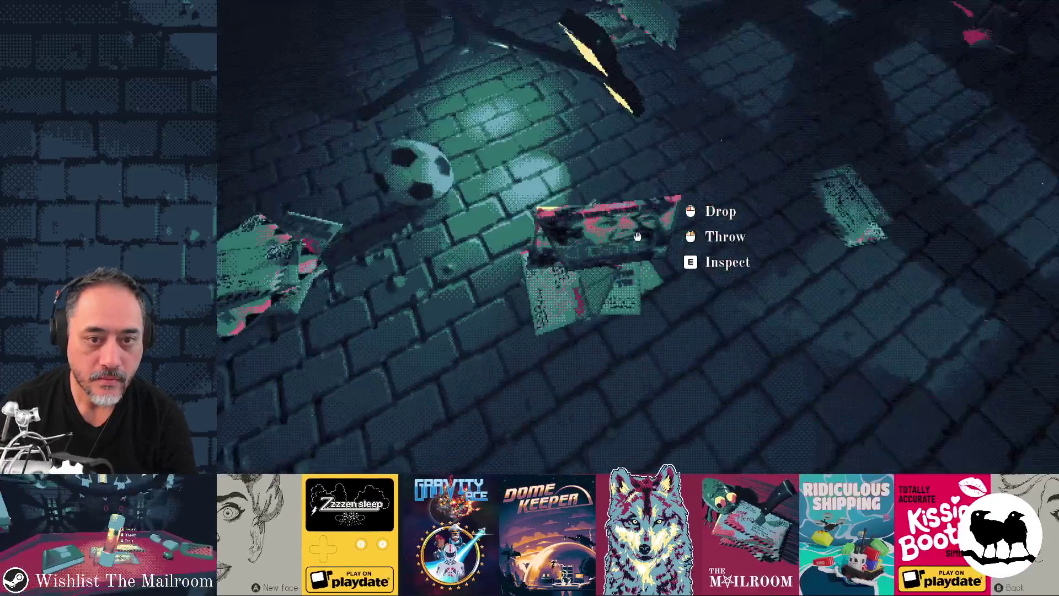
click(638, 237)
click(637, 237)
key(e)
click(637, 236)
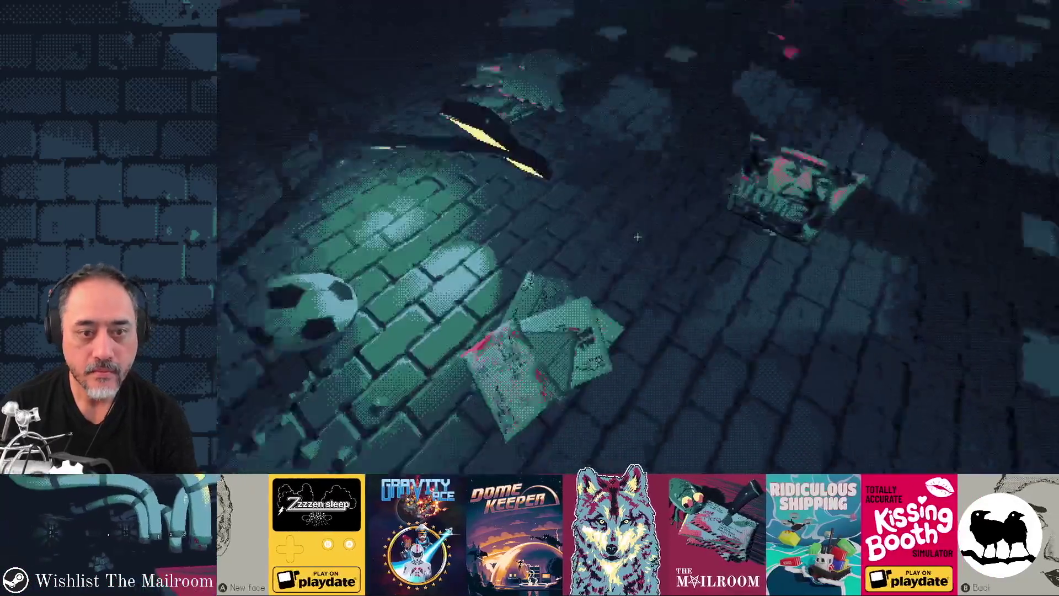
Inspect the fish sale mailer, the VOTE poster, the striped tyre shop package and another letter.
click(638, 237)
key(e)
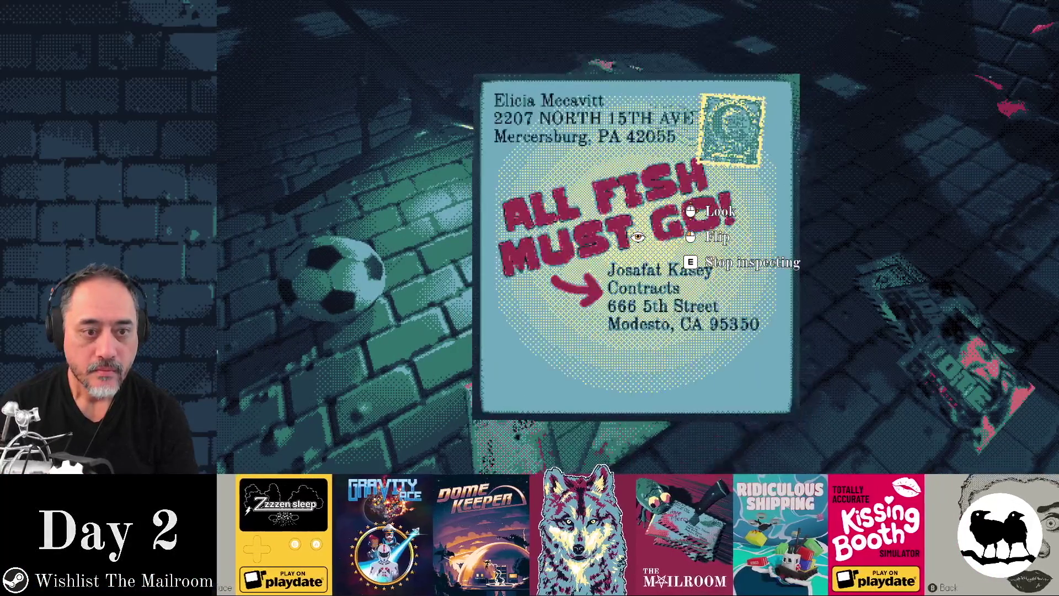
key(e)
click(638, 236)
key(e)
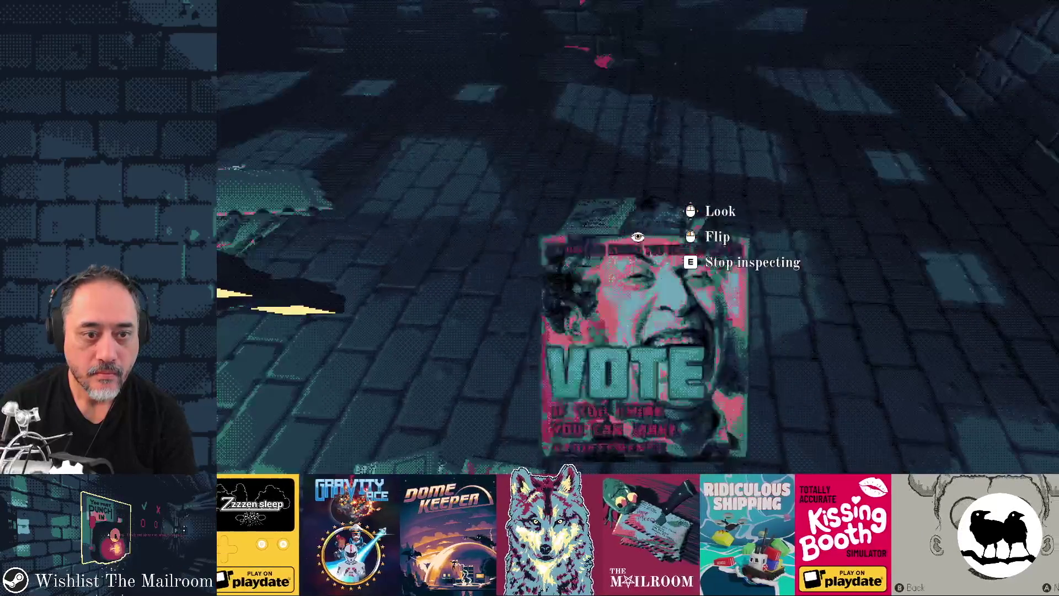
key(e)
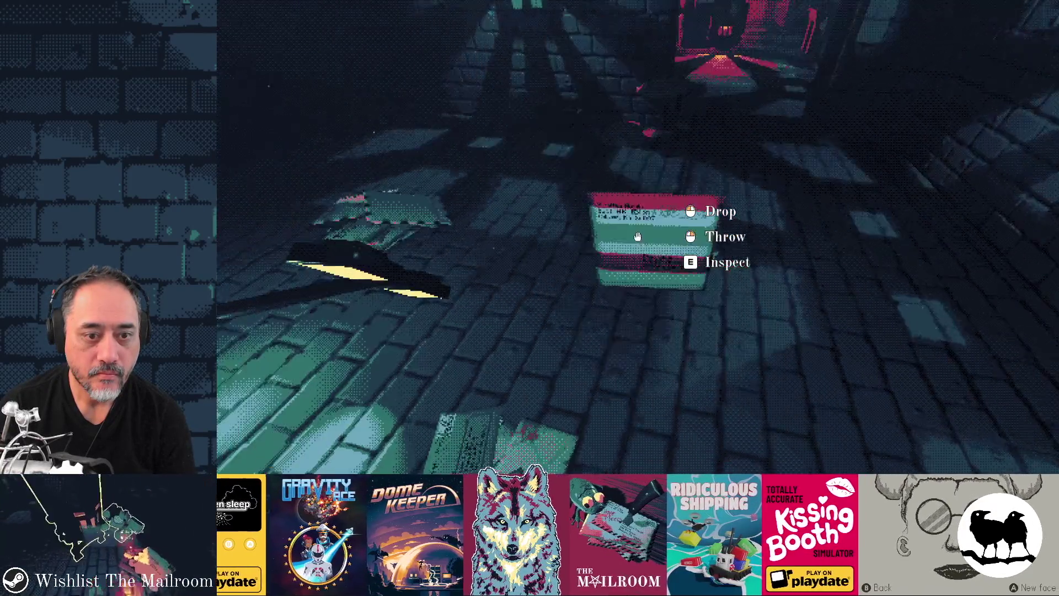
click(638, 236)
key(e)
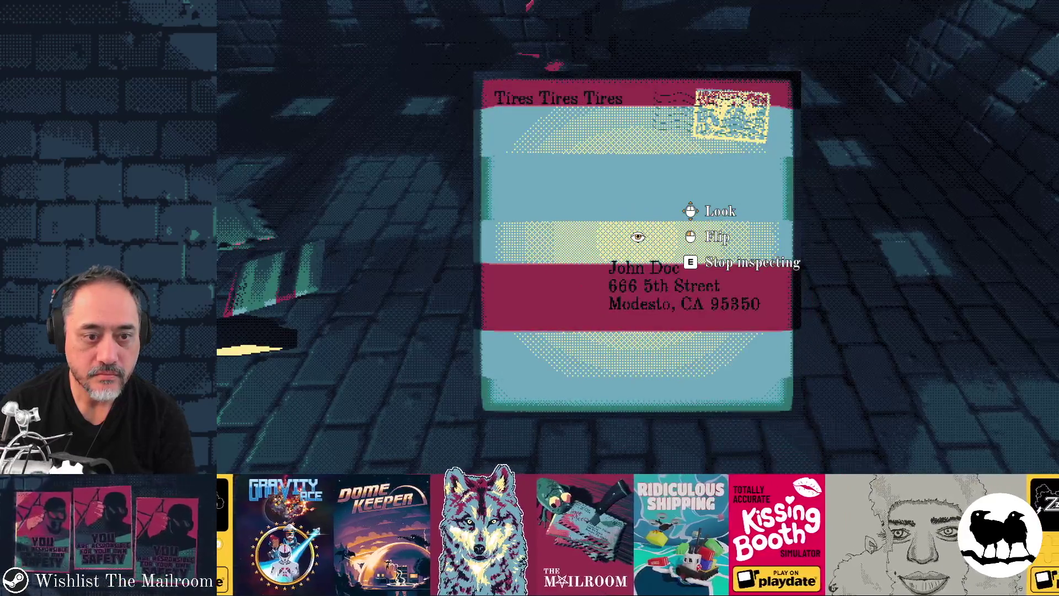
key(e)
click(638, 237)
key(e)
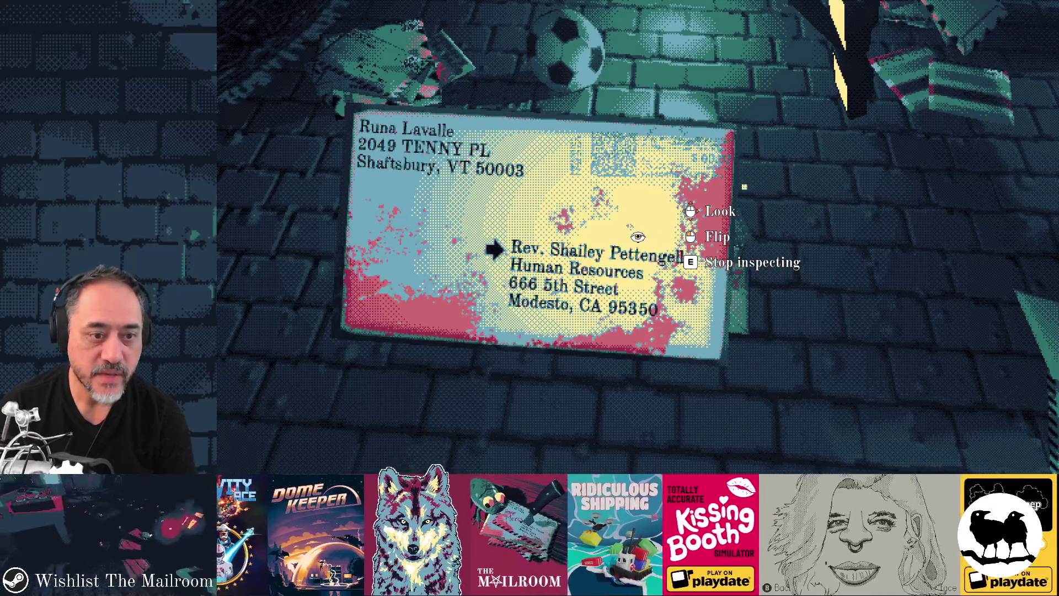
key(e)
key(alt+Tab)
key(alt+Tab)
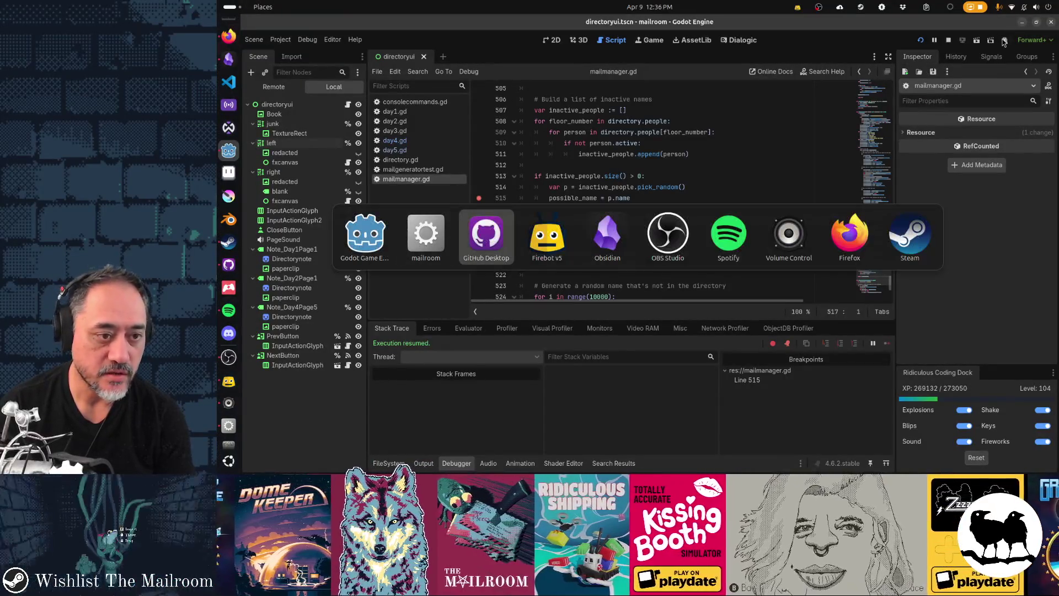
Resume the game, reread the Directory book, glance at GitHub Desktop's mailmanager.gd diff, and resume play.
key(alt+Tab)
key(alt+Tab)
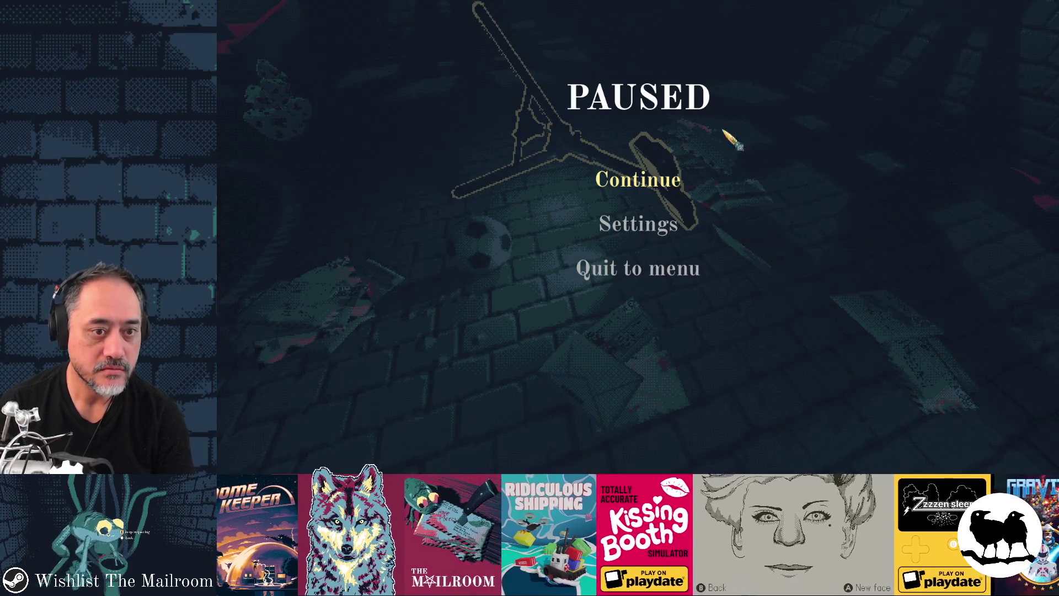
click(638, 179)
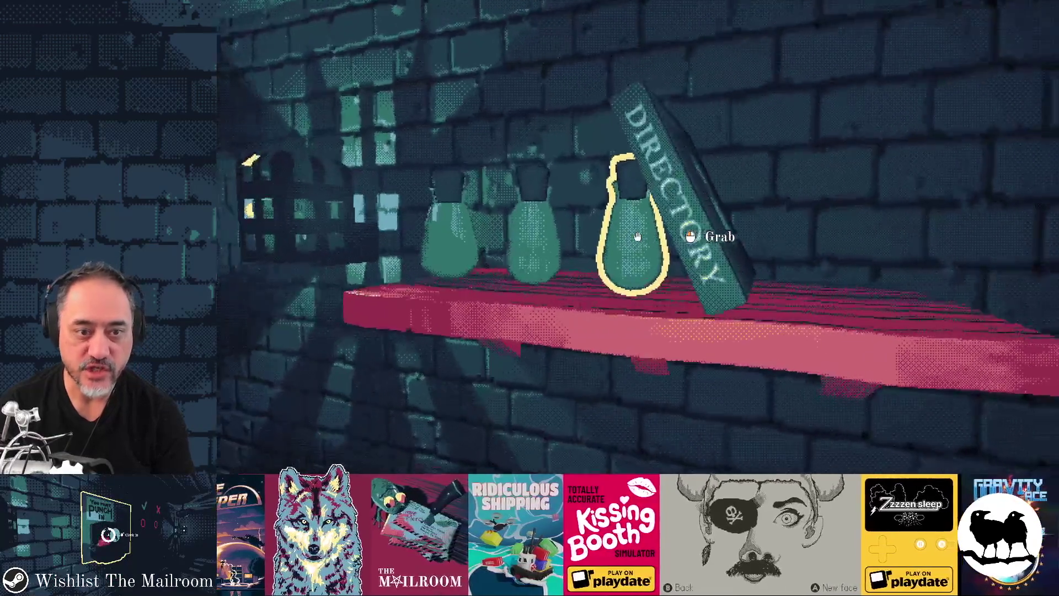
key(e)
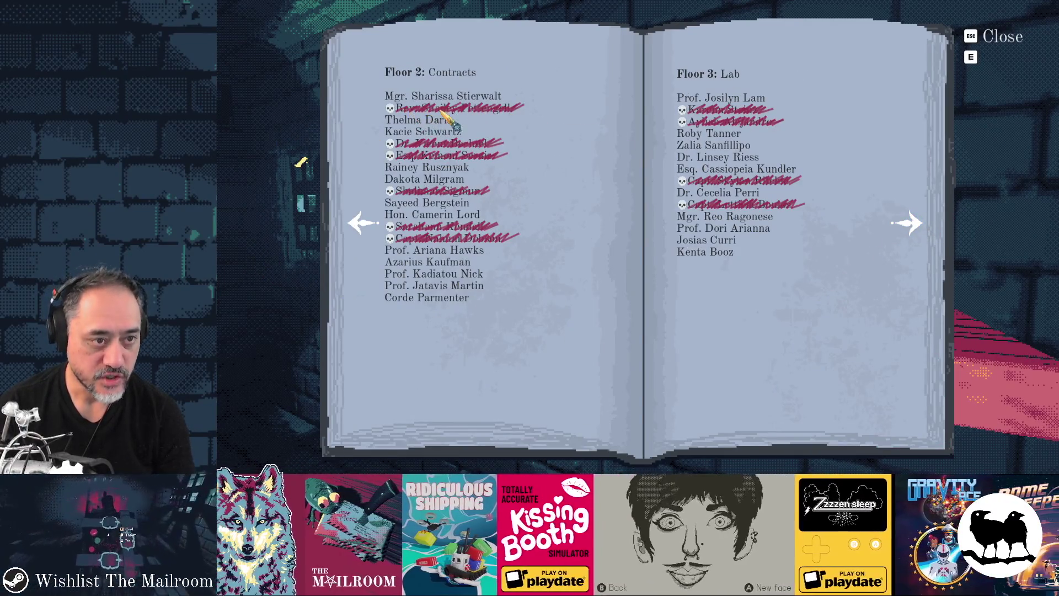
key(e)
key(alt+Tab)
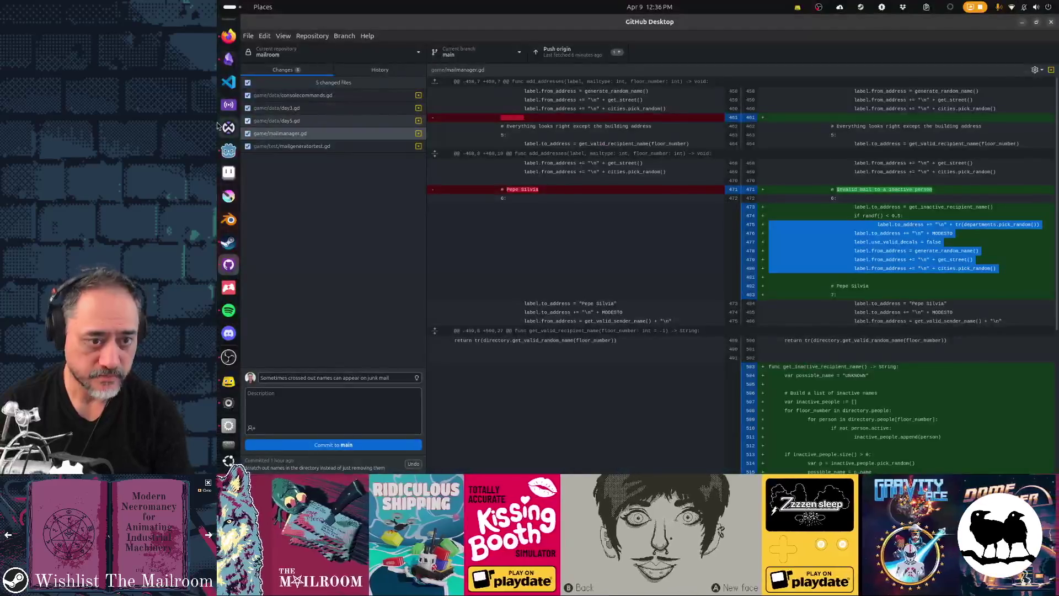
key(alt+Tab)
click(639, 177)
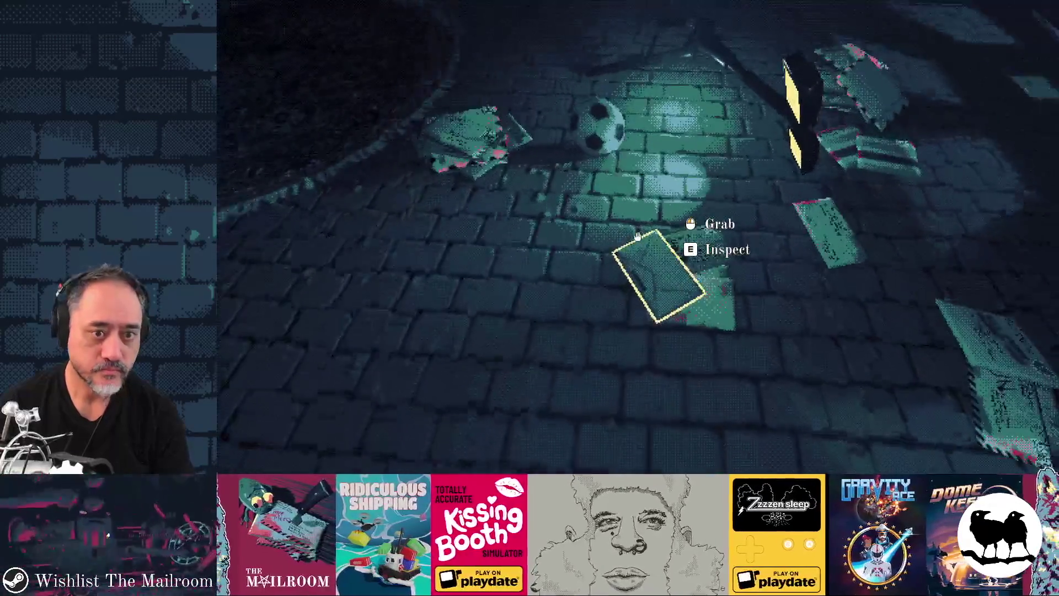
Inspect the letters on the floor one by one, dropping each after a look.
key(e)
key(e)
click(638, 236)
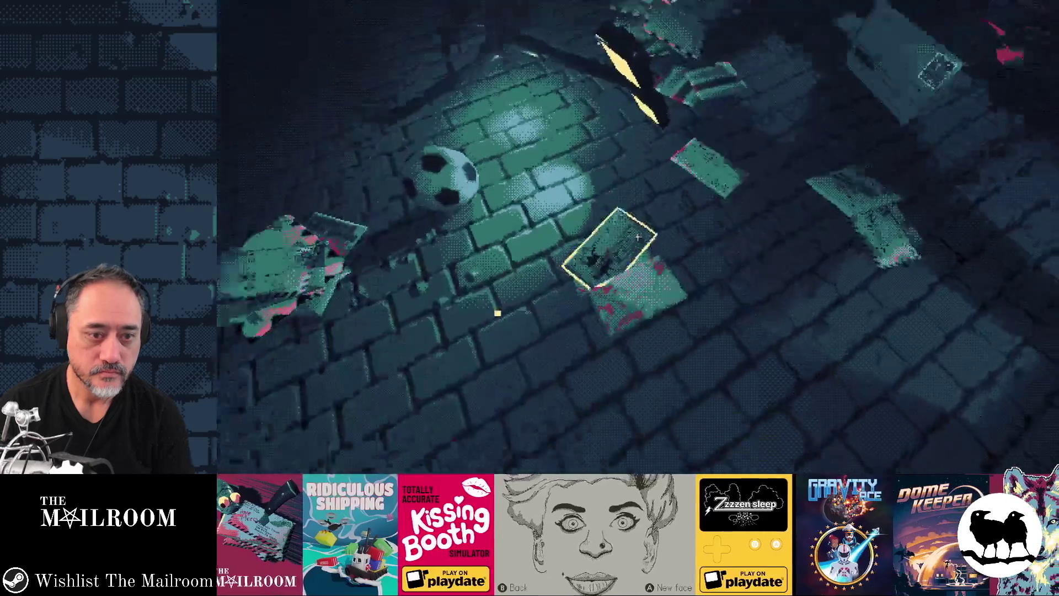
key(e)
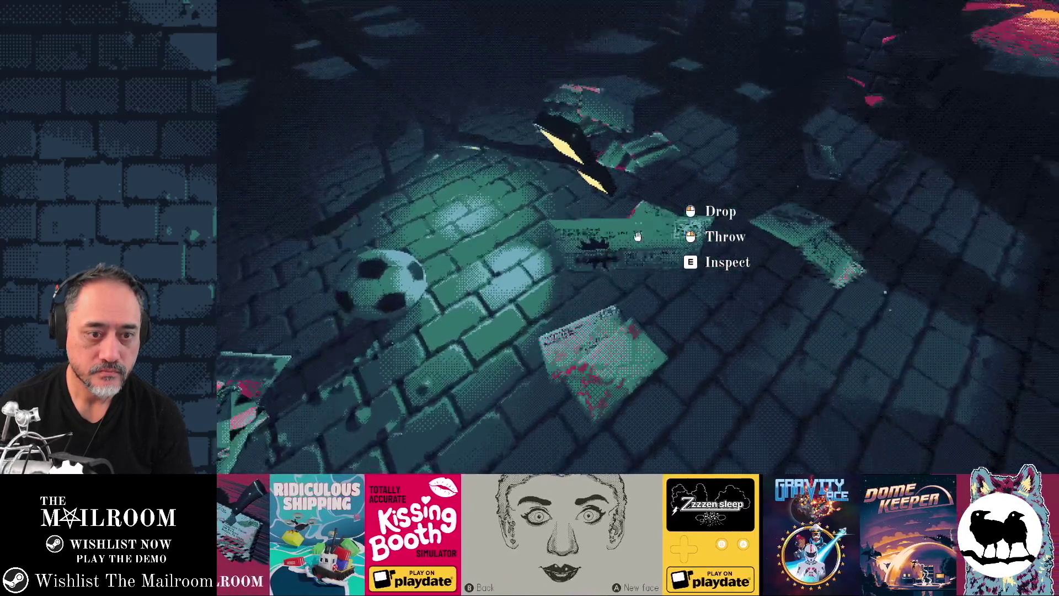
click(639, 236)
key(e)
key(e)
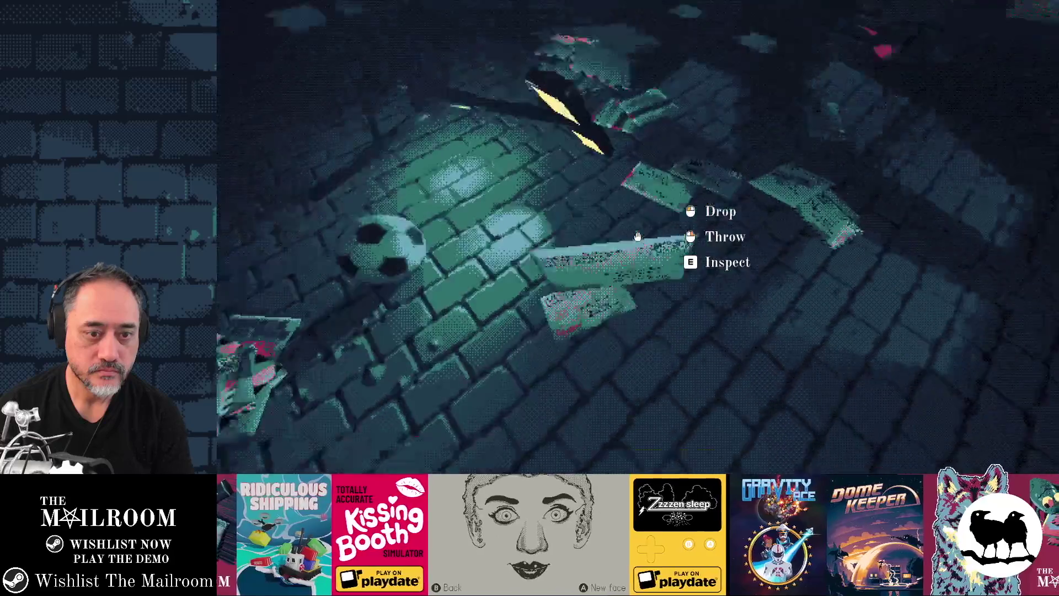
click(638, 237)
key(e)
key(e)
click(638, 237)
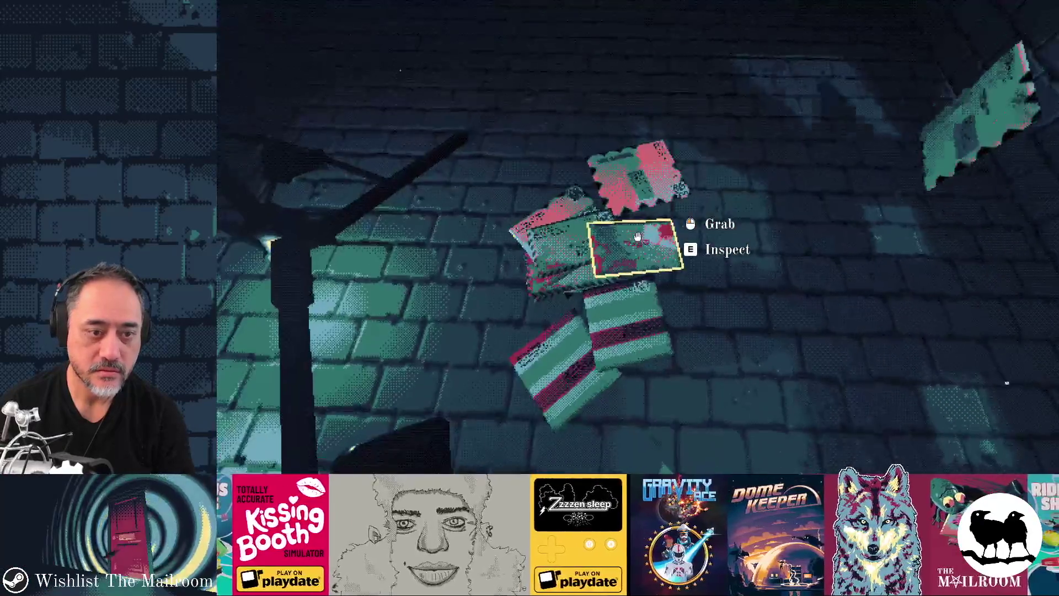
key(e)
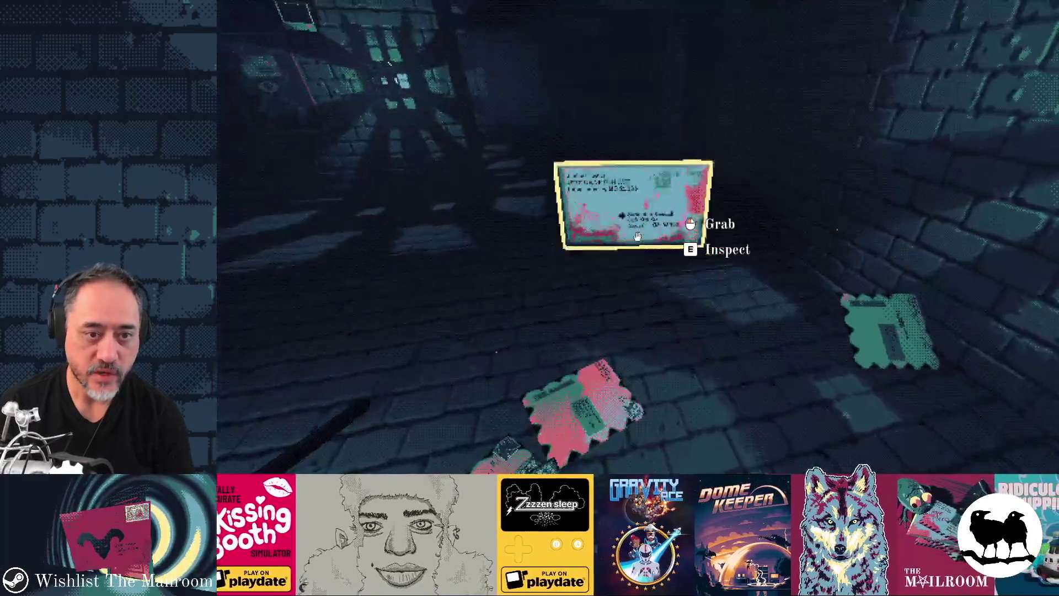
key(e)
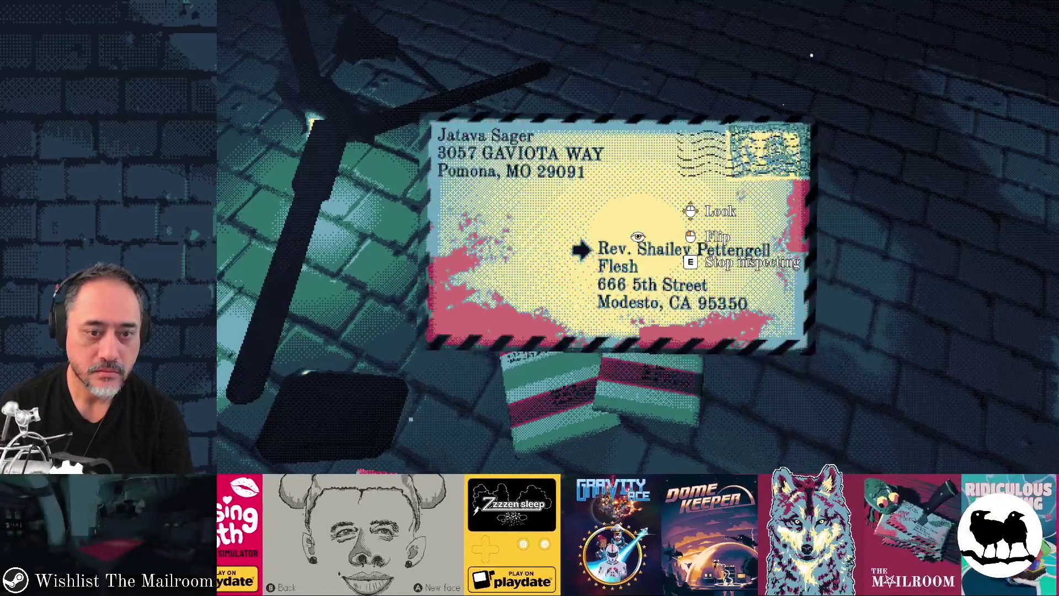
key(e)
key(e)
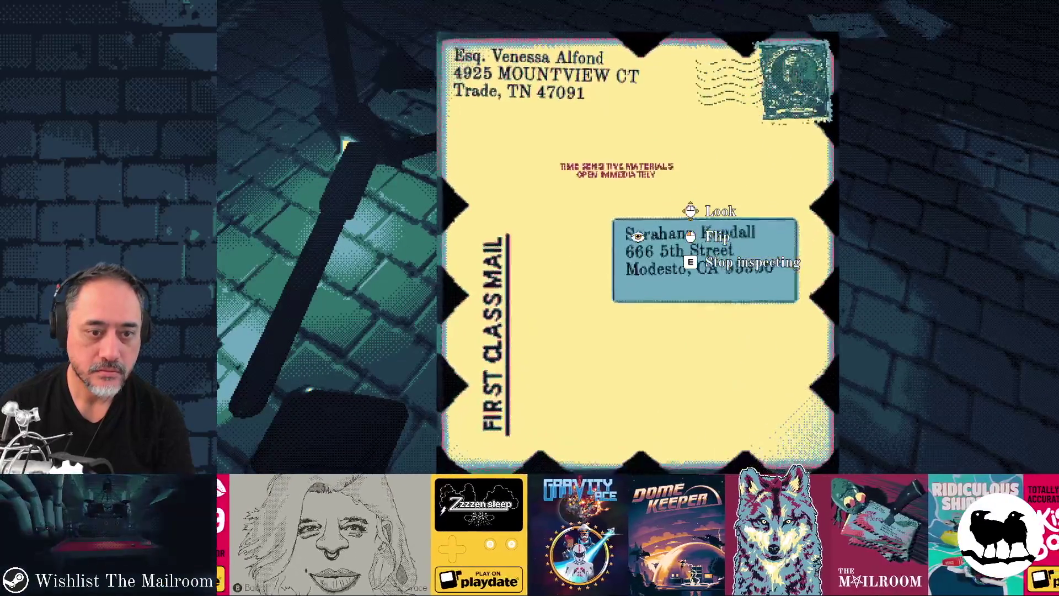
key(e)
key(e)
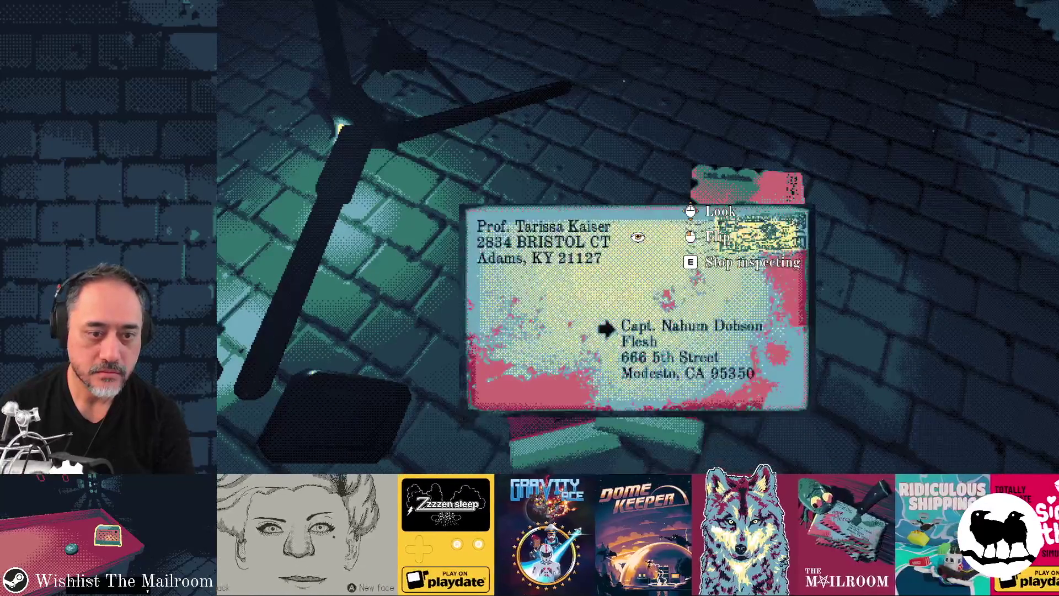
key(e)
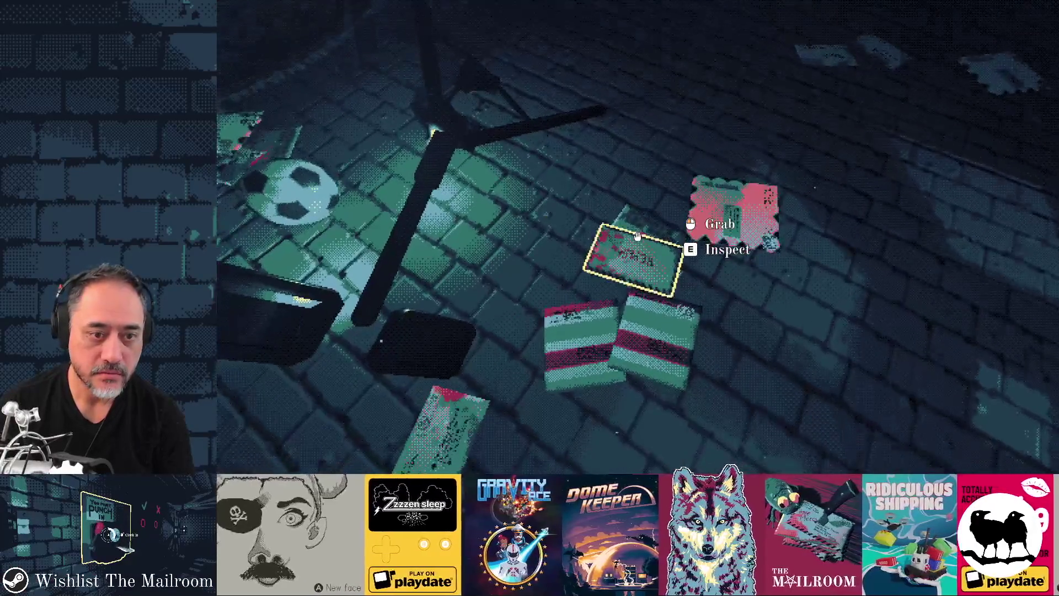
key(e)
key(e)
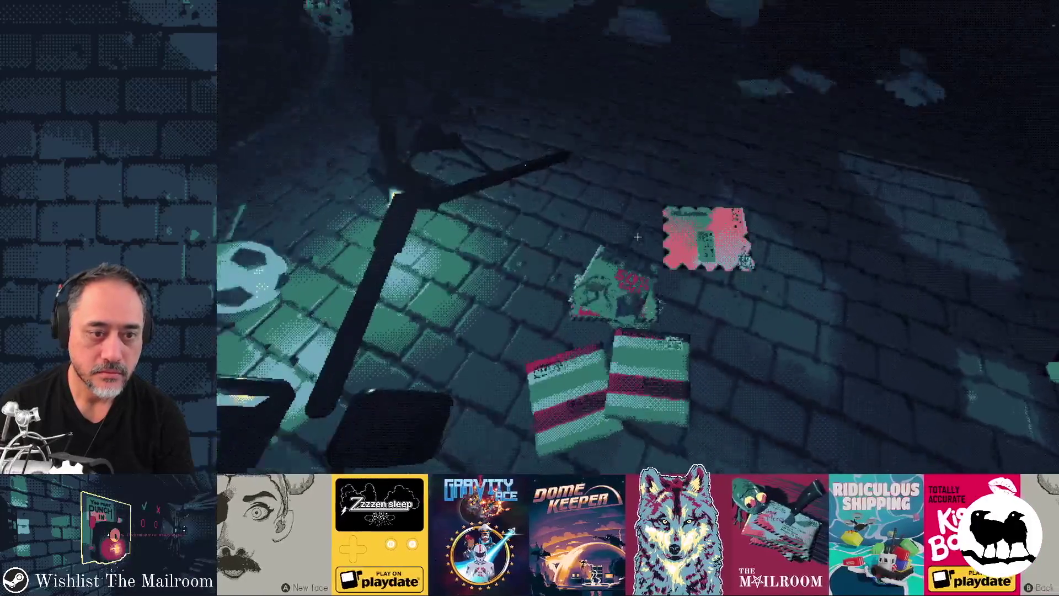
key(e)
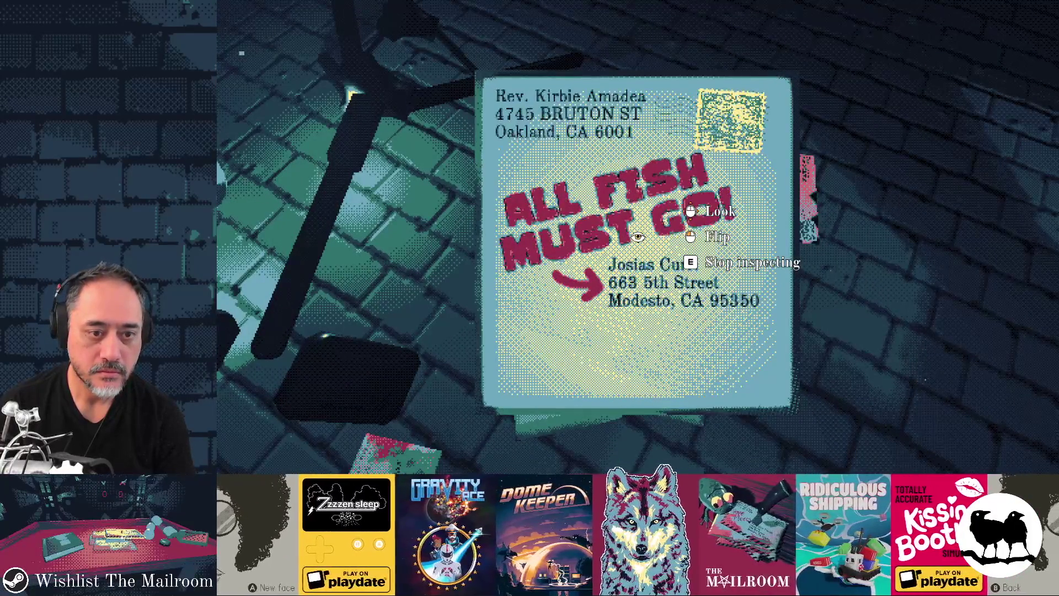
key(e)
Throw the fish flyer, envelopes and letters aside, then bring up the mailmanager.gd diff.
right_click(638, 237)
key(e)
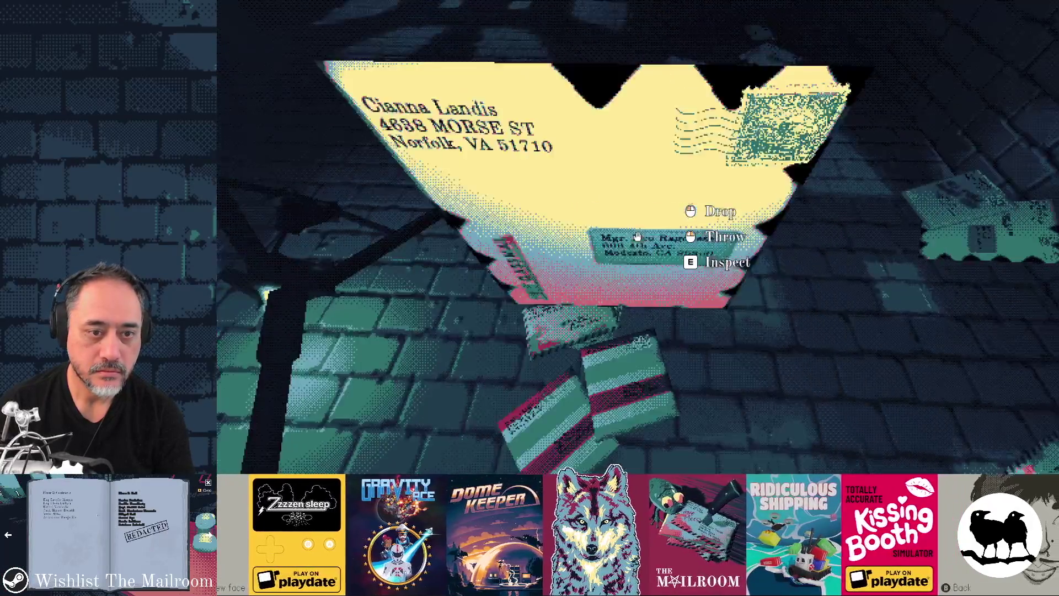
right_click(637, 236)
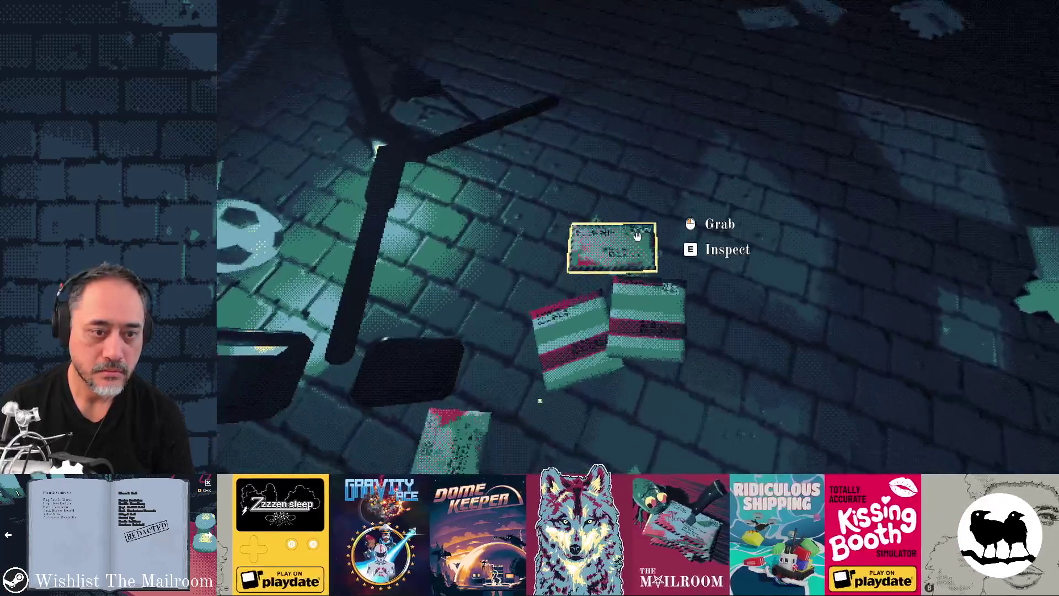
key(e)
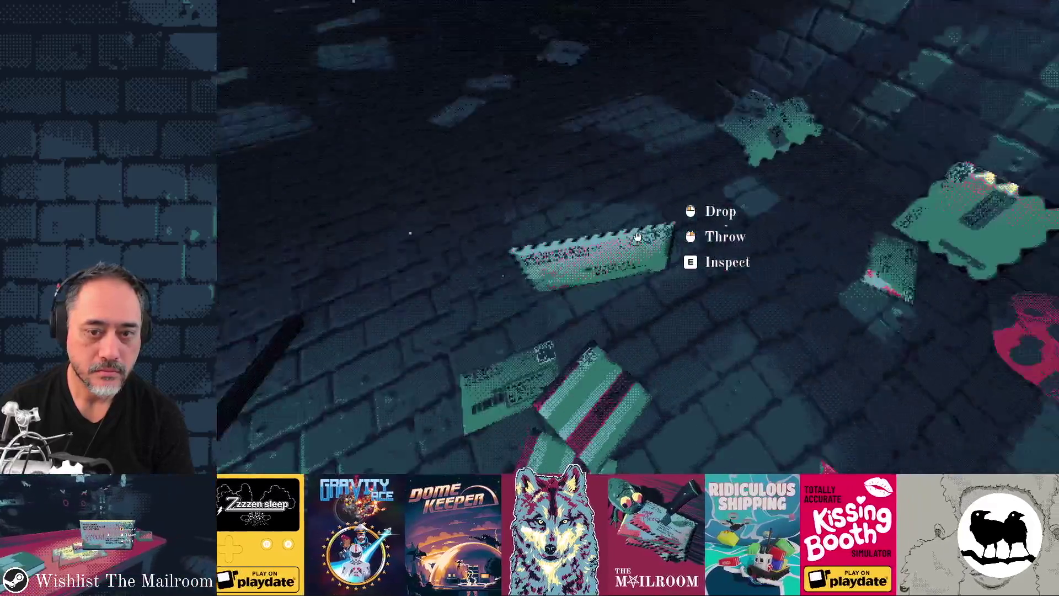
right_click(637, 236)
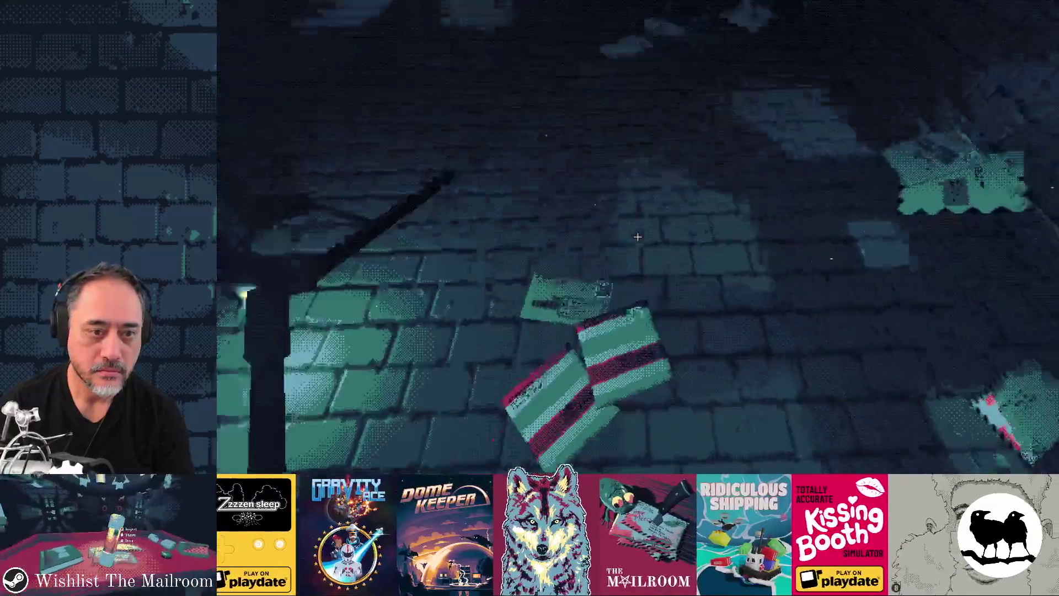
key(e)
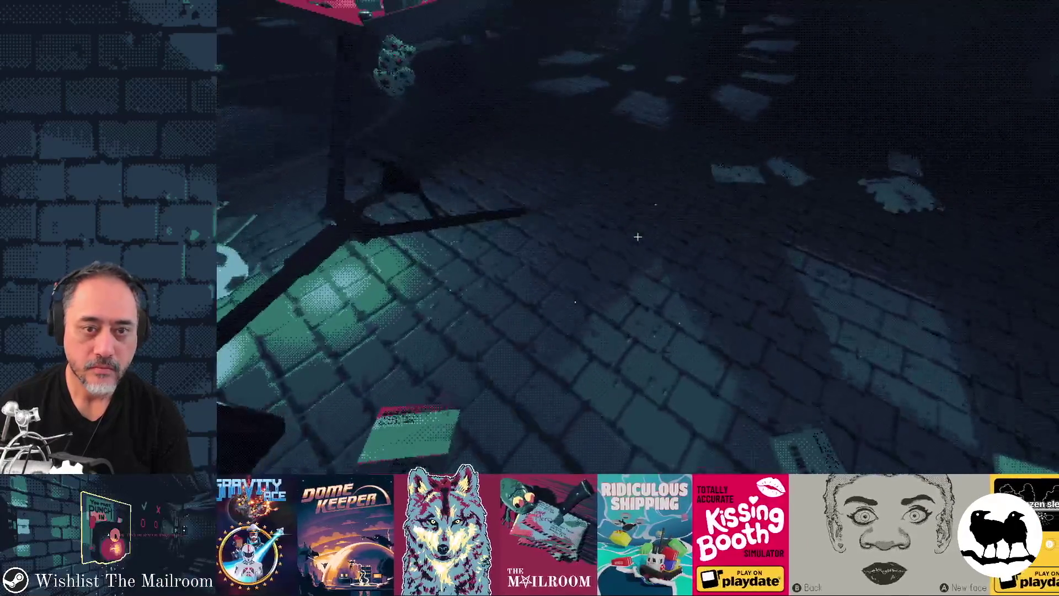
key(e)
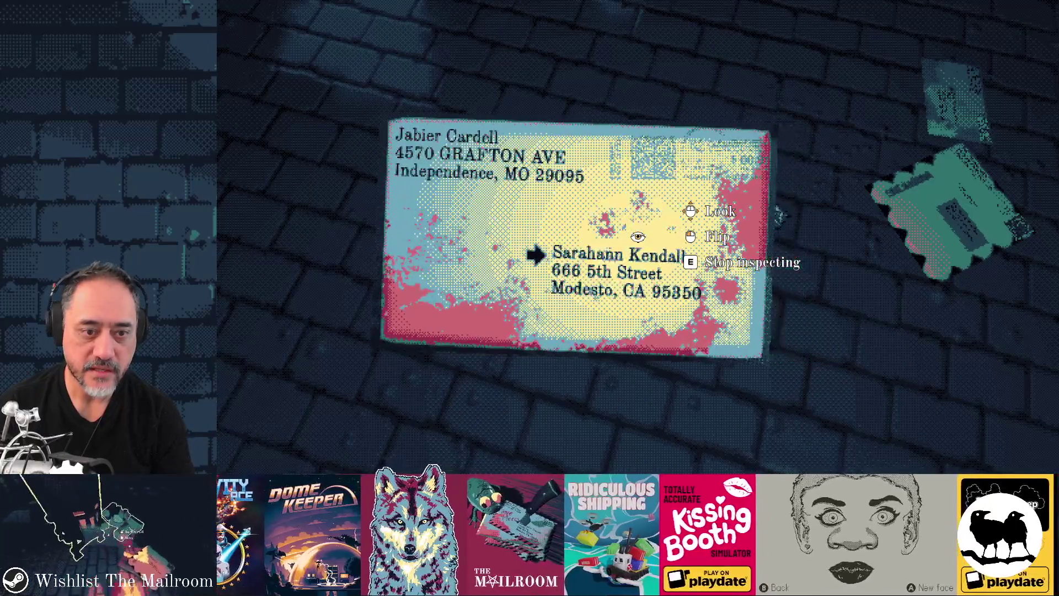
key(e)
right_click(637, 236)
click(637, 236)
key(e)
key(e)
right_click(637, 236)
key(e)
key(e)
right_click(637, 236)
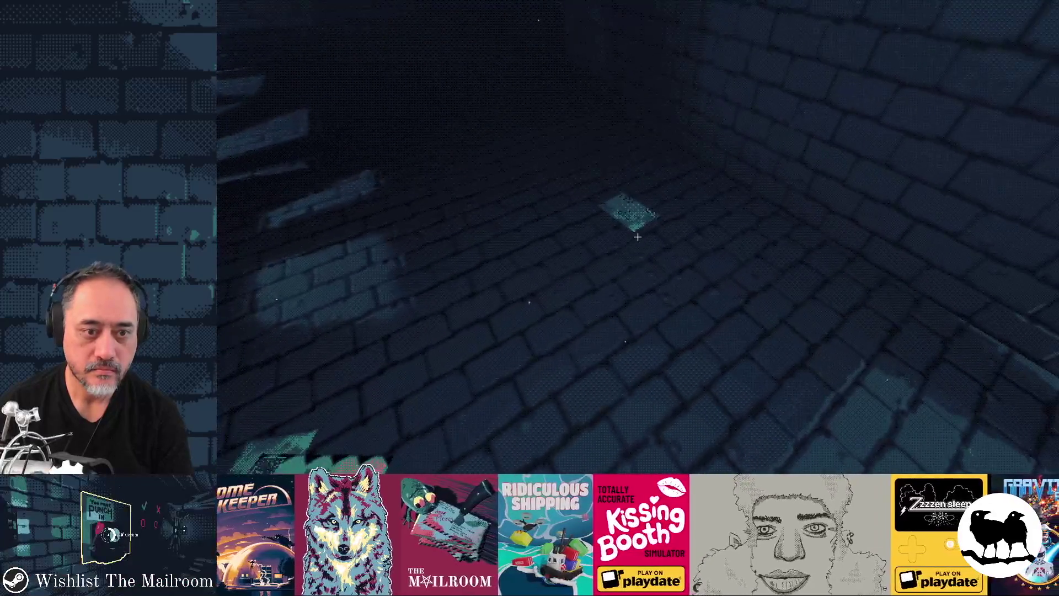
key(e)
key(e)
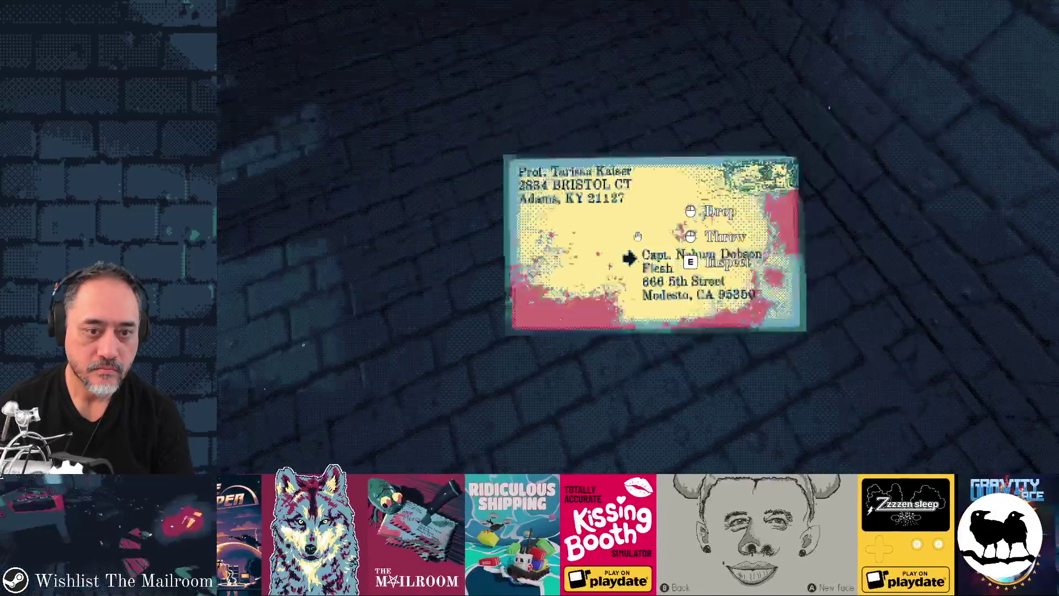
right_click(637, 236)
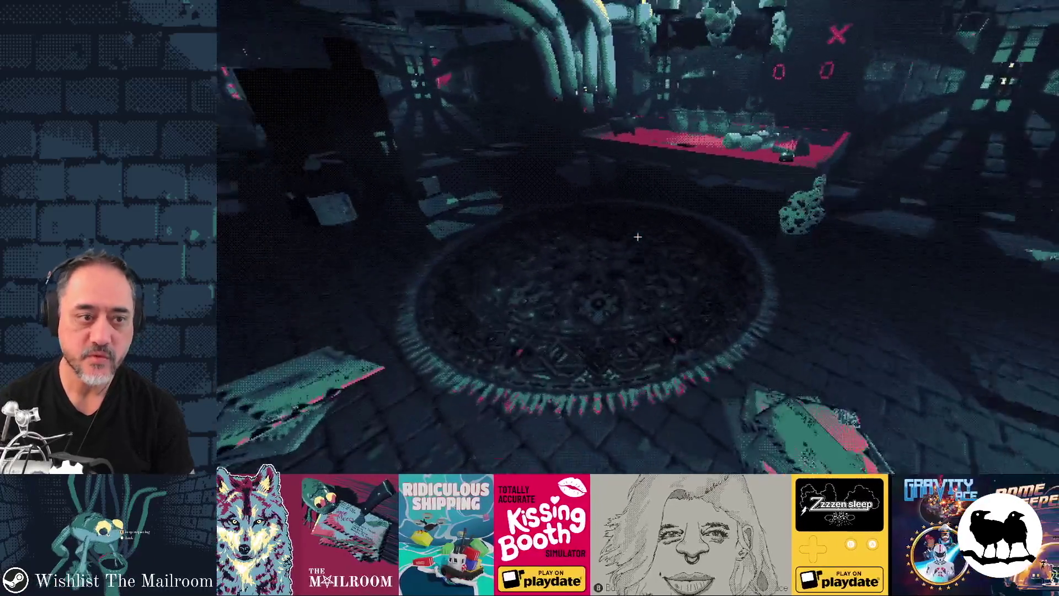
key(alt+Tab)
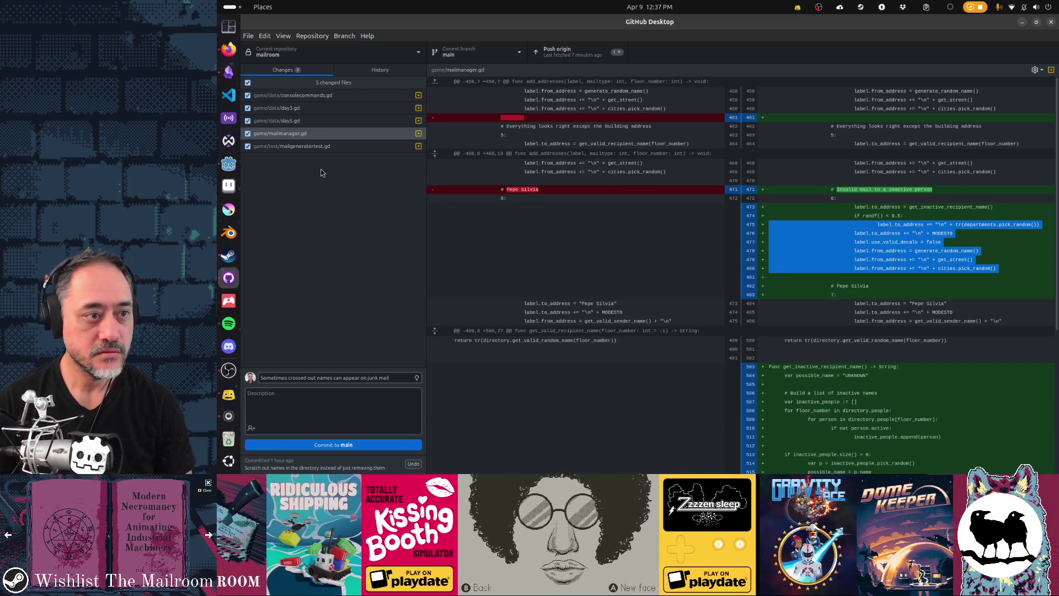
Review the mailgeneratortest.gd and mailmanager.gd diffs, then return to mailmanager.gd in Godot.
click(318, 149)
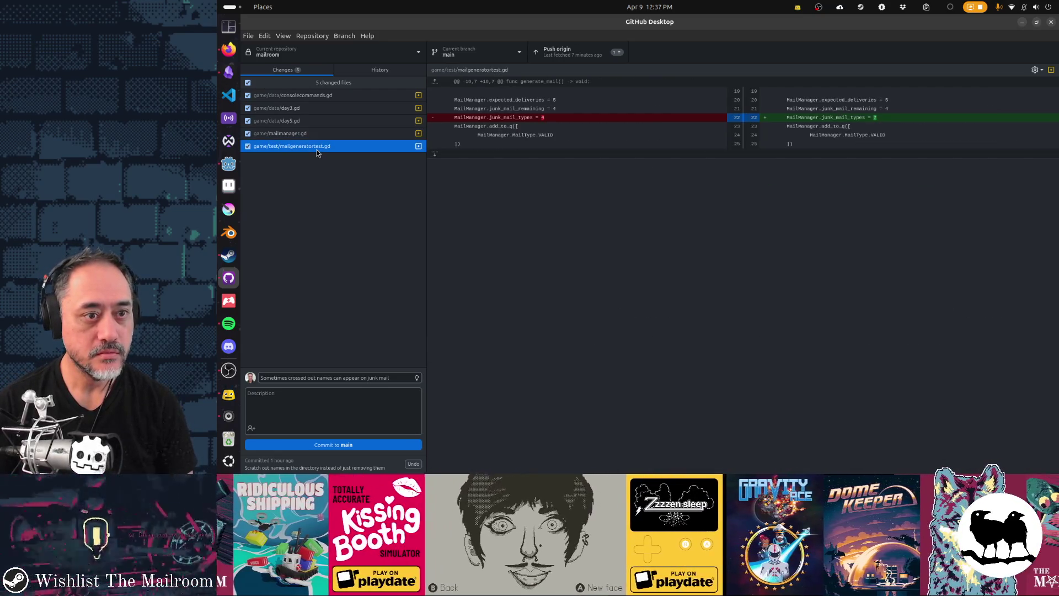
click(281, 139)
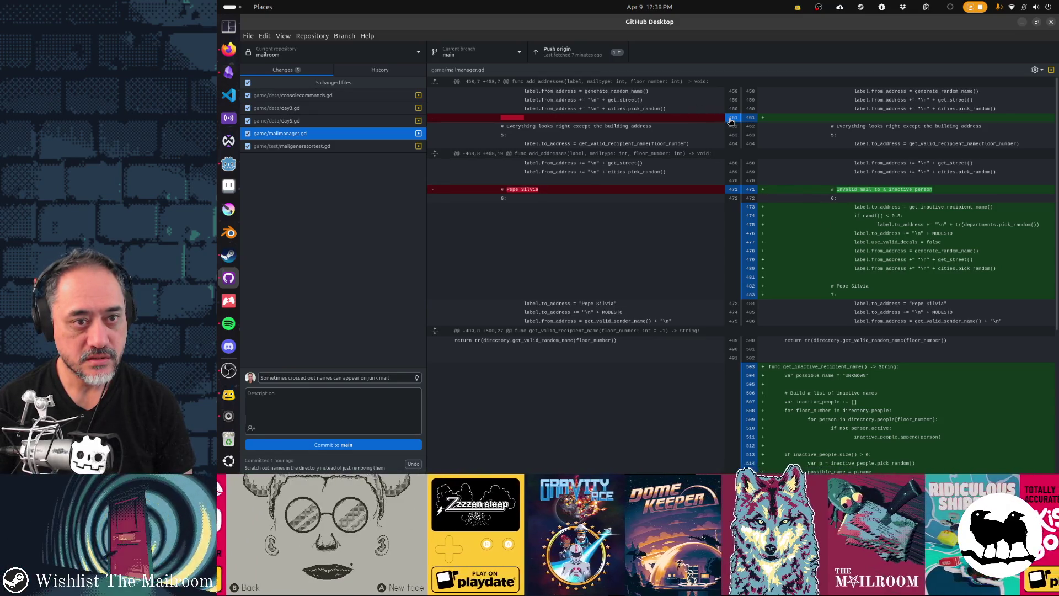
scroll(898, 251, down, 3)
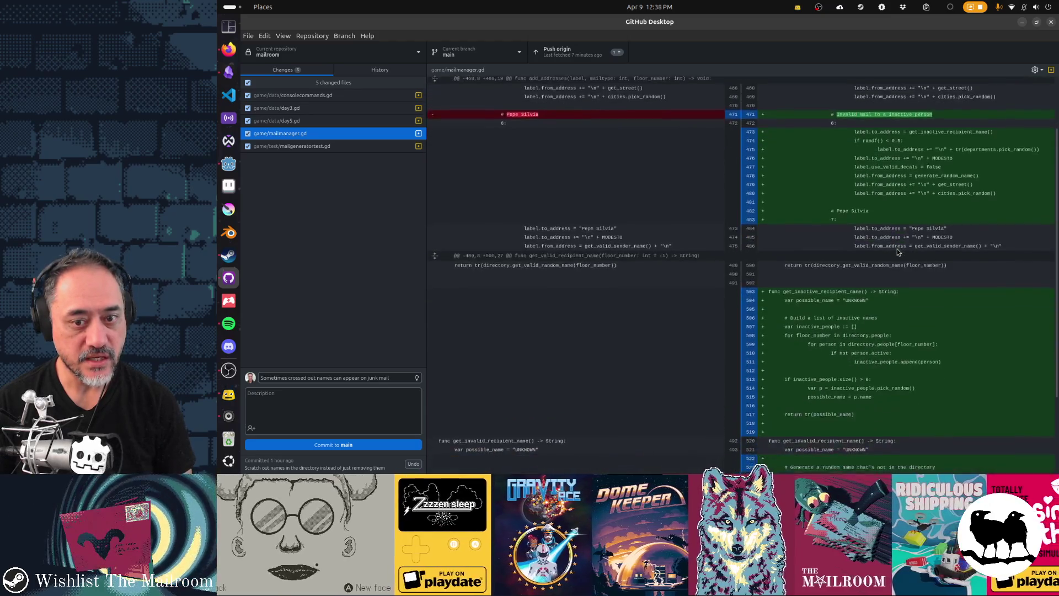
scroll(897, 252, up, 3)
key(alt+Tab)
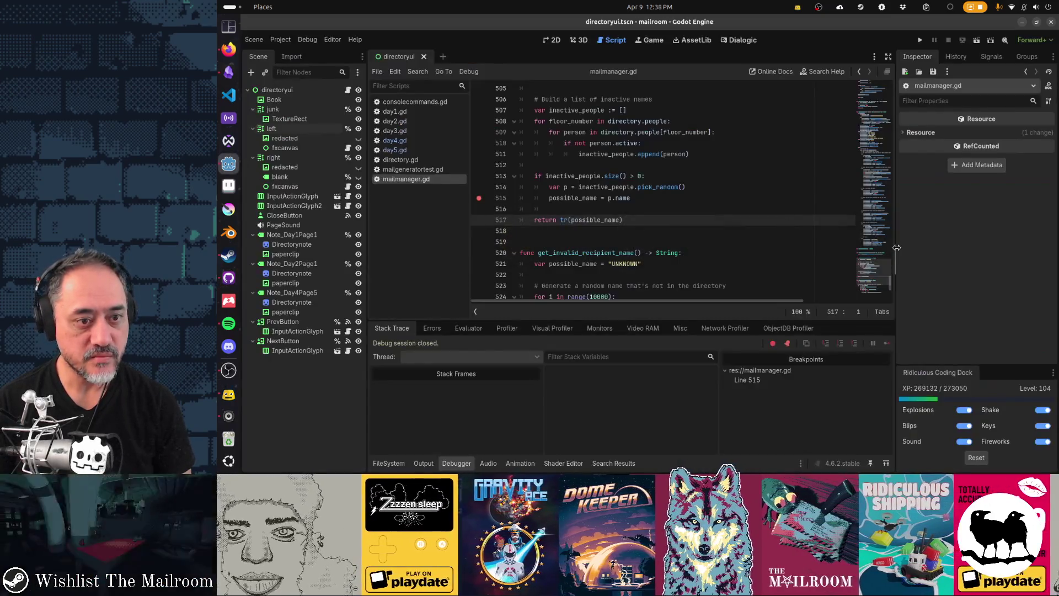
Clear the line 515 breakpoint and jump to the bookmarked line 473.
click(479, 198)
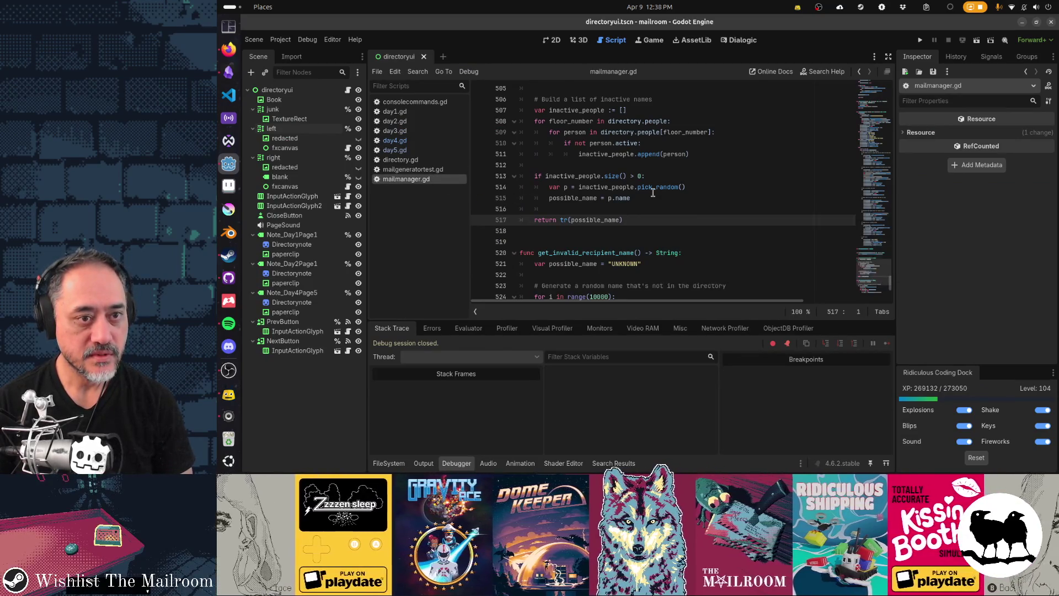
key(ctrl+shift+b)
scroll(653, 192, down, 3)
scroll(653, 192, up, 5)
scroll(652, 193, up, 4)
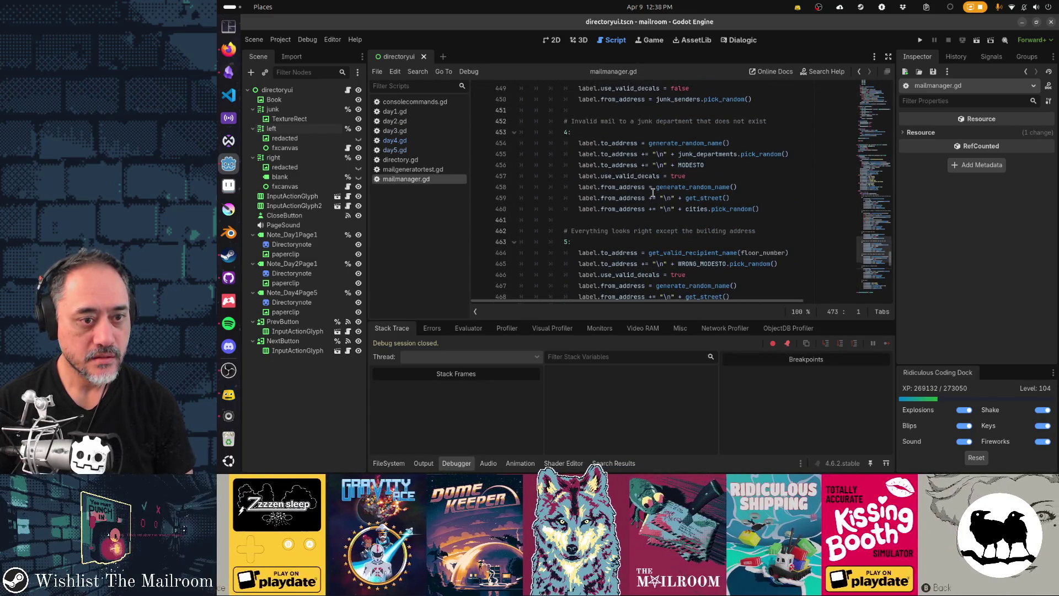
Indent blank lines 461, 470, 444 and 428 to match the code, then recheck the diff.
click(627, 223)
key(Tab)
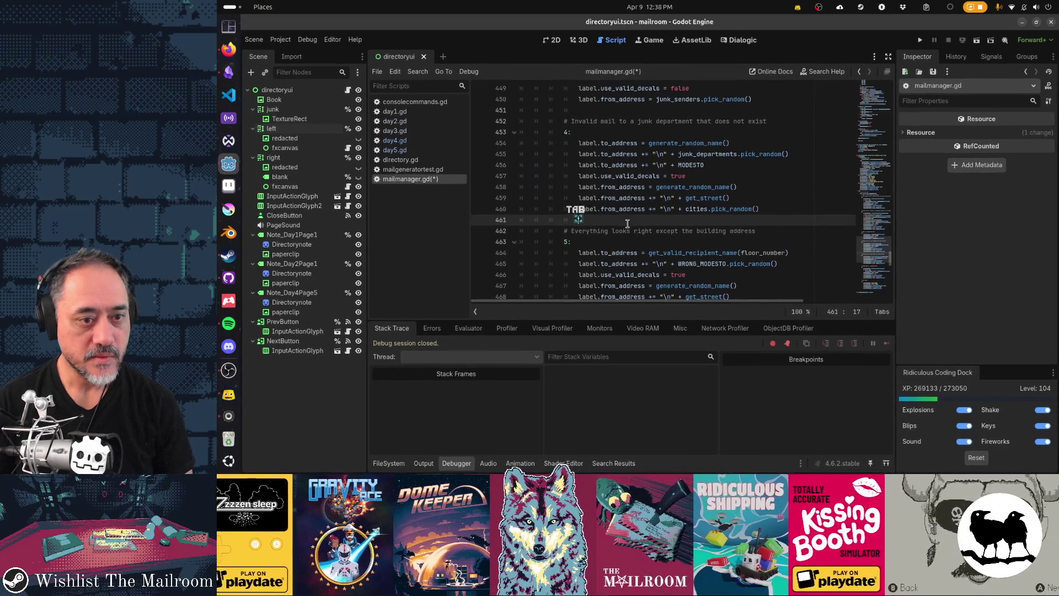
scroll(706, 256, down, 4)
click(633, 186)
key(Tab)
scroll(657, 193, down, 4)
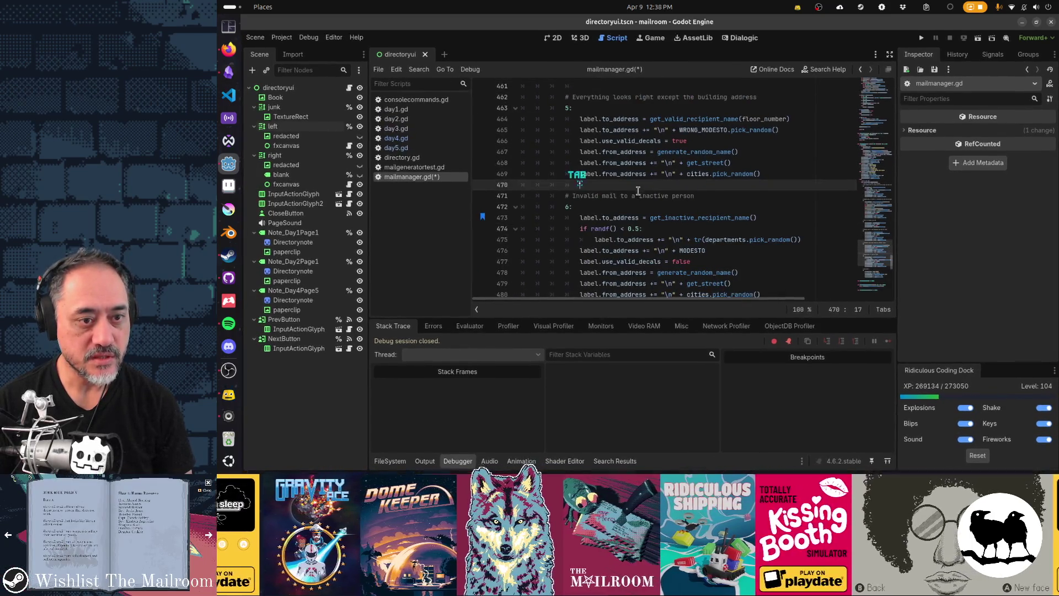
scroll(671, 199, up, 12)
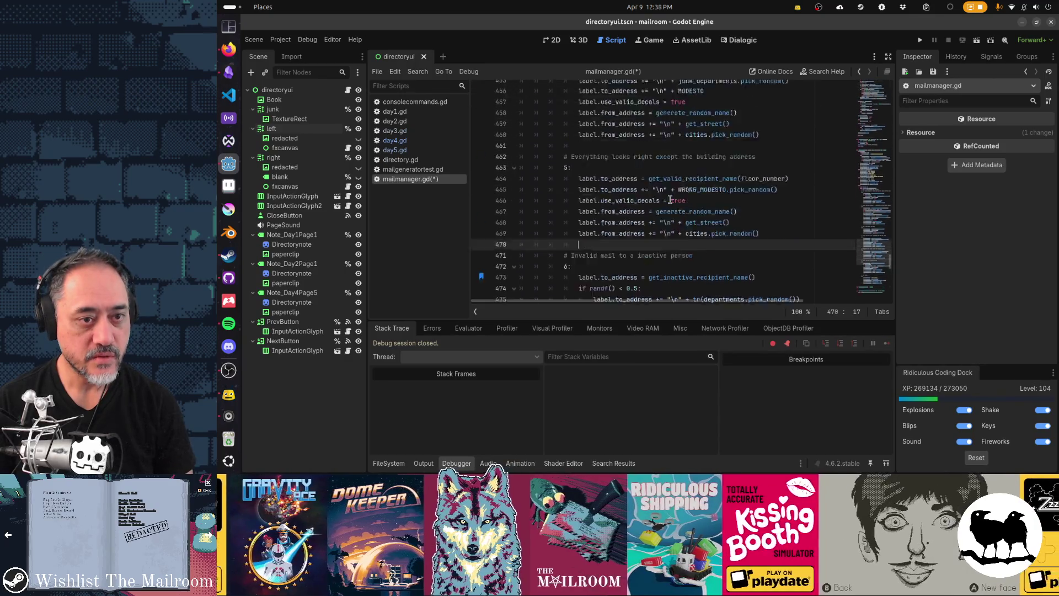
click(660, 166)
key(Tab)
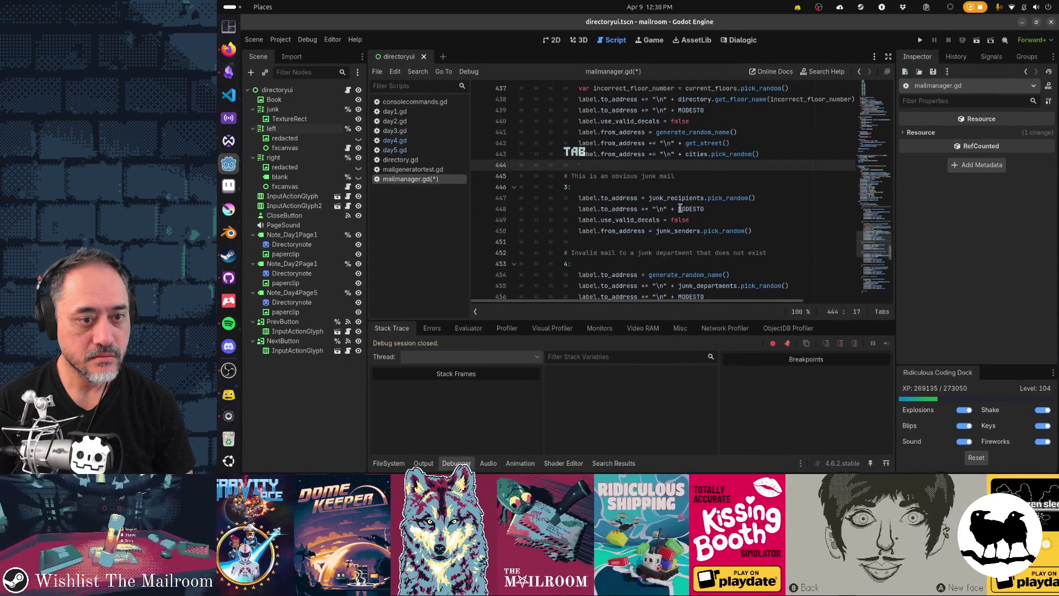
scroll(673, 199, up, 4)
click(629, 122)
key(Tab)
key(Tab)
key(Tab)
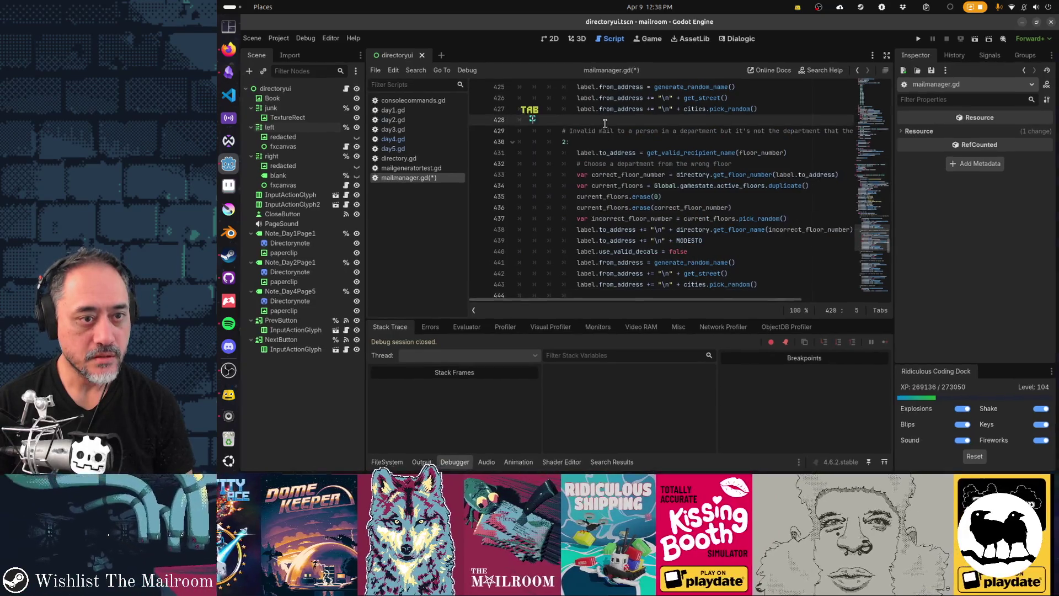
scroll(628, 182, up, 3)
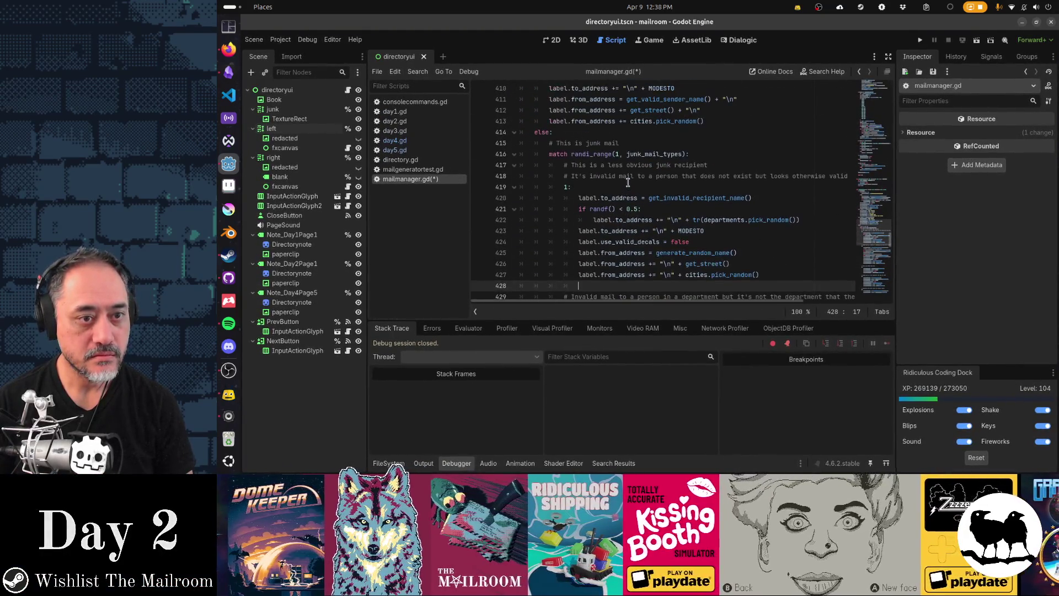
key(alt+Tab)
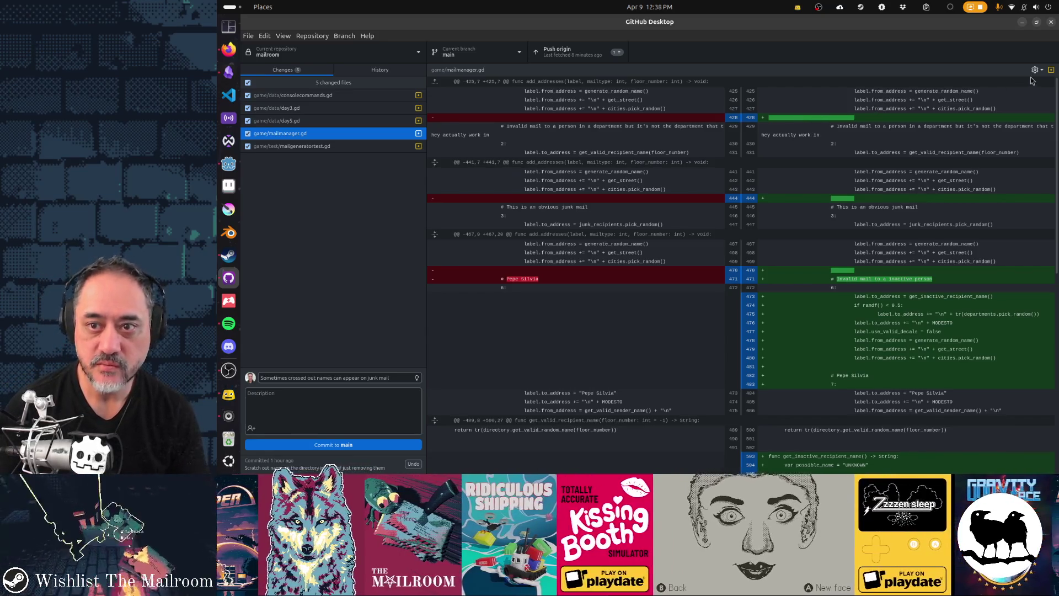
Check the diff display options and select the new inactive-recipient lines and function.
click(1035, 70)
scroll(1000, 119, down, 3)
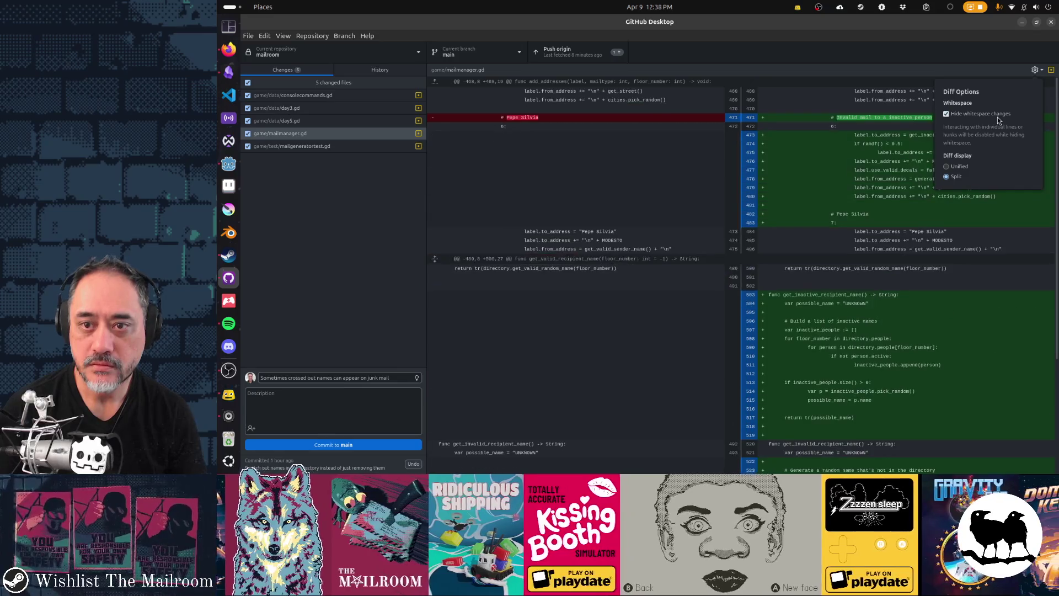
click(932, 126)
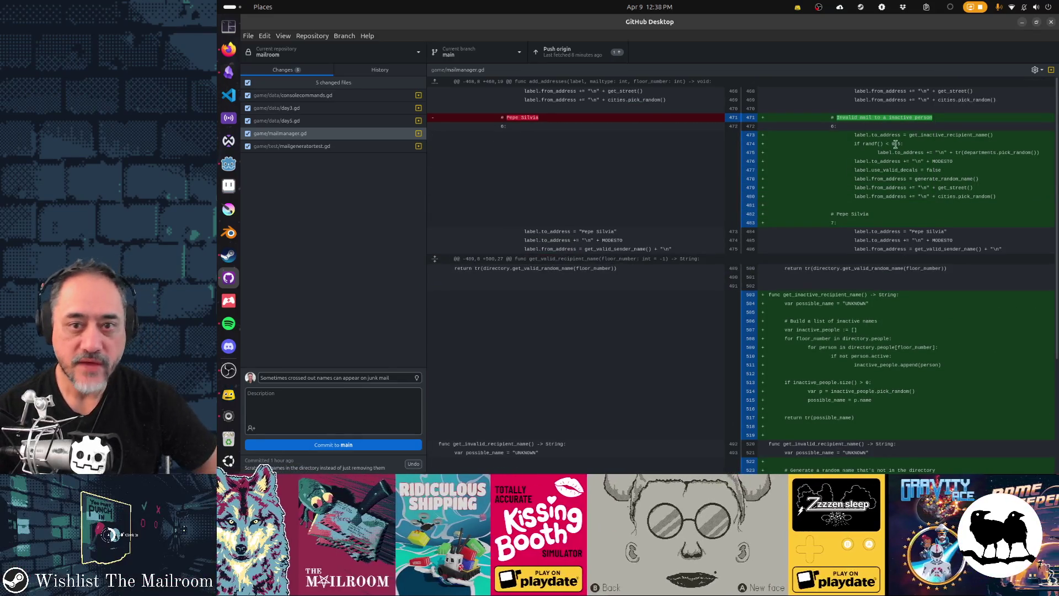
mouse_move(856, 116)
mouse_down()
mouse_move(938, 193)
mouse_move(977, 198)
mouse_up()
scroll(861, 220, down, 1)
drag(834, 245, 934, 361)
scroll(934, 361, down, 1)
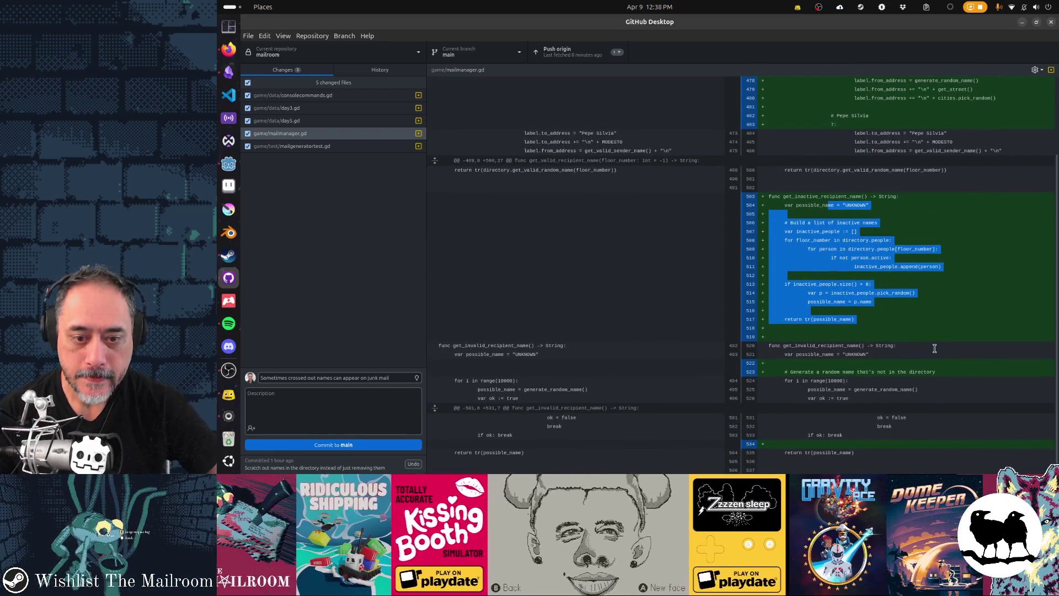
Select the line 523 comment and blank line 534, keeping whitespace changes hidden.
drag(771, 371, 815, 373)
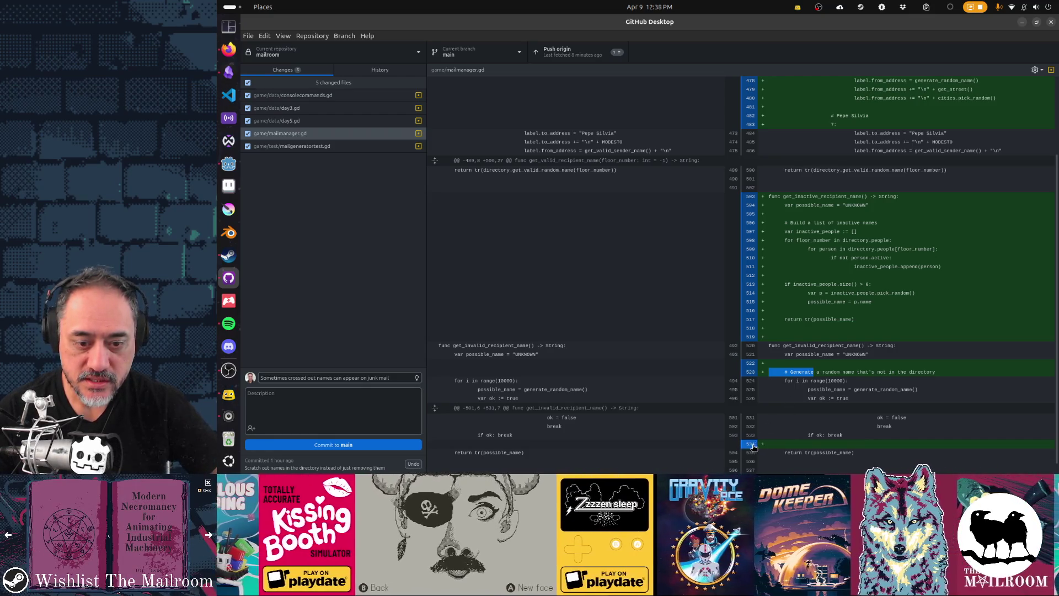
click(749, 445)
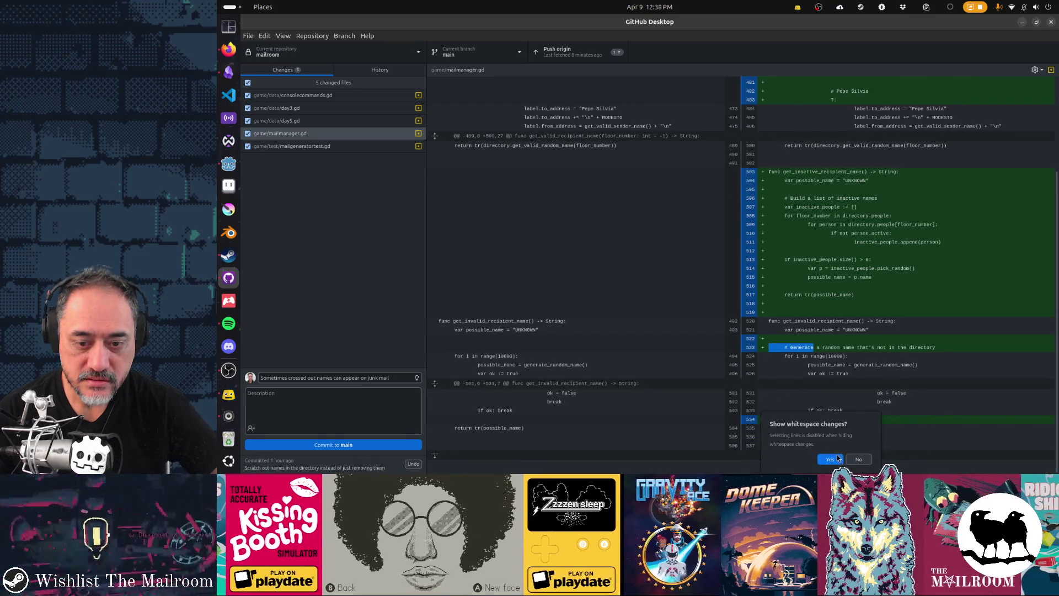
click(858, 461)
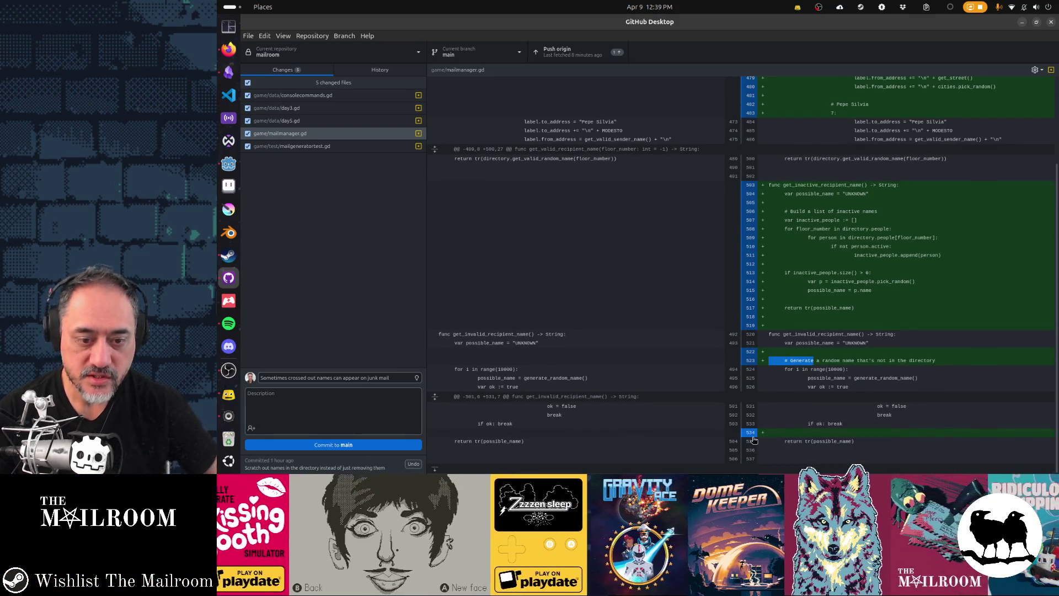
key(alt+Tab)
Jump to line 534 of mailmanager.gd with Ctrl+L.
key(ctrl+l)
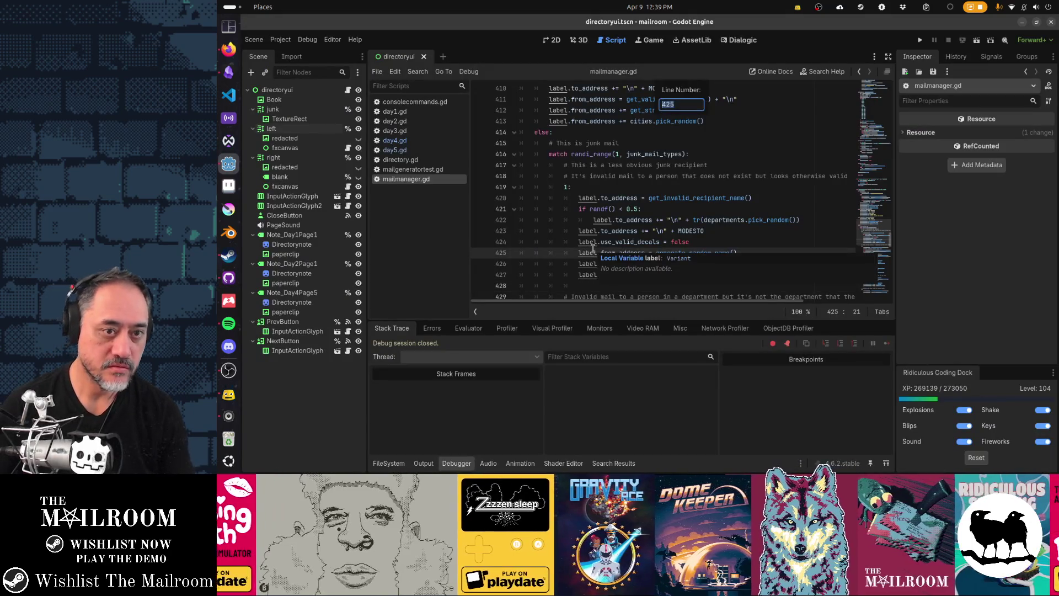
text(534)
key(Escape)
key(ctrl+l)
text(534)
key(Return)
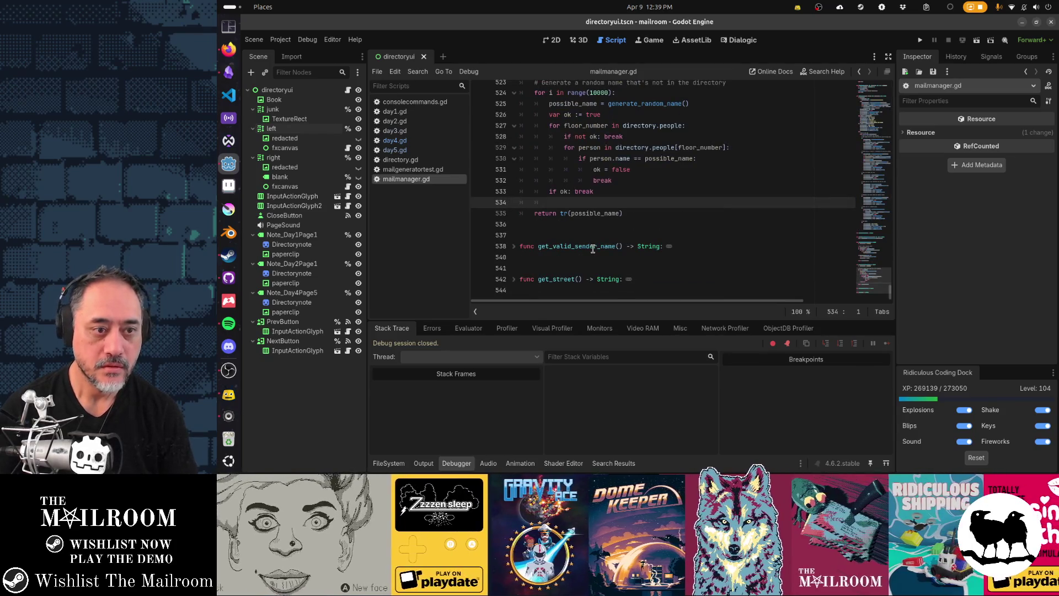
Check added lines 534 and 522–523 in the diff, then cut blank line 534 in Godot.
key(alt+Tab)
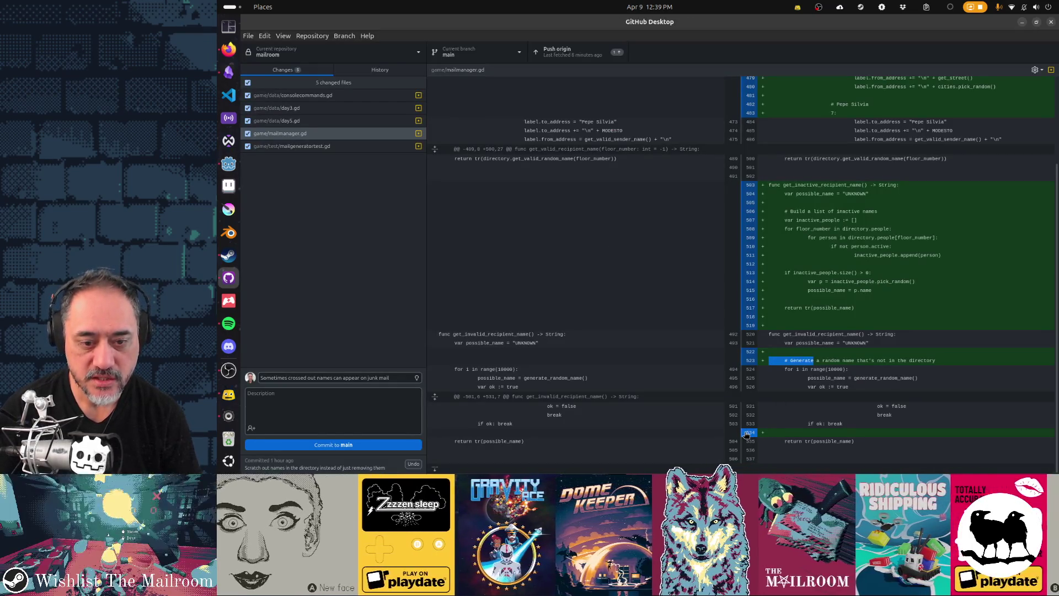
click(747, 434)
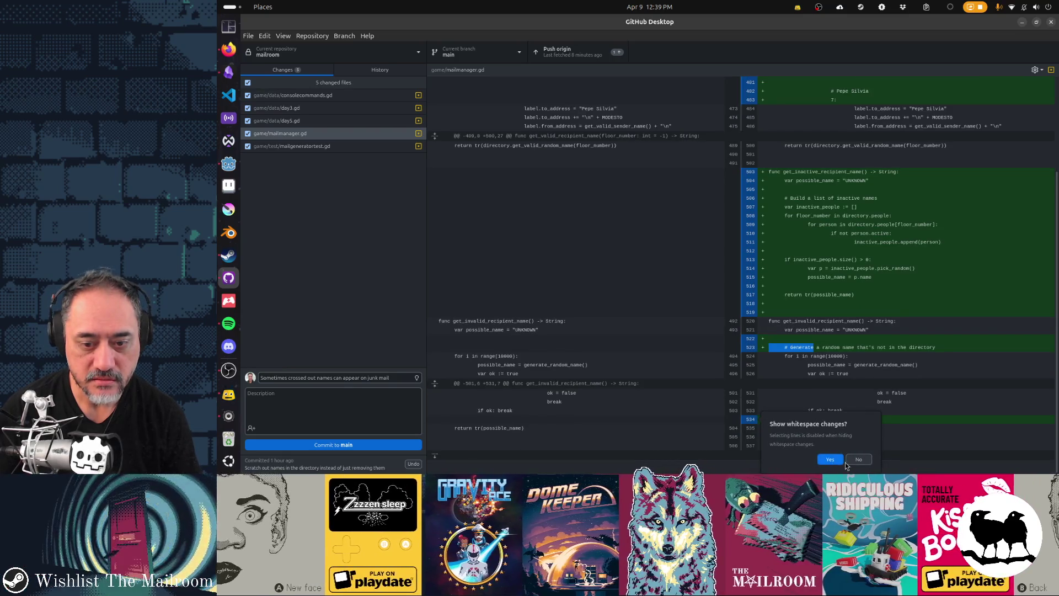
click(858, 460)
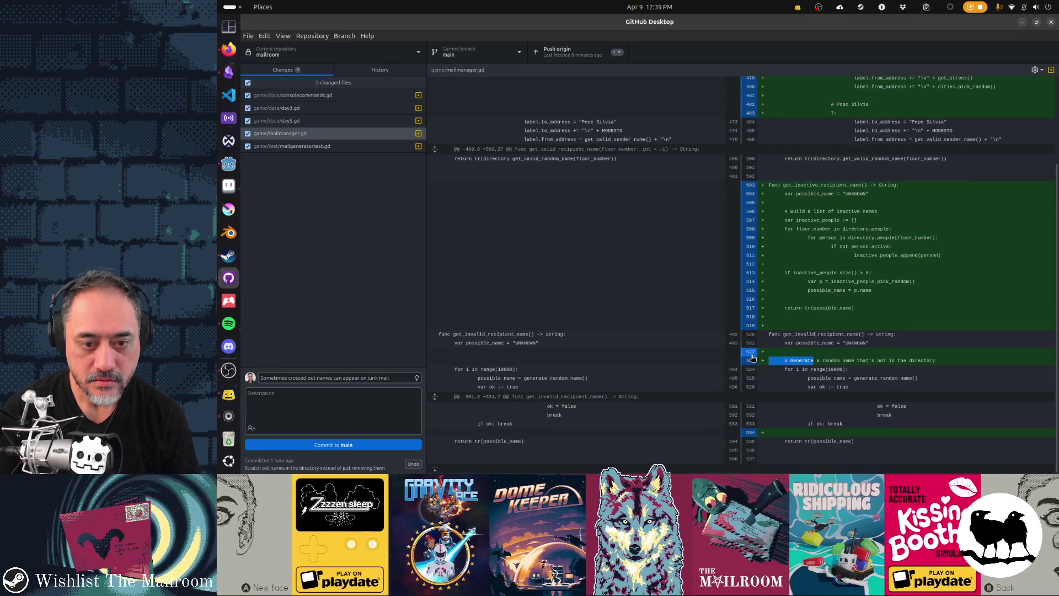
click(753, 358)
click(859, 393)
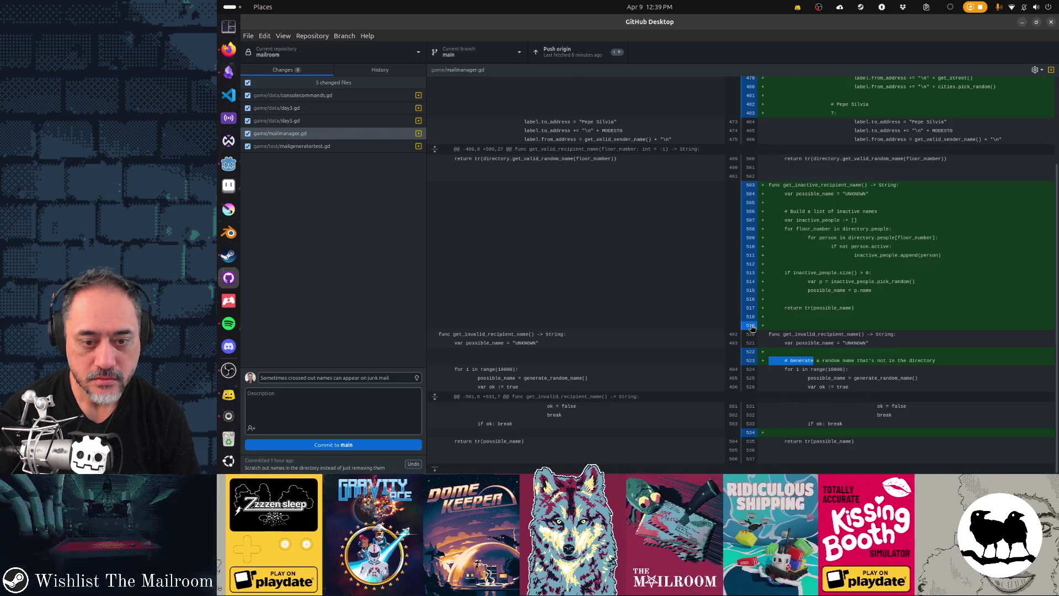
key(alt+Tab)
key(ctrl+x)
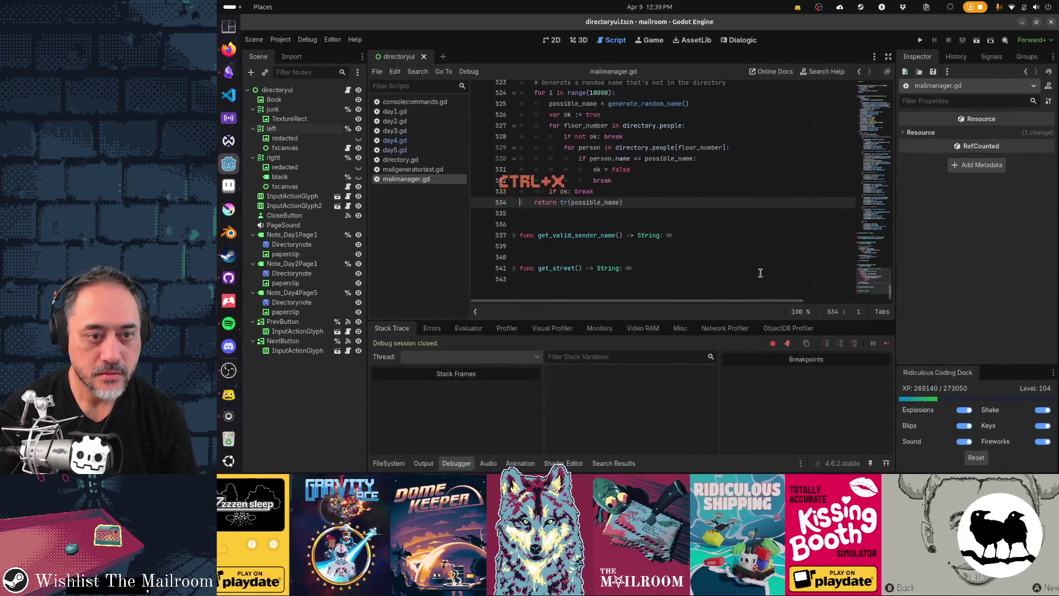
Move the 'Generate a random name' comment back above get_invalid_recipient_name, unindented.
key(alt+Tab)
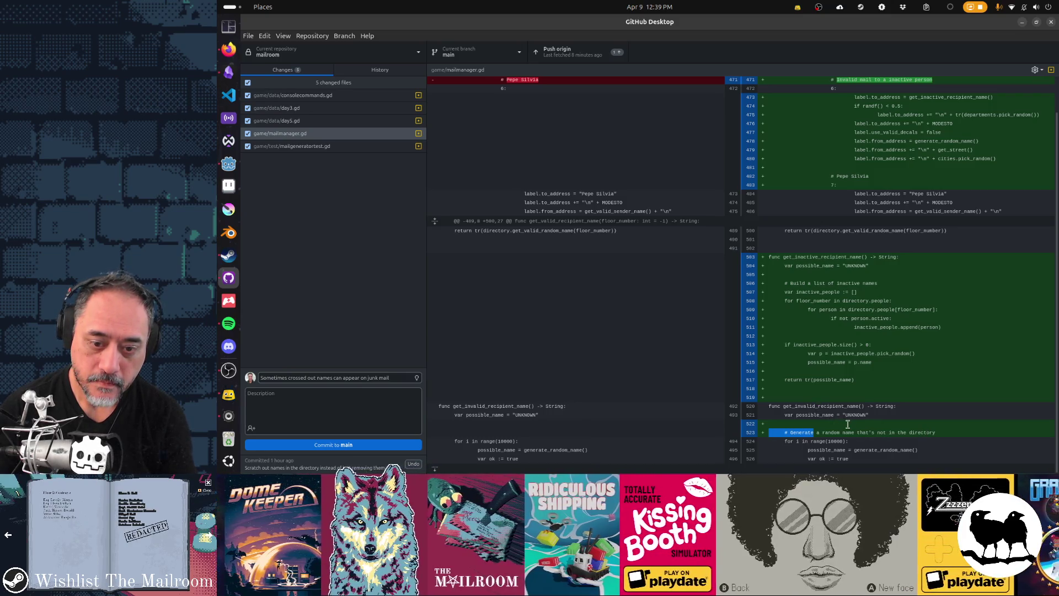
key(alt+Tab)
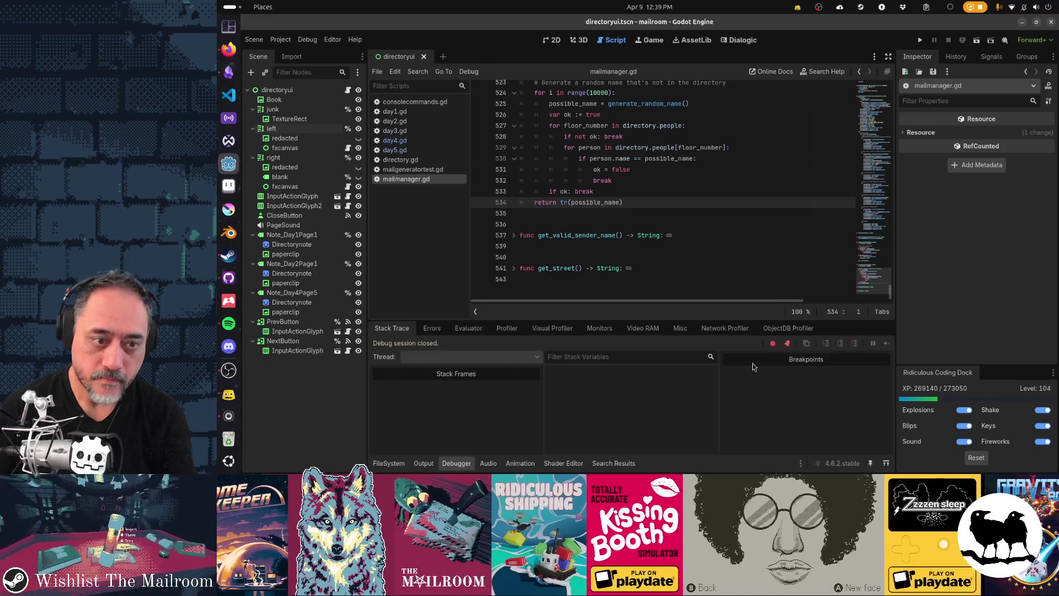
click(634, 192)
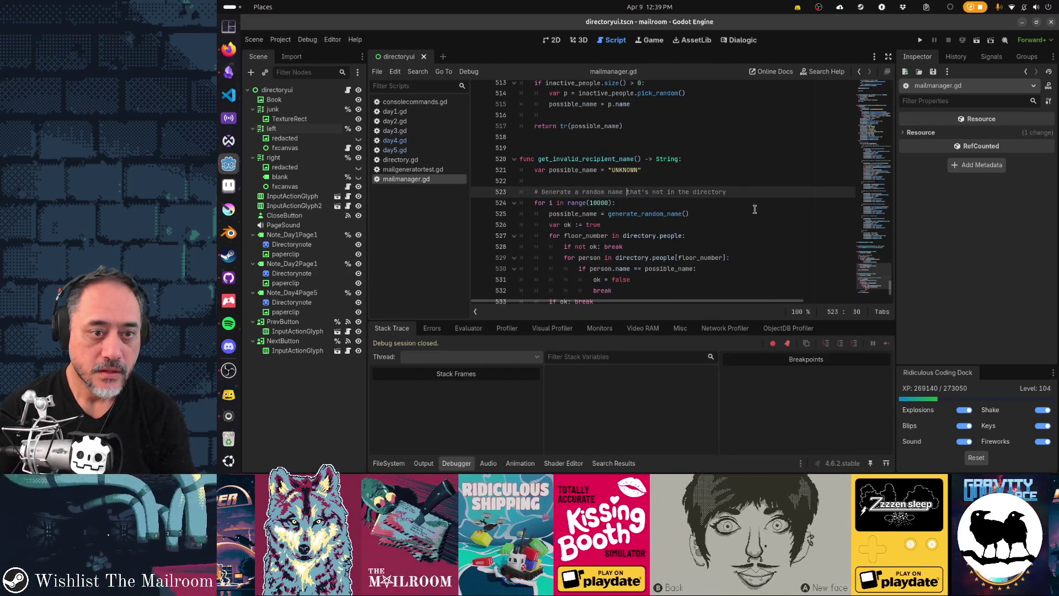
key(ctrl+x)
key(Up)
key(ctrl+v)
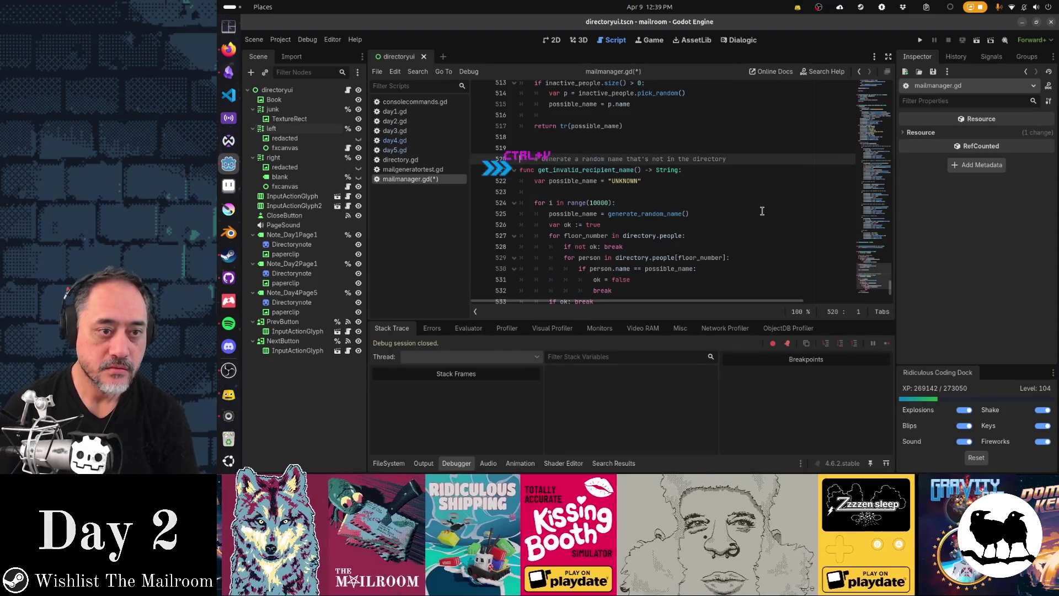
key(shift+Tab)
text(#)
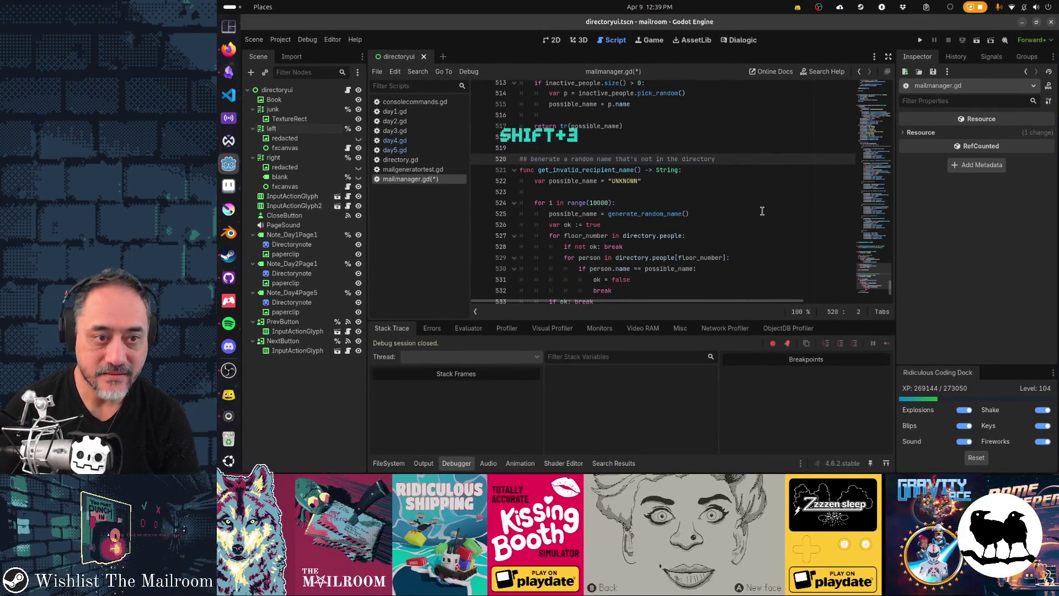
Add '## Get a name in the directory that is inactive' above get_inactive_recipient_name and save.
key(Up)
key(Up)
key(Up)
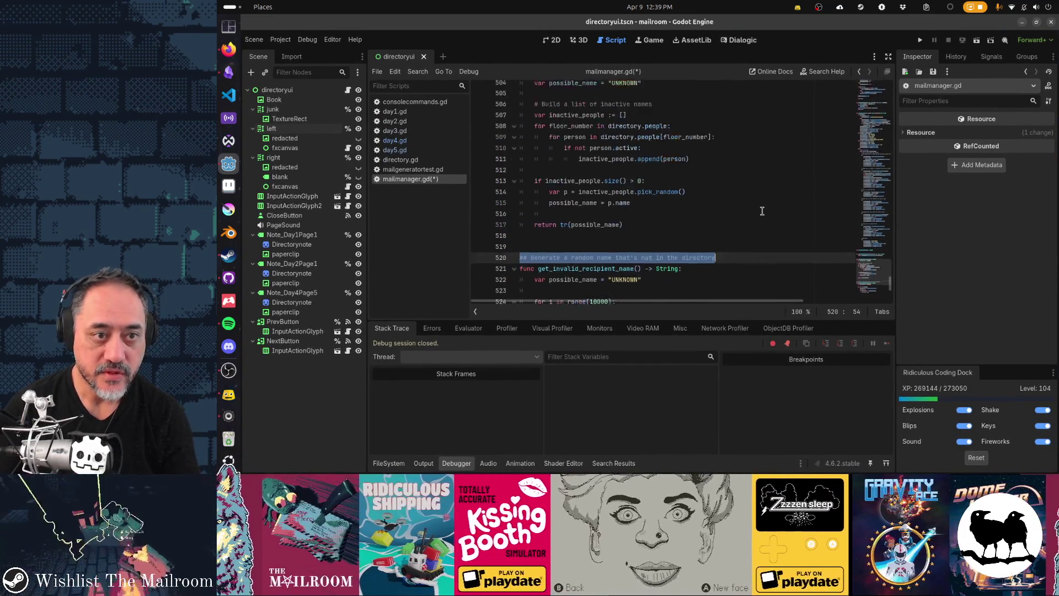
key(Return)
key(ctrl+v)
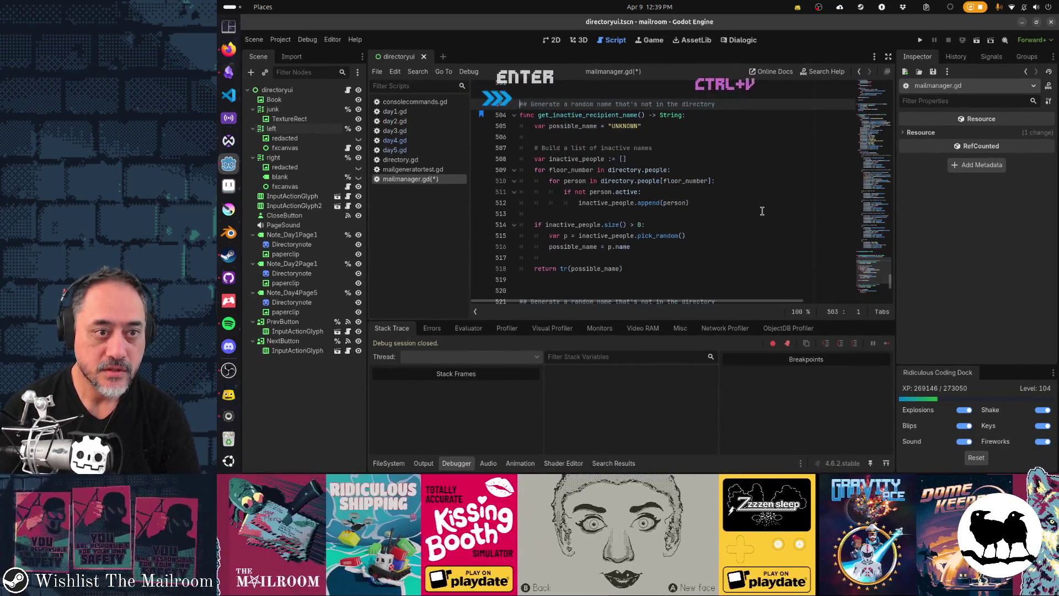
key(shift+End)
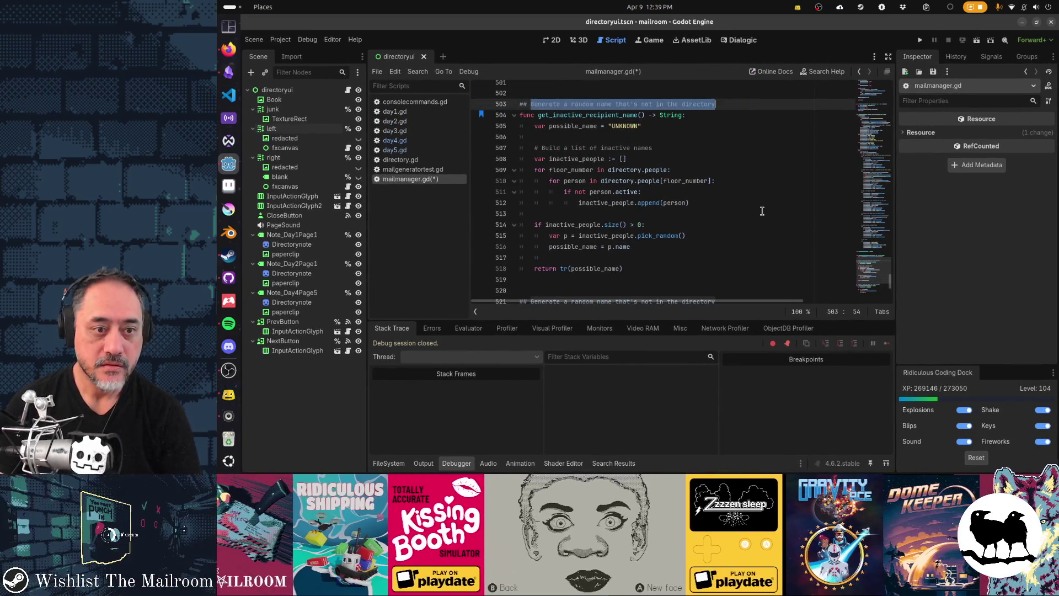
text(Get a na)
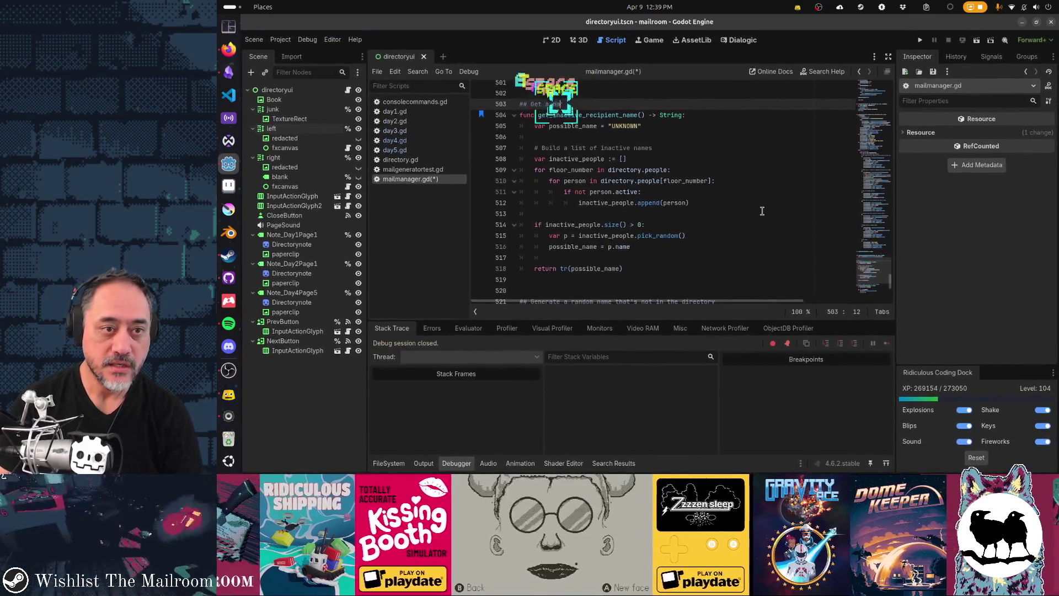
text(me in the direc)
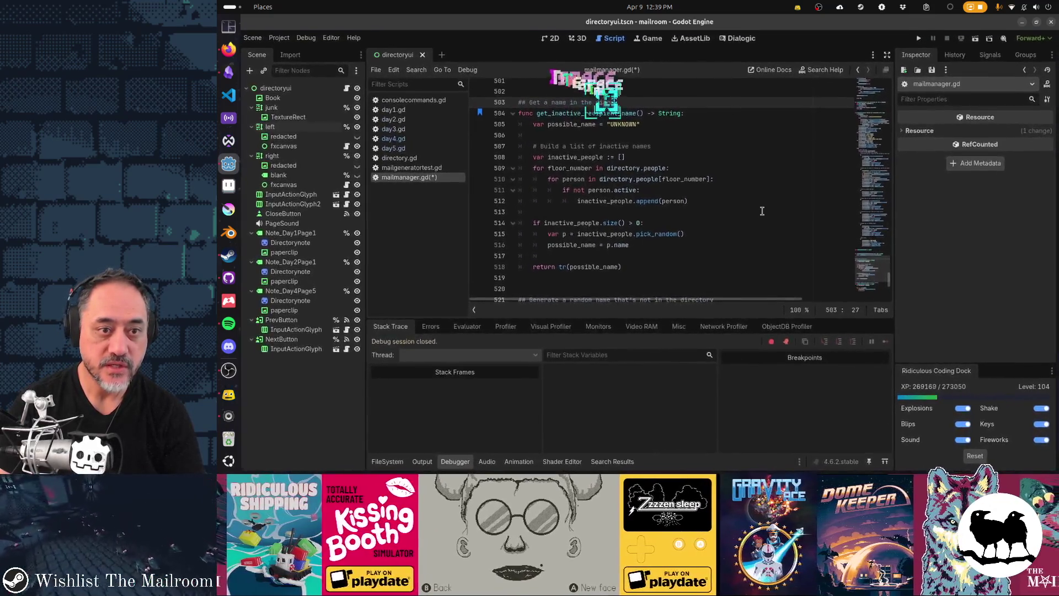
text(tory t)
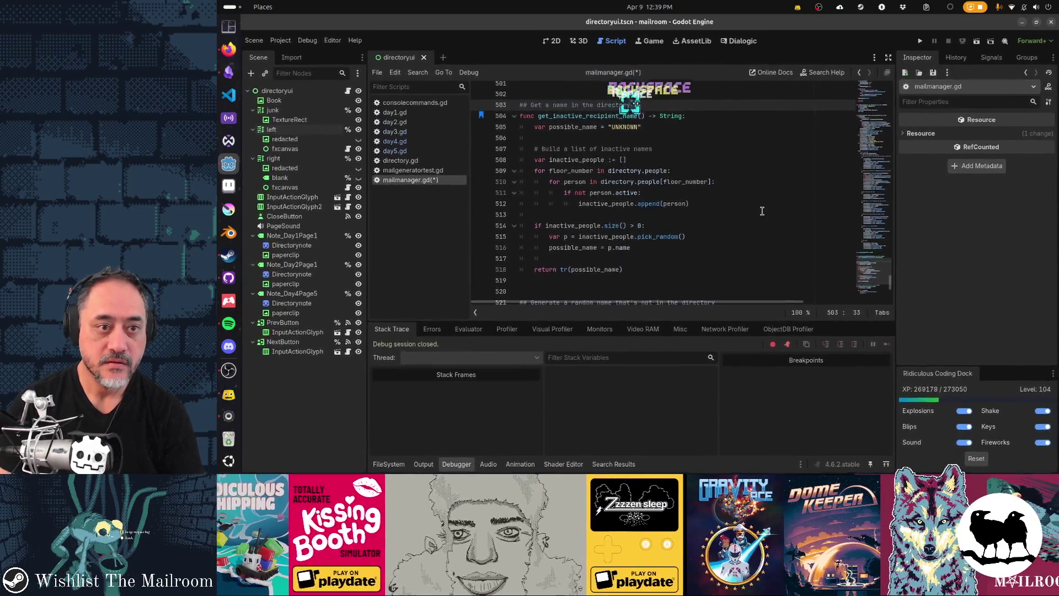
text(hat is inactive)
key(ctrl+s)
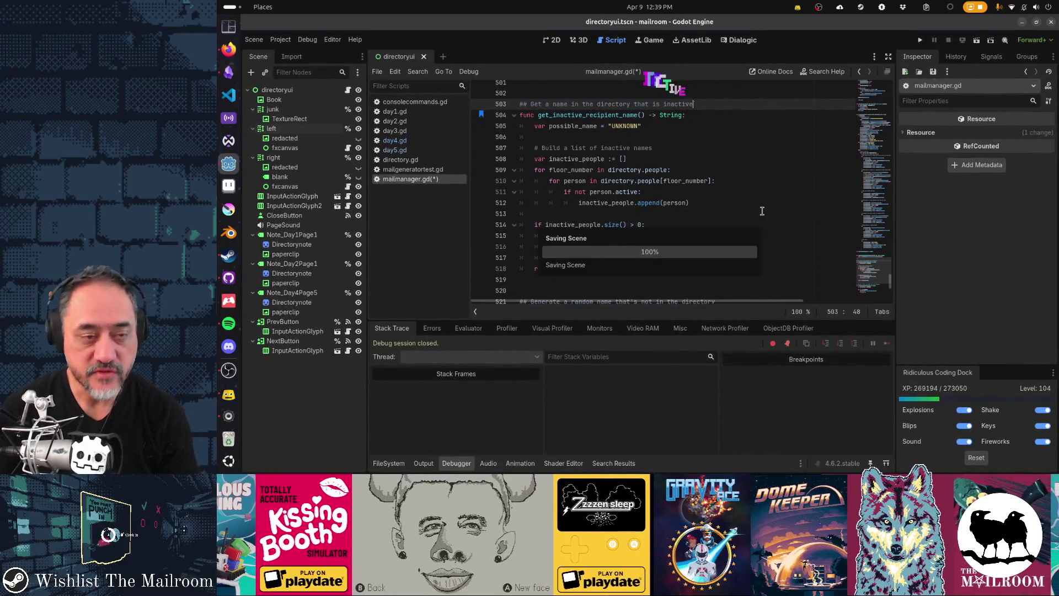
Go to the get_inactive_recipient_name definition and jump to where it is called.
click(519, 115)
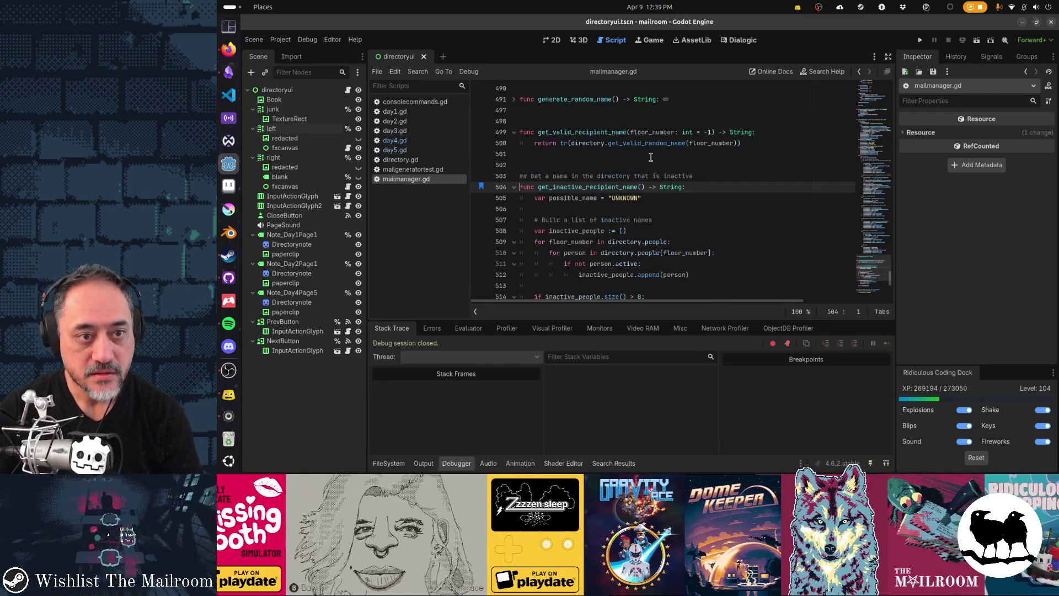
scroll(651, 157, up, 2)
key(ctrl+shift+b)
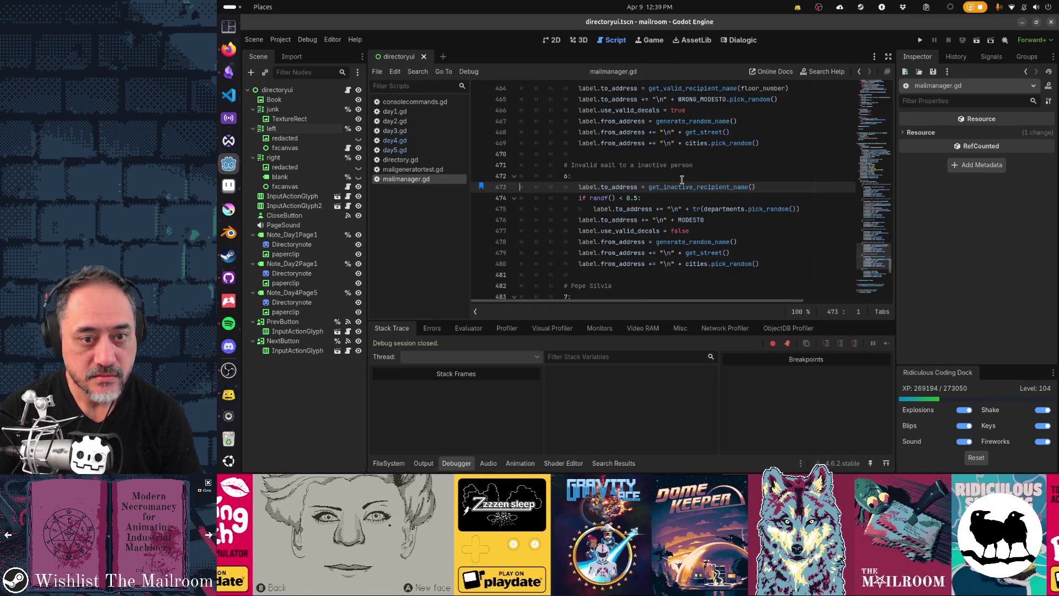
mouse_move(693, 187)
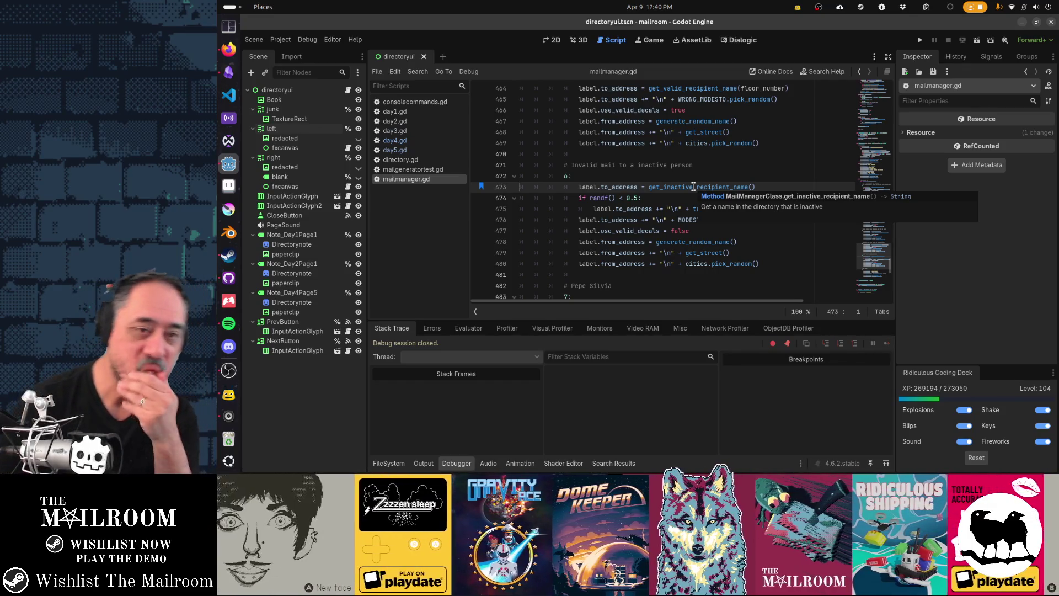
mouse_move(594, 264)
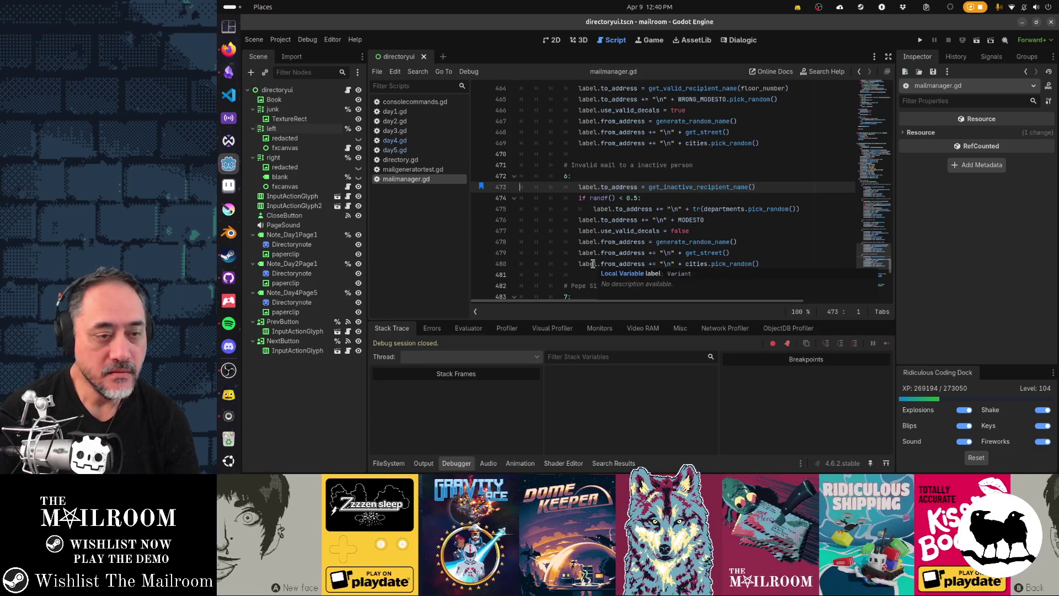
key(alt+Tab)
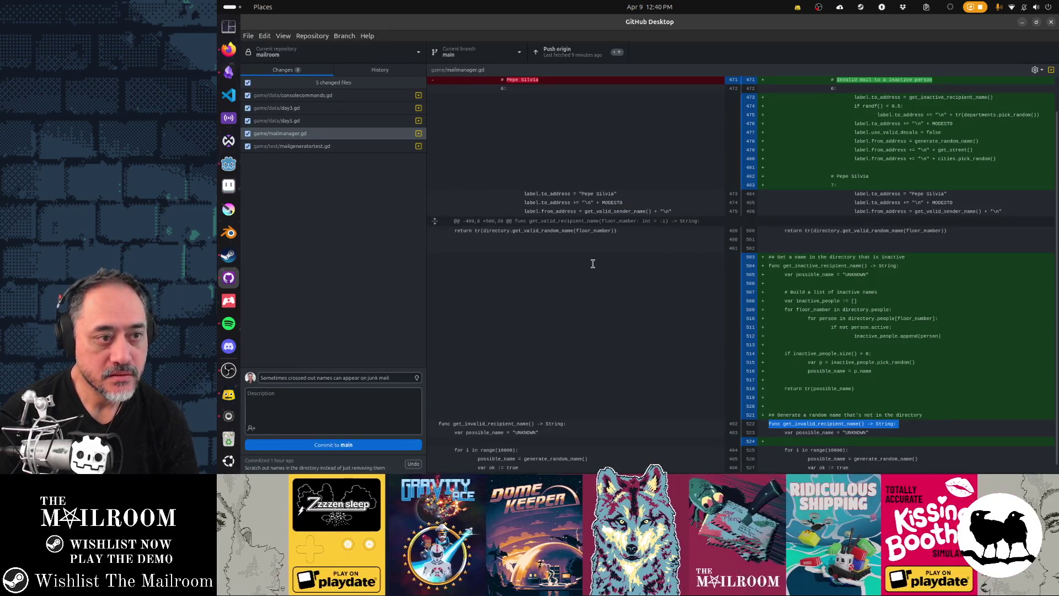
scroll(869, 279, up, 1)
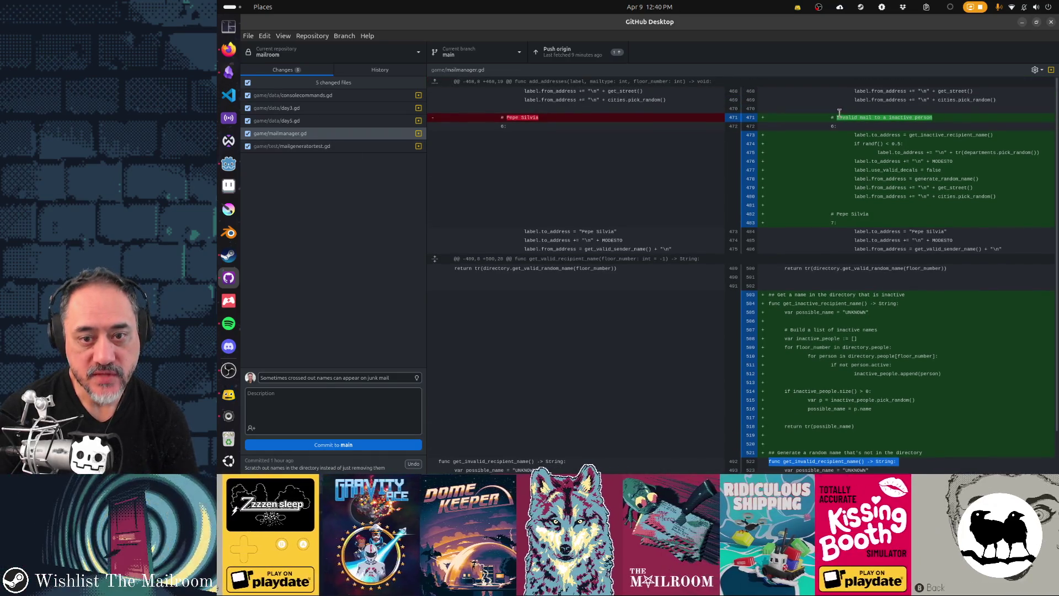
scroll(840, 213, down, 1)
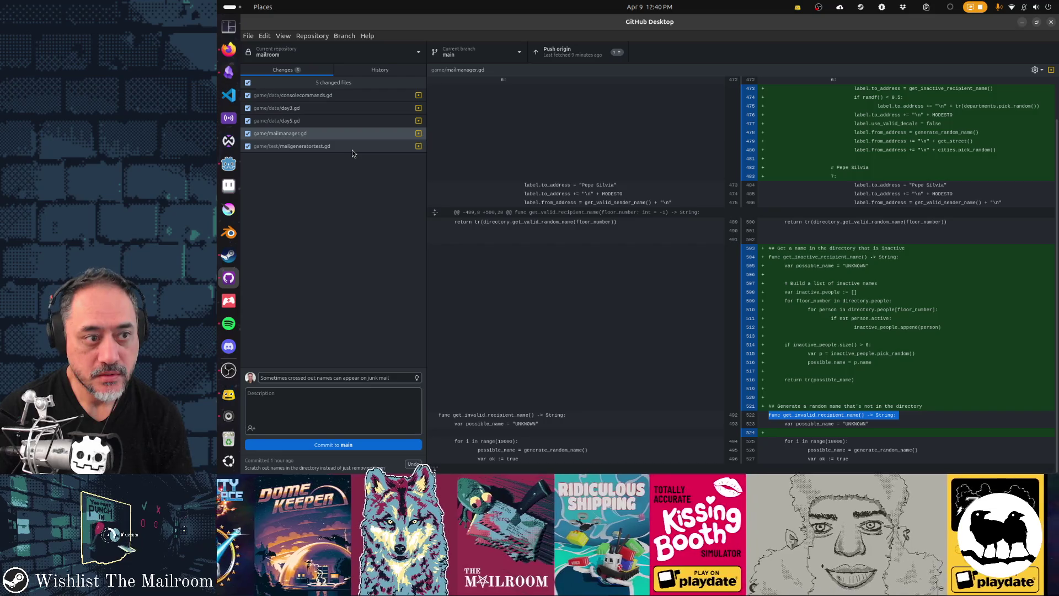
click(352, 149)
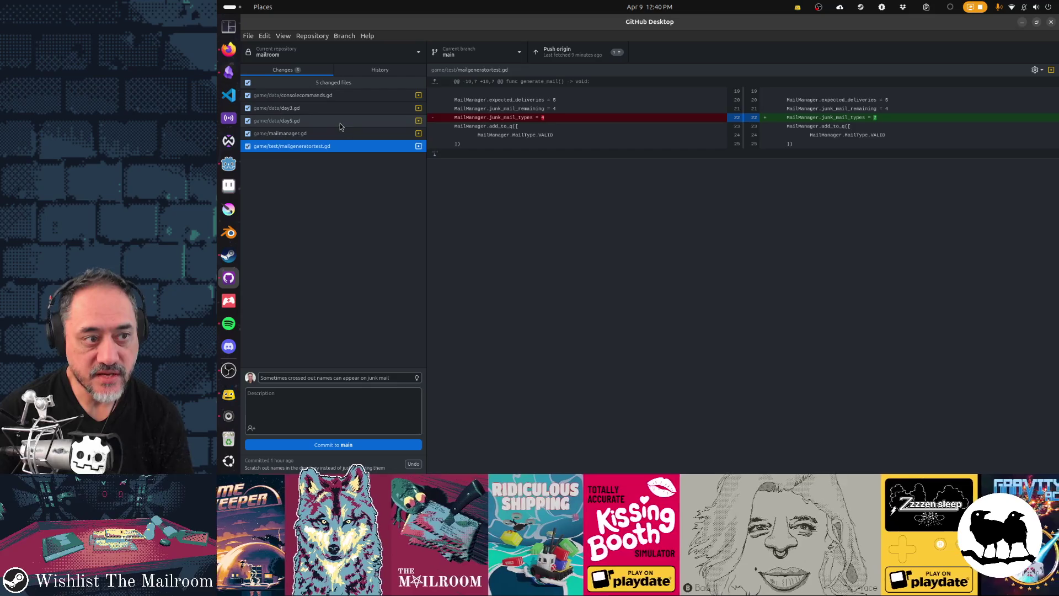
click(340, 121)
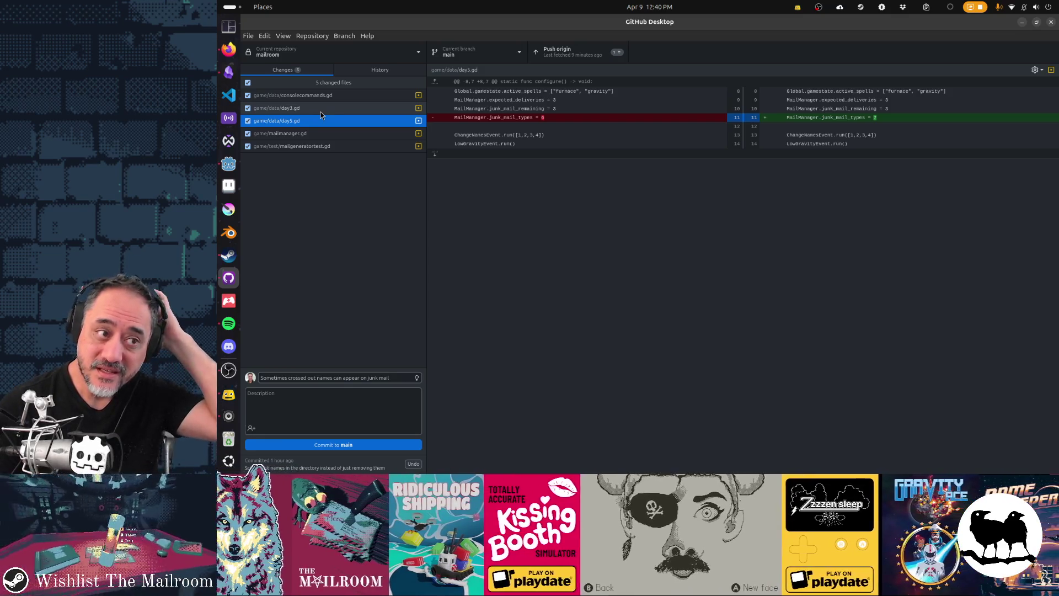
click(321, 113)
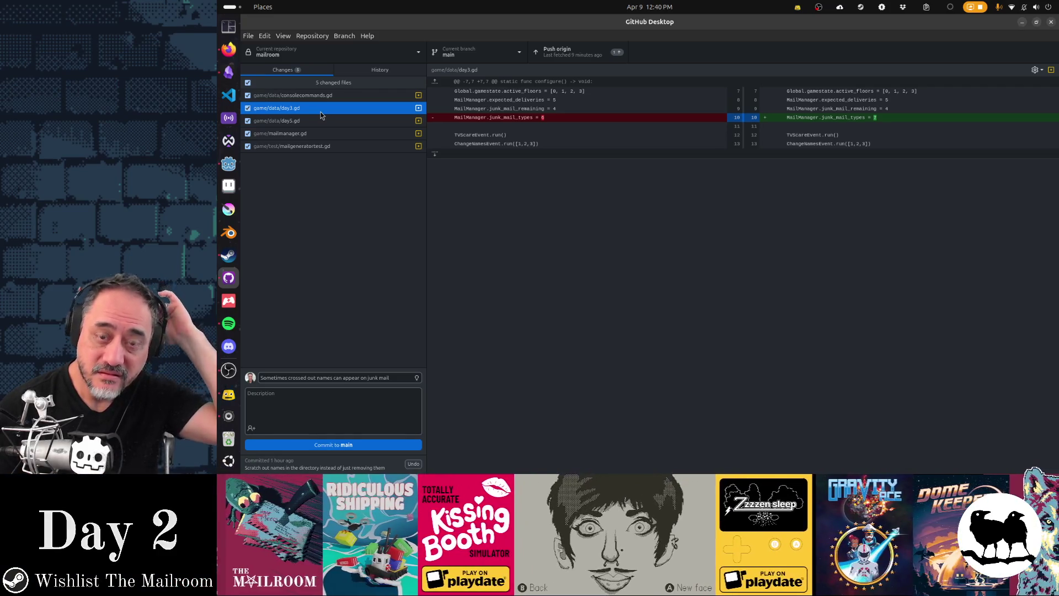
key(alt+Tab)
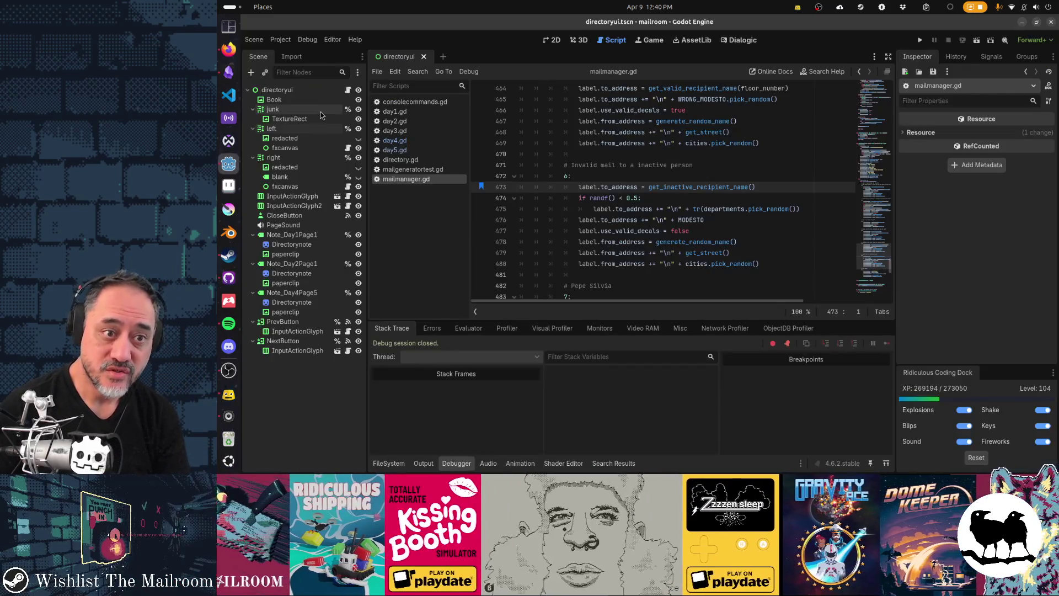
Browse day1.gd through day5.gd, glance at the day3.gd diff, and reopen mailmanager.gd.
click(395, 121)
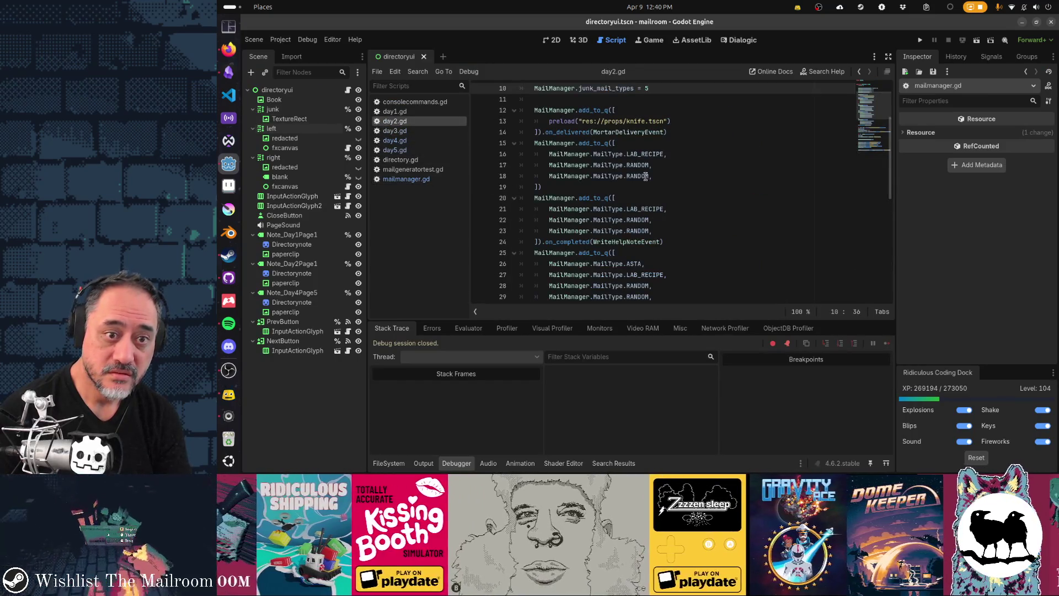
click(415, 113)
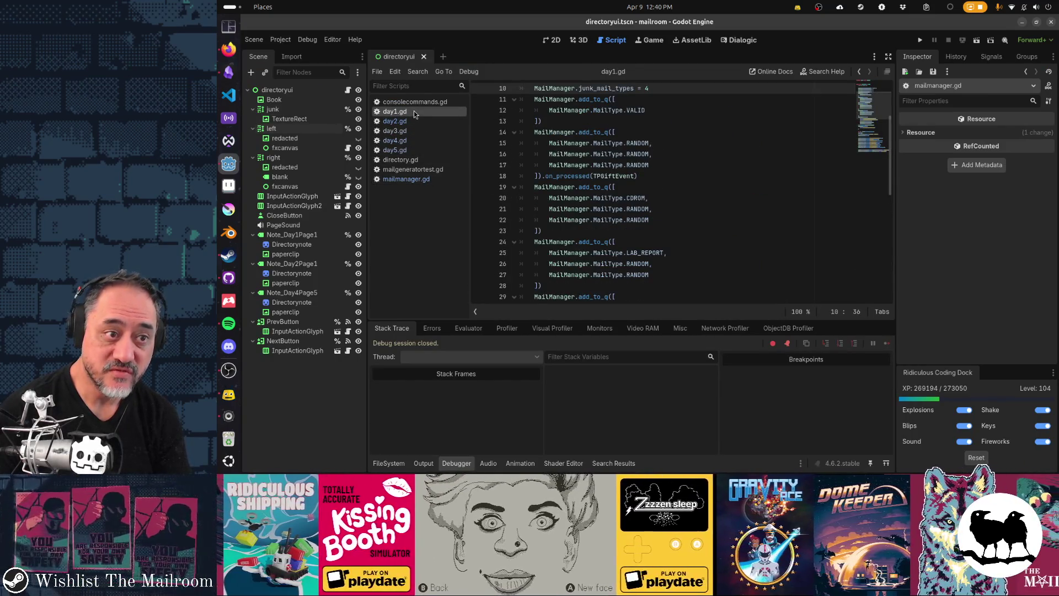
click(409, 121)
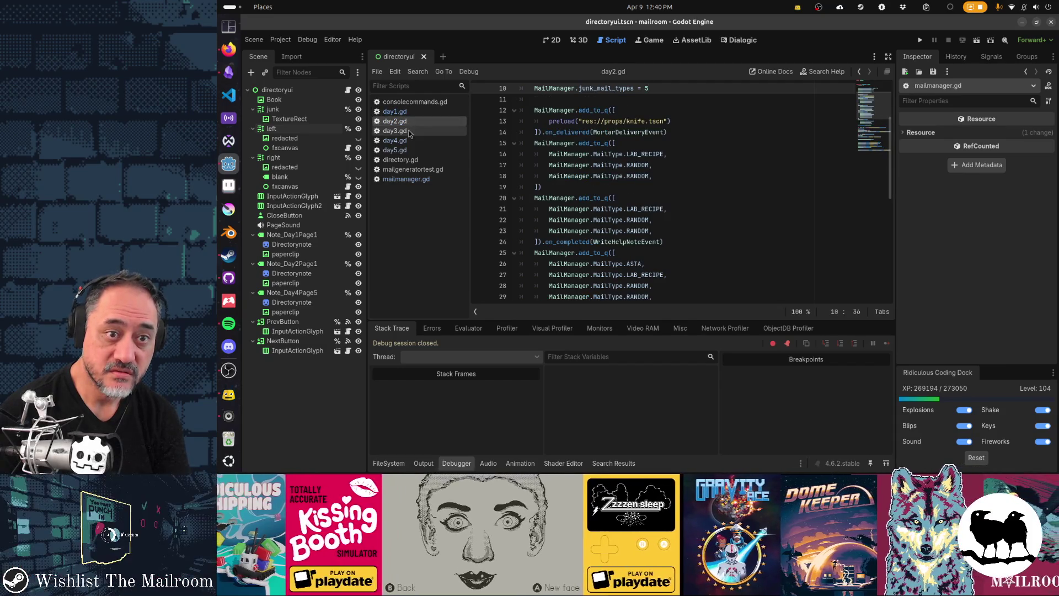
click(410, 133)
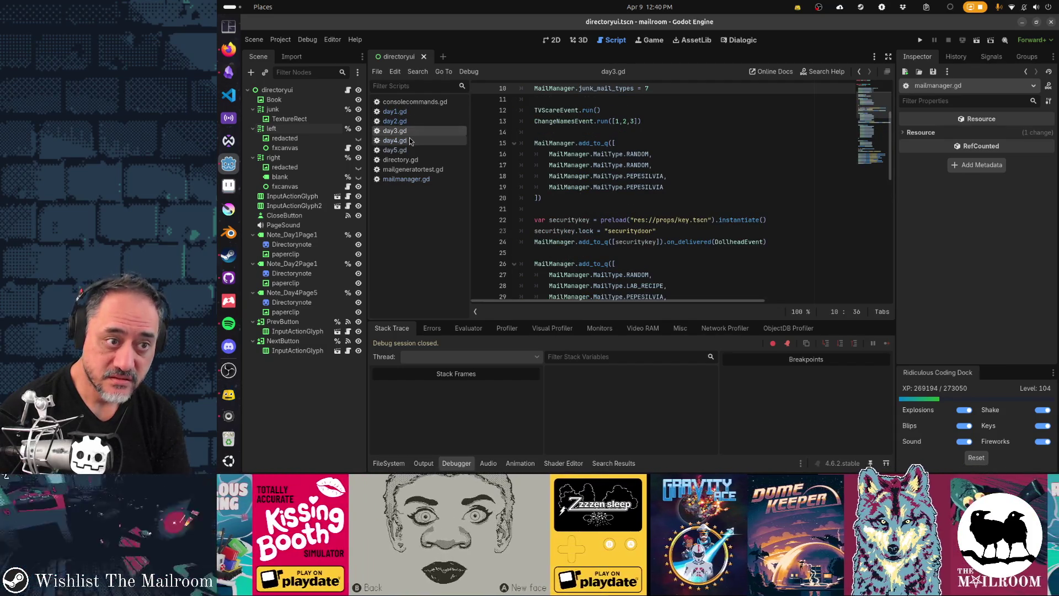
click(411, 141)
click(414, 150)
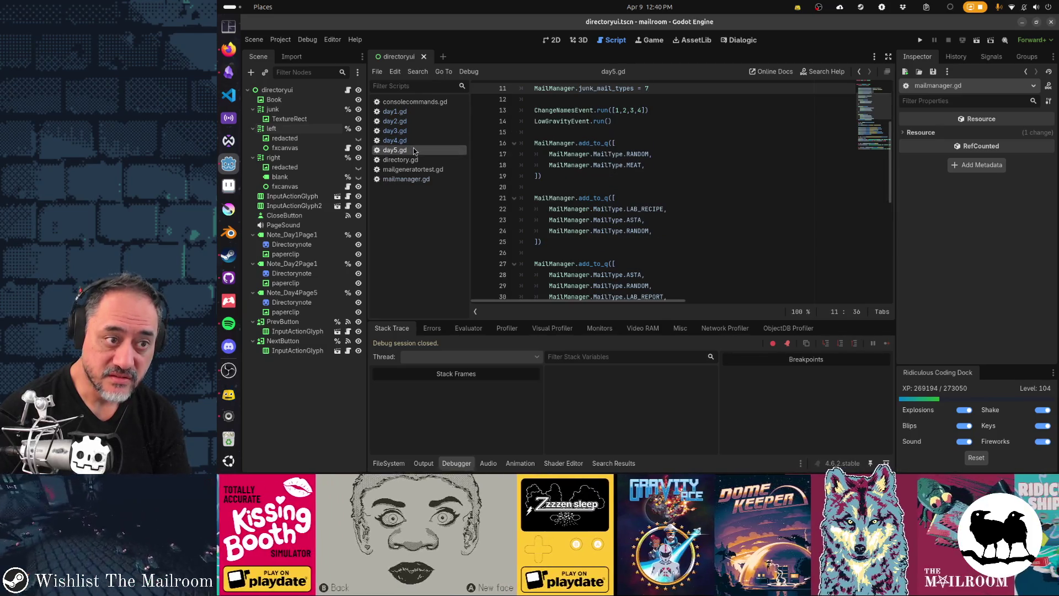
key(alt+Tab)
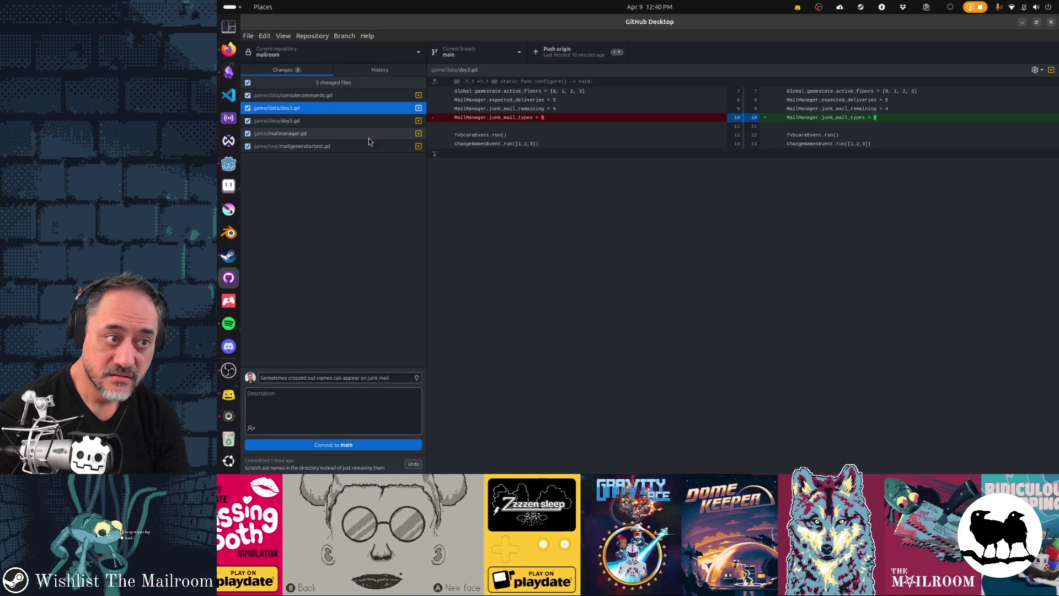
key(alt+Tab)
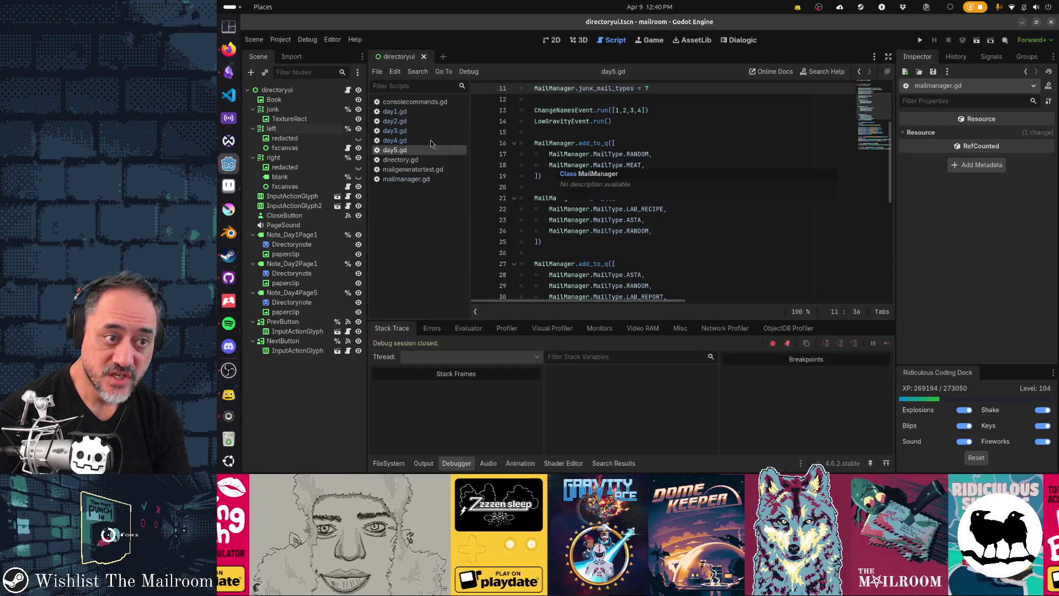
click(403, 141)
click(419, 150)
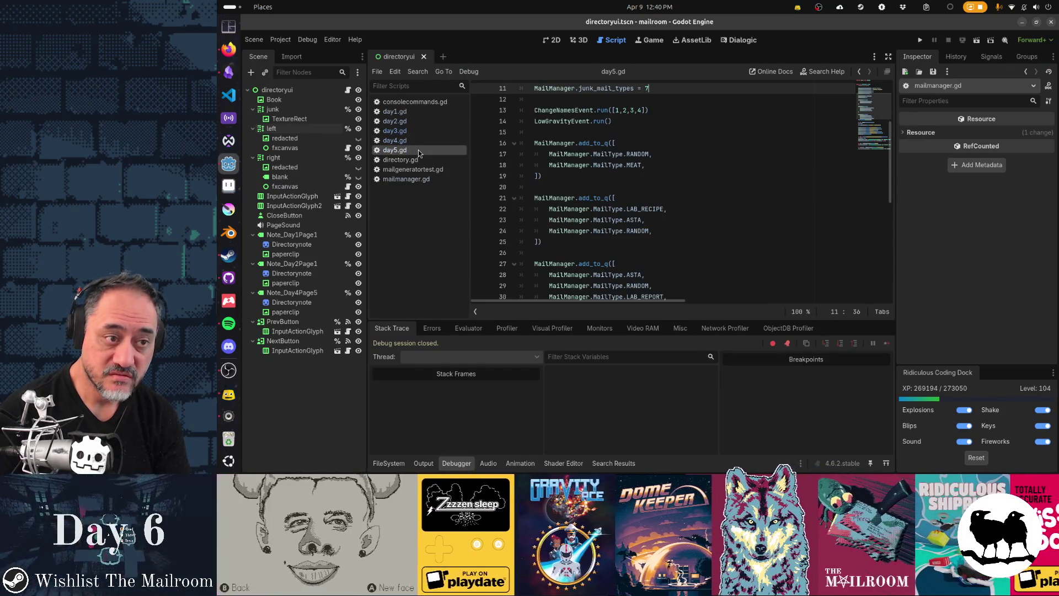
click(418, 143)
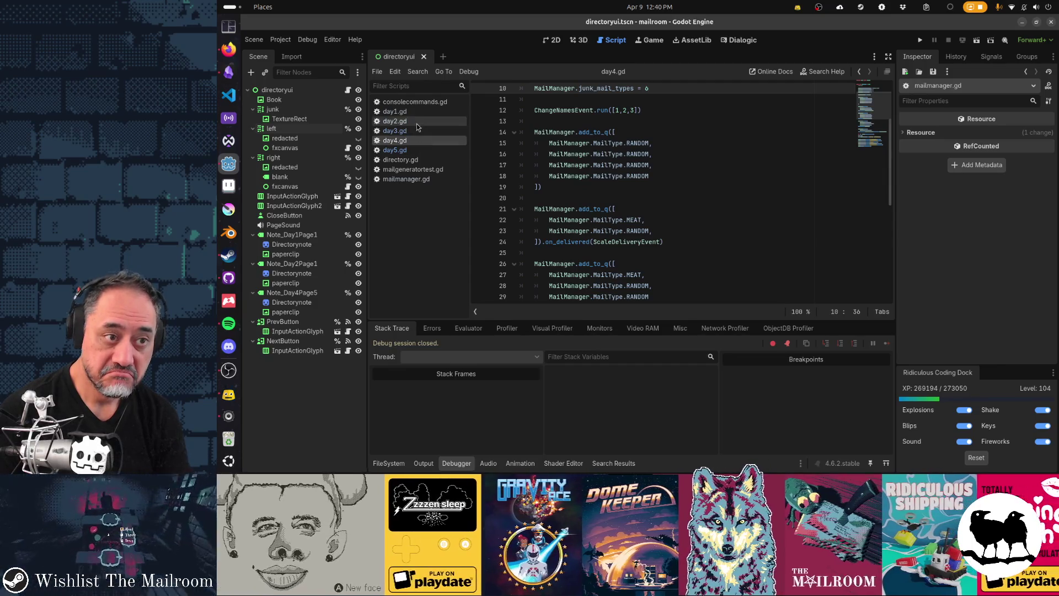
click(424, 181)
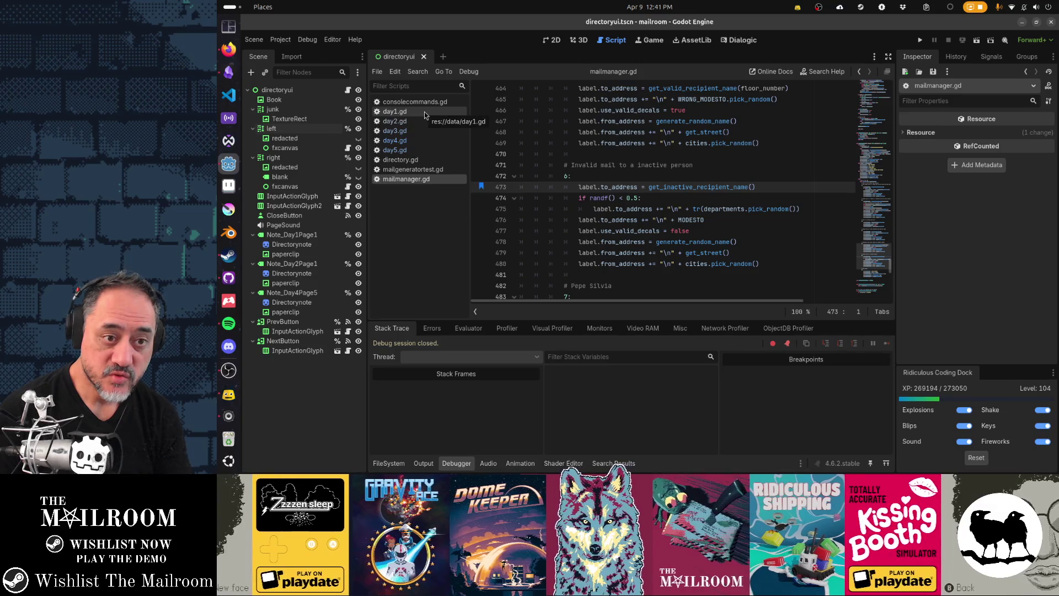
Look over day2.gd–day5.gd, mailmanager.gd, directory.gd and consolecommands.gd again.
scroll(590, 238, up, 4)
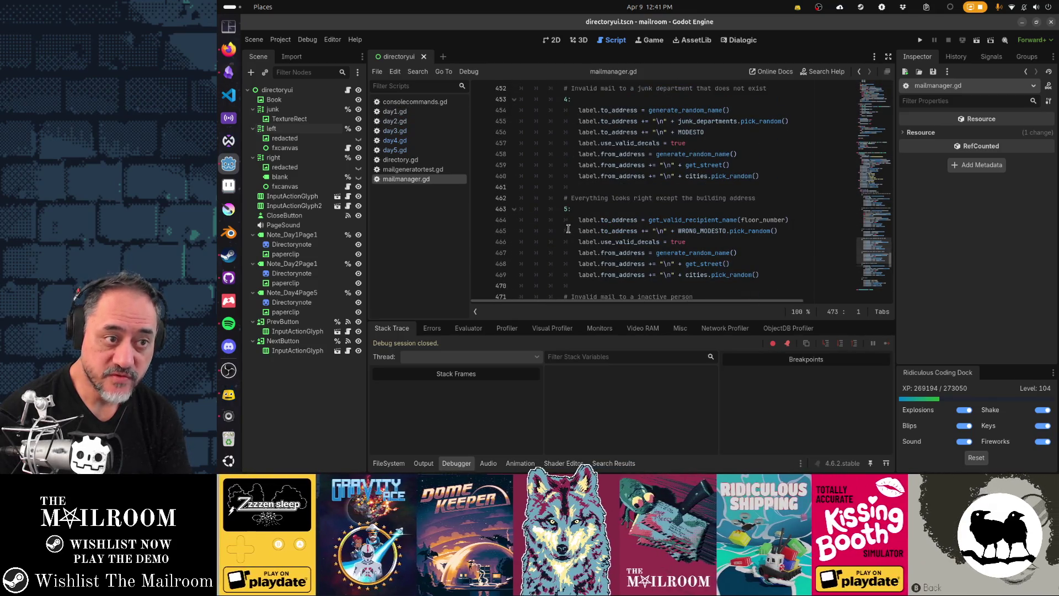
click(424, 114)
click(426, 123)
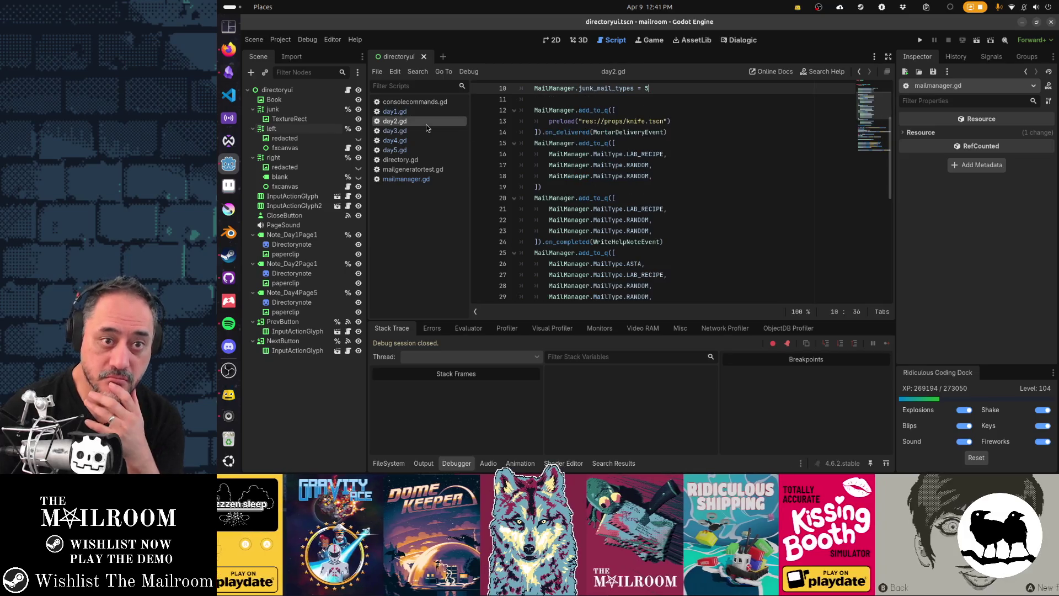
click(429, 131)
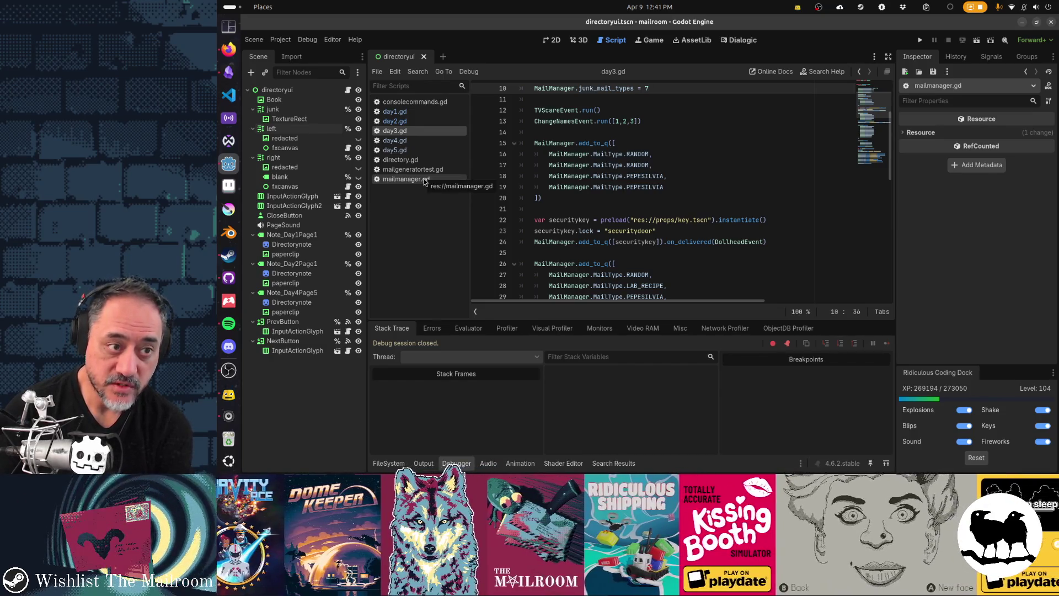
click(414, 142)
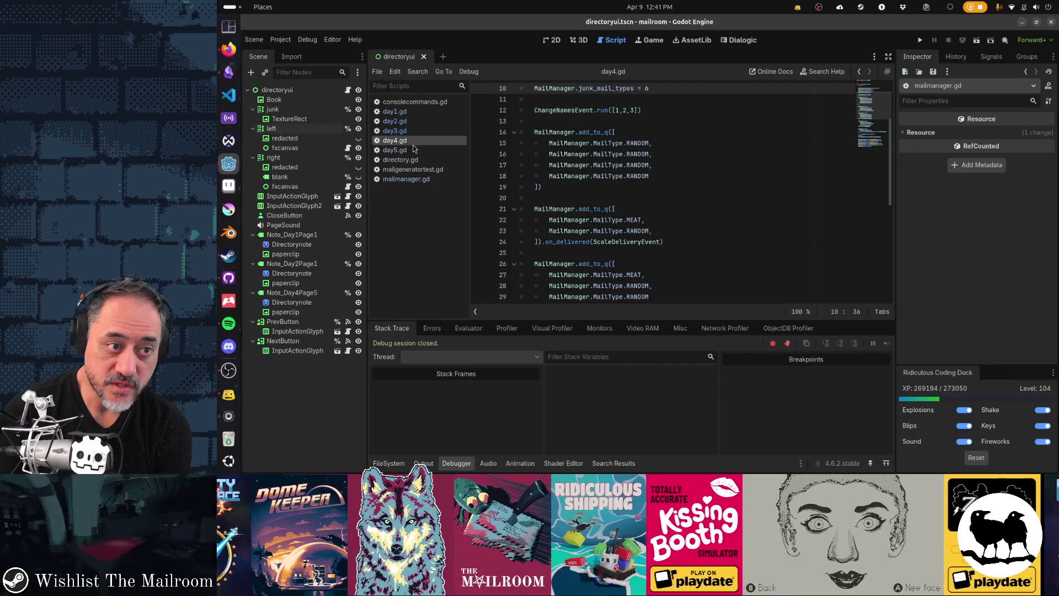
click(414, 181)
scroll(667, 207, down, 5)
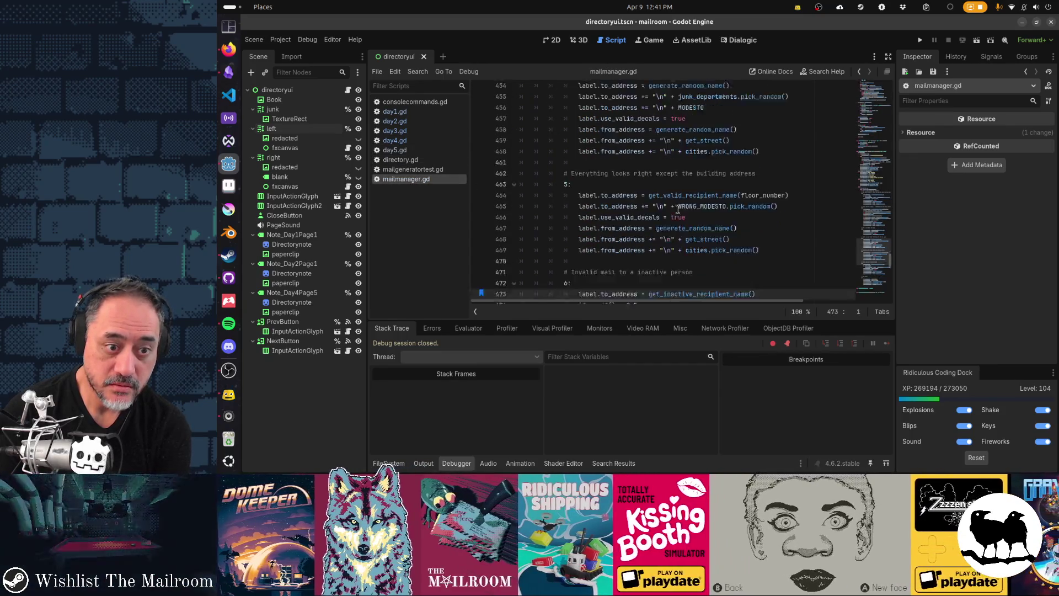
scroll(677, 210, down, 1)
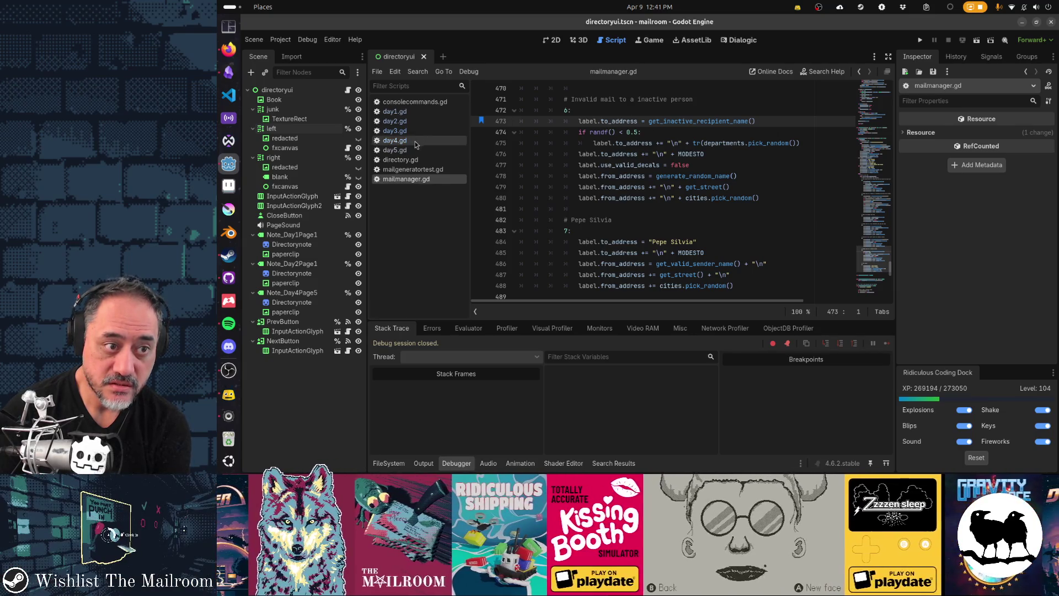
click(395, 151)
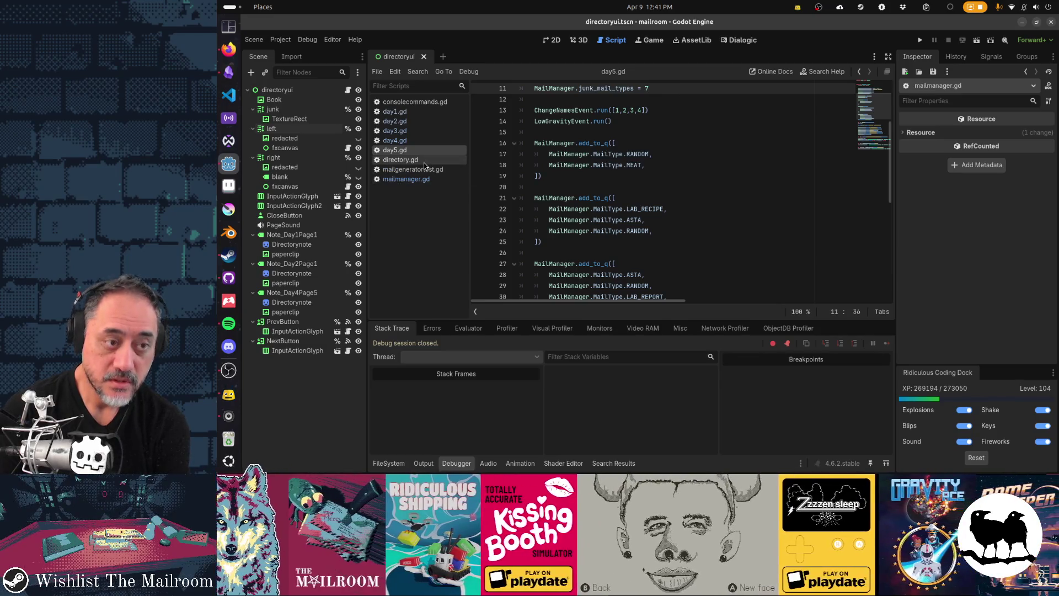
click(423, 161)
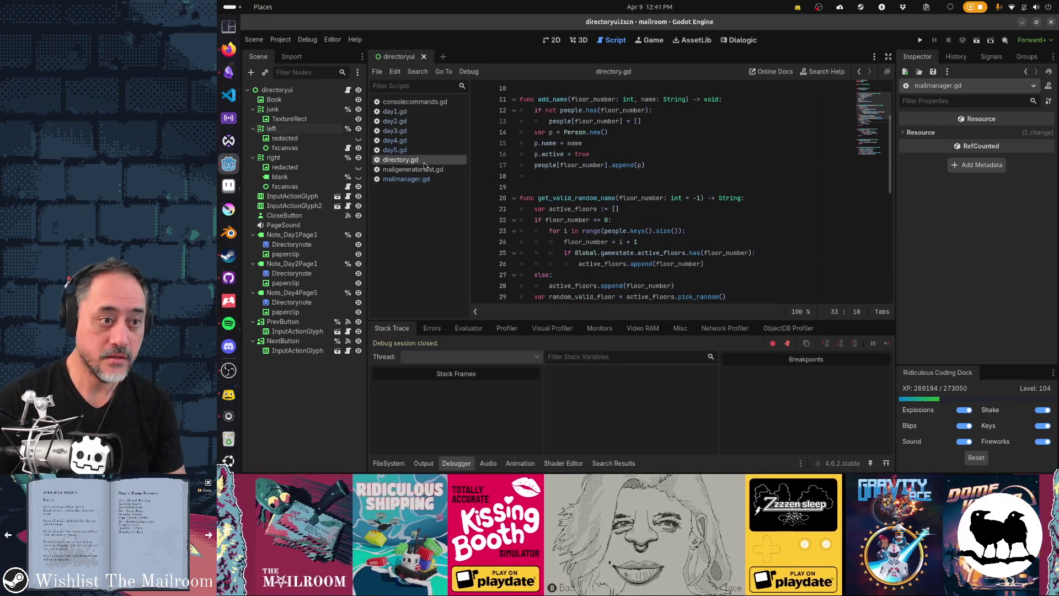
click(423, 101)
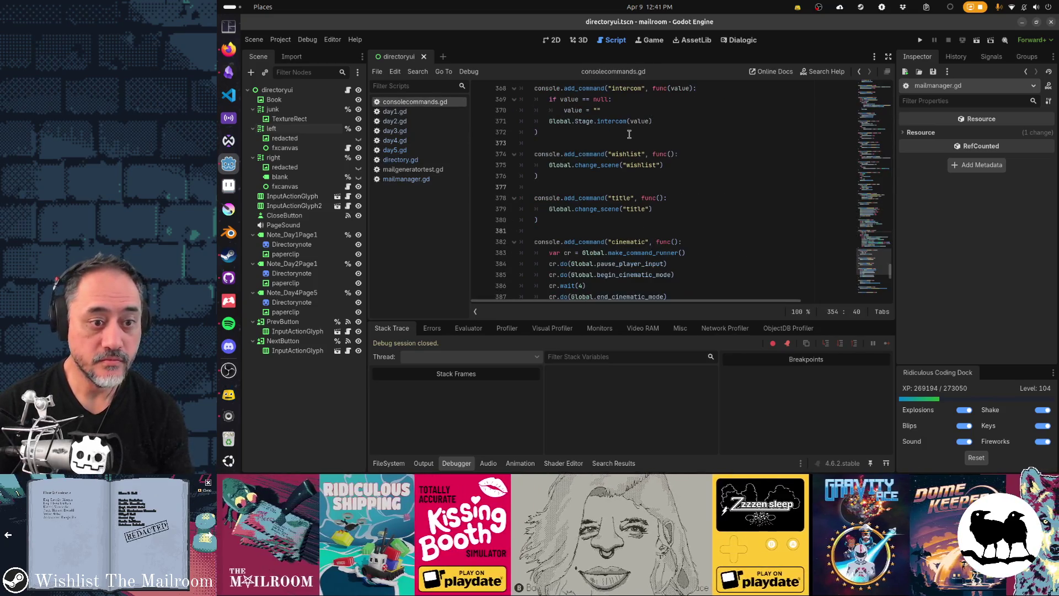
key(alt+Tab)
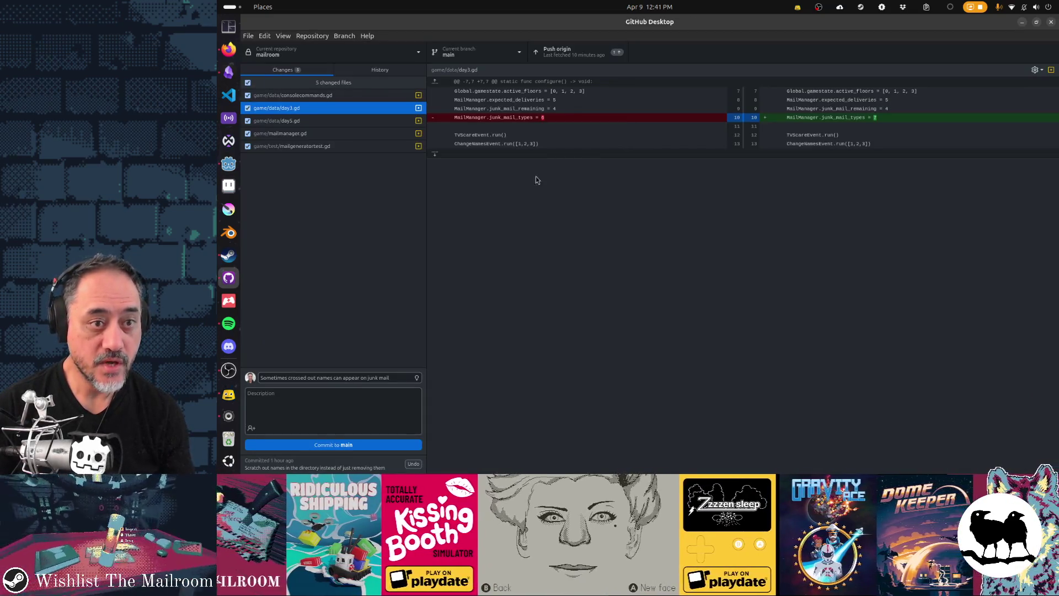
Review the mailgeneratortest.gd, day3.gd and consolecommands.gd diffs and the commit history.
click(339, 147)
key(Up)
key(Up)
key(Up)
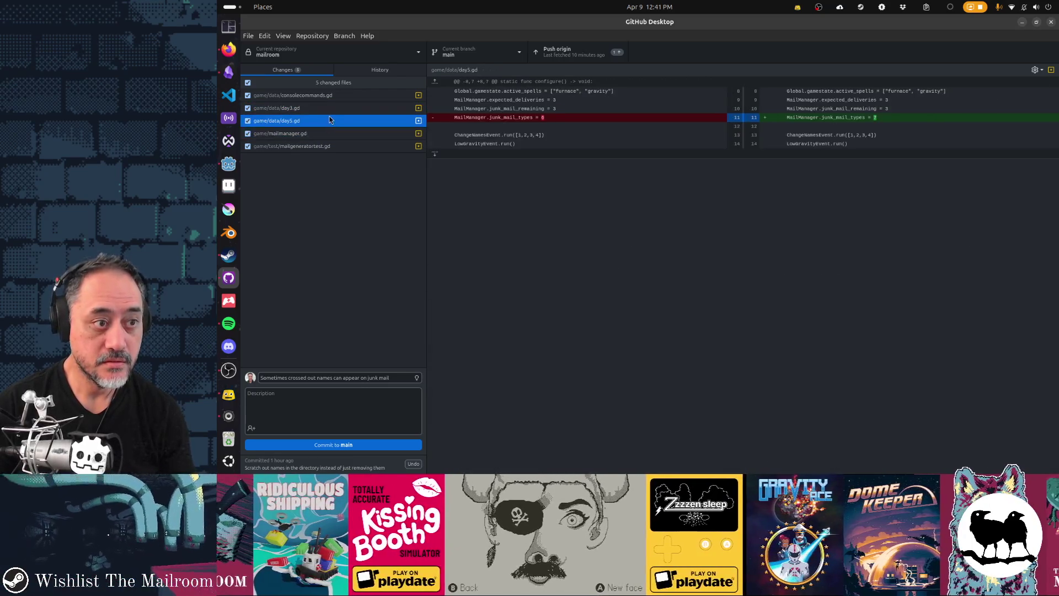
click(335, 96)
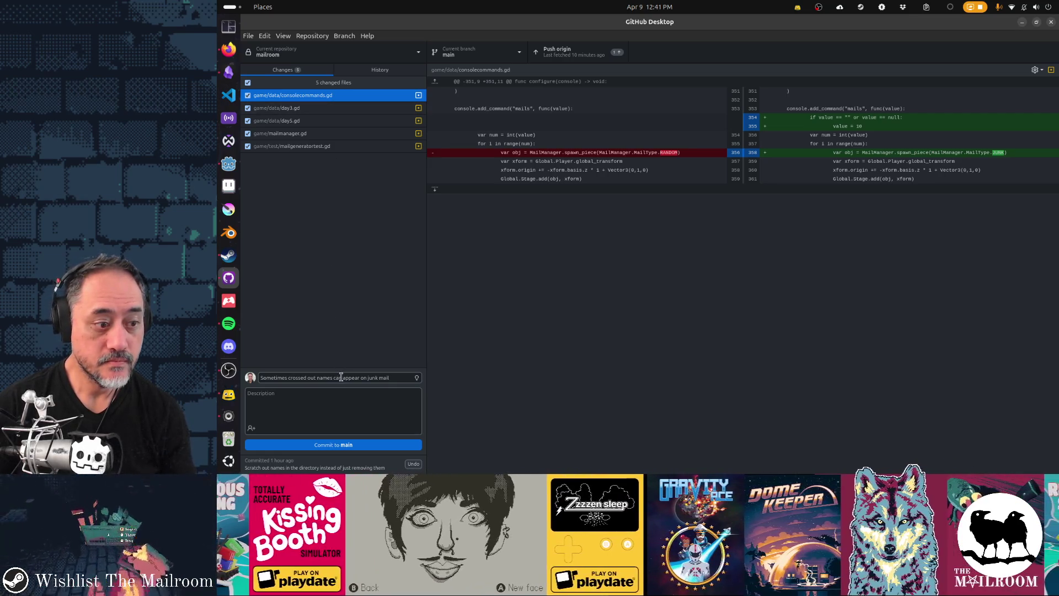
click(359, 378)
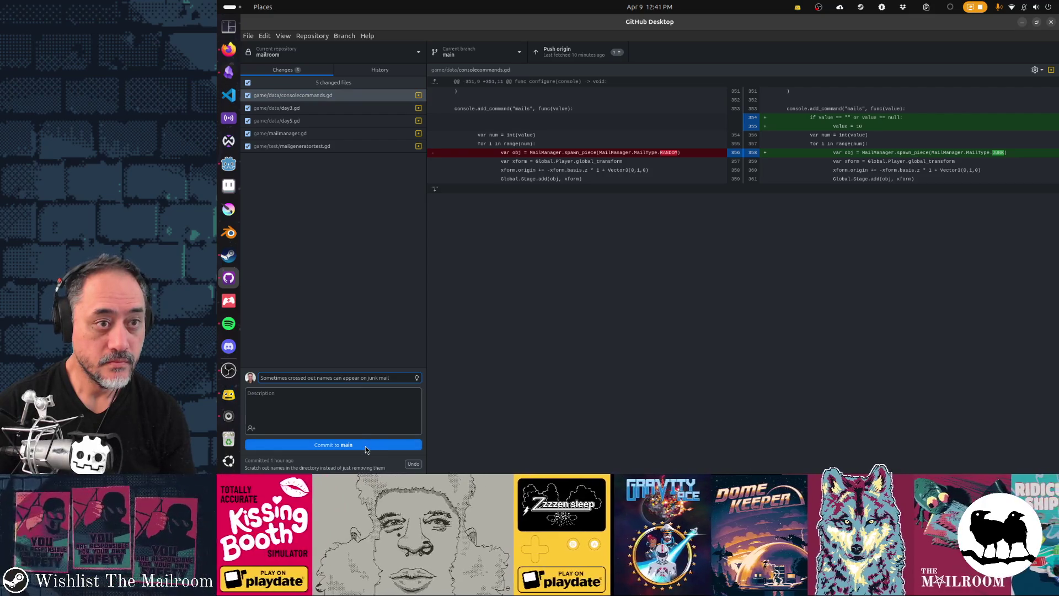
click(378, 70)
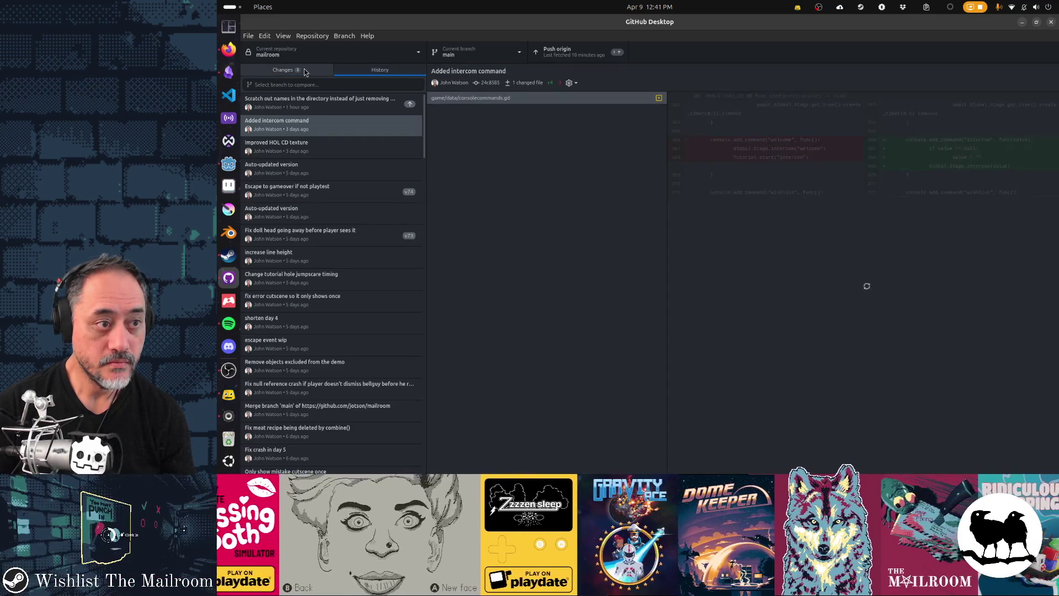
click(305, 70)
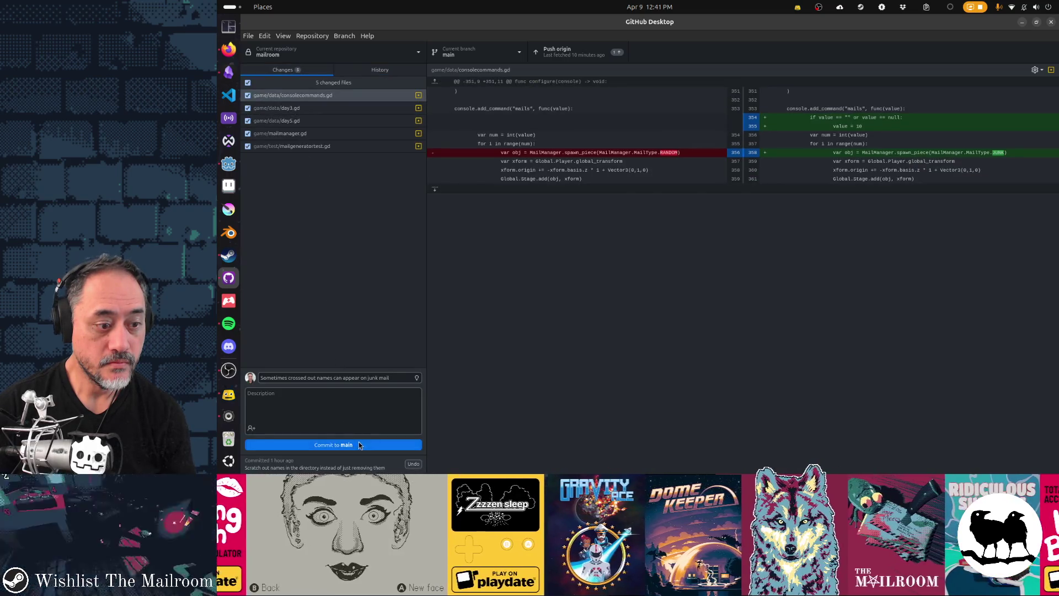
Commit the five changed files to main and push them to origin.
click(364, 445)
click(558, 58)
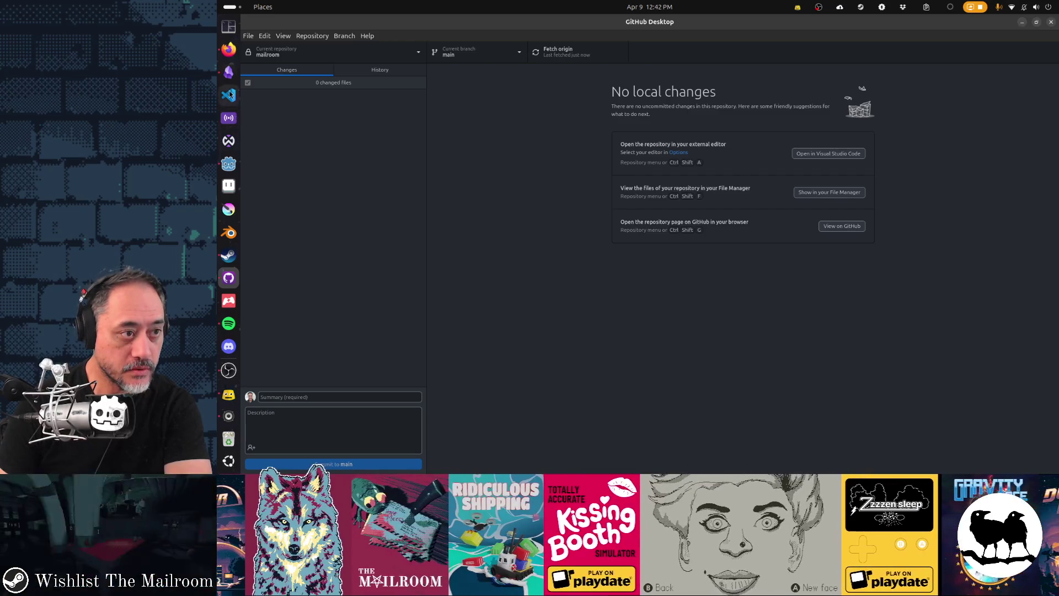
click(228, 72)
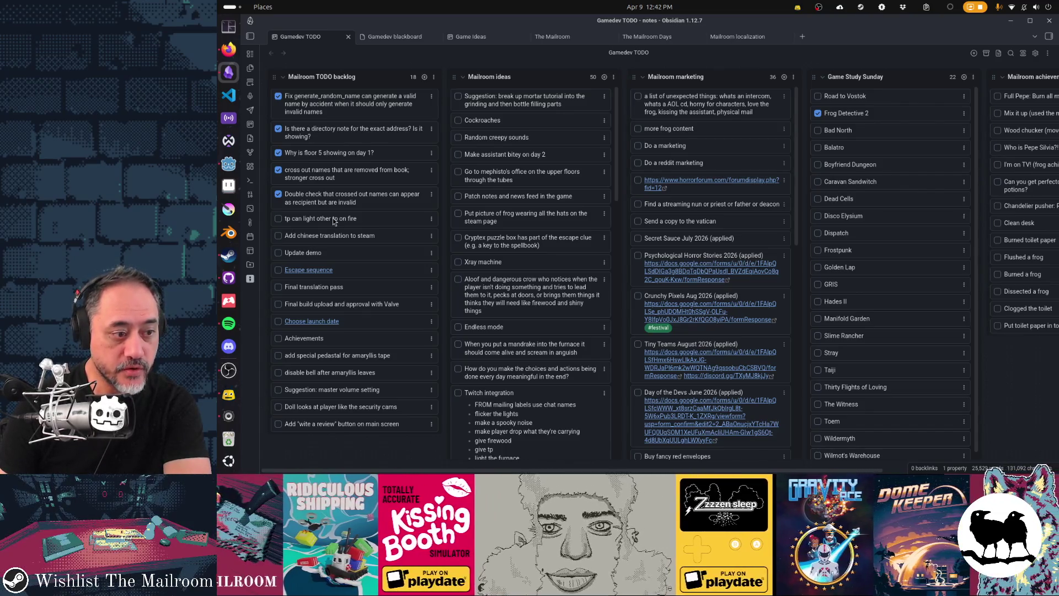
Hide the debugger output and close the open scripts, mailmanager.gd and the directoryui scene.
click(229, 164)
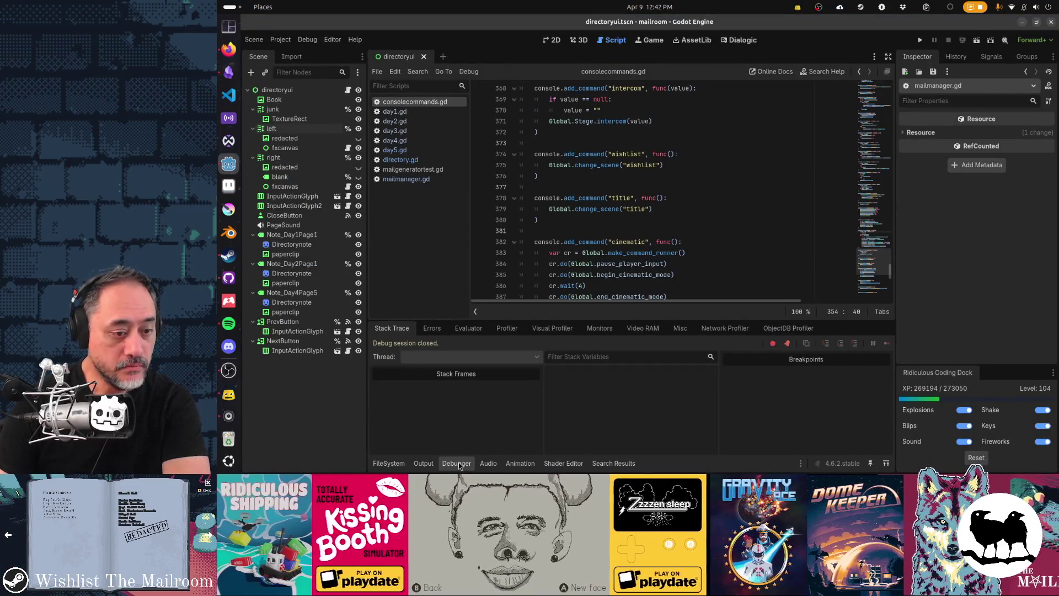
click(458, 464)
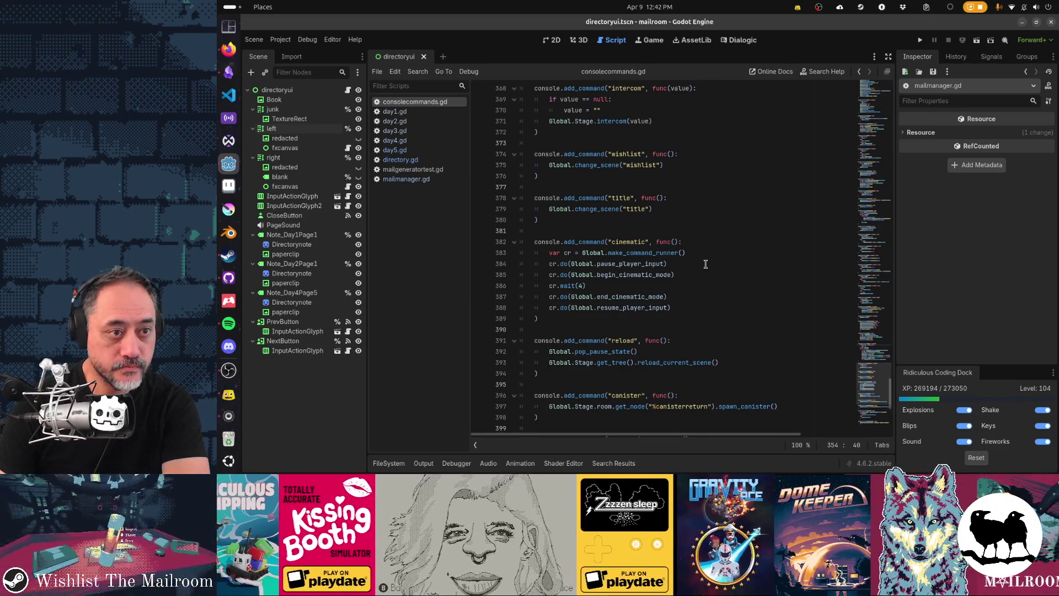
middle_click(434, 103)
middle_click(434, 104)
middle_click(434, 104)
middle_click(433, 103)
middle_click(434, 103)
middle_click(434, 104)
middle_click(433, 103)
middle_click(434, 104)
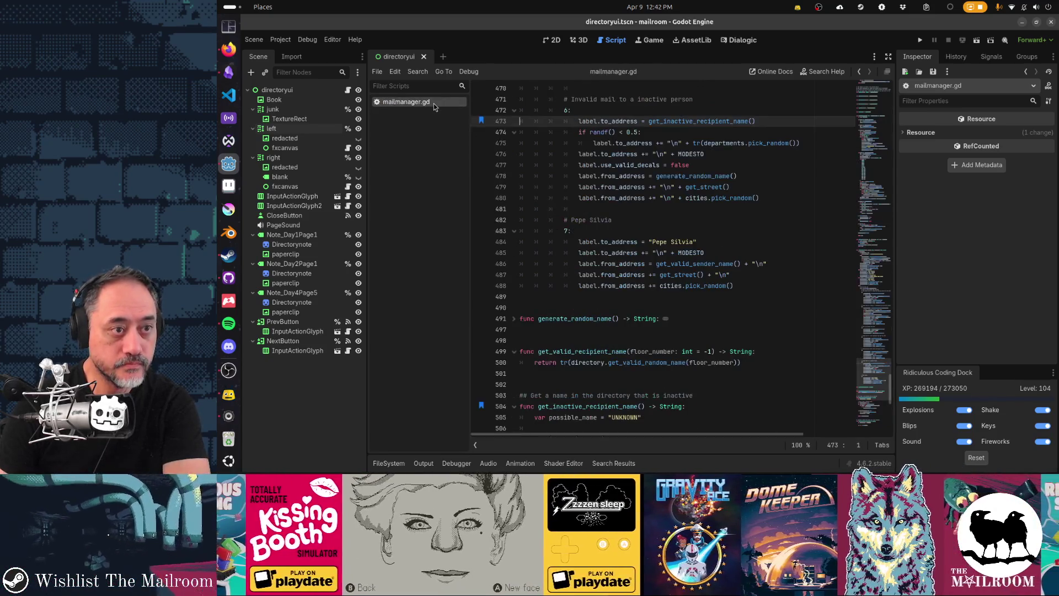
middle_click(434, 104)
click(423, 58)
Quick-open the tp.tscn scene and open the tp node's tp.gd script.
key(shift+alt+o)
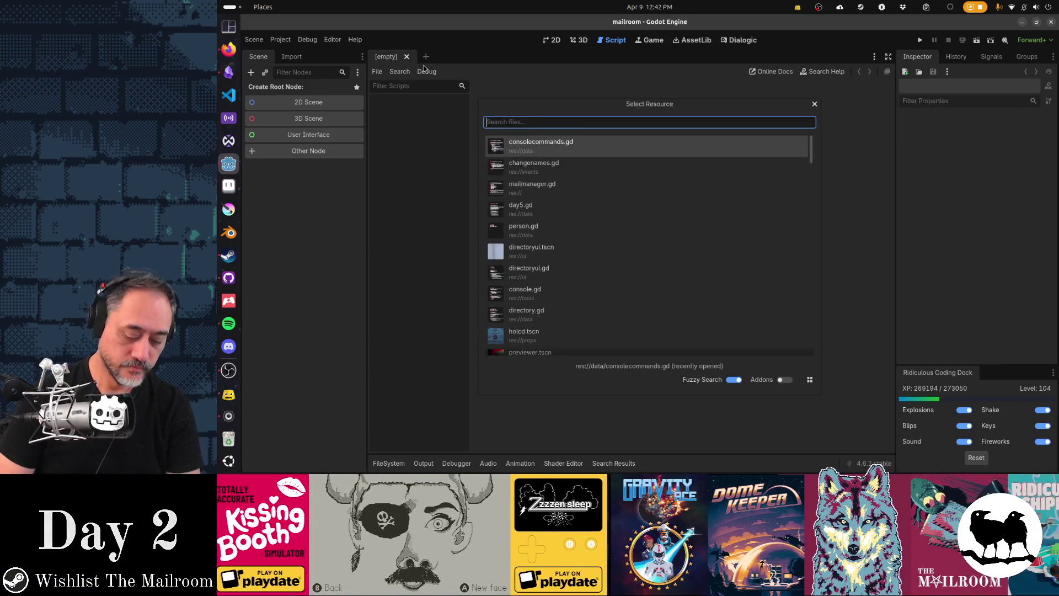
text(tp.g)
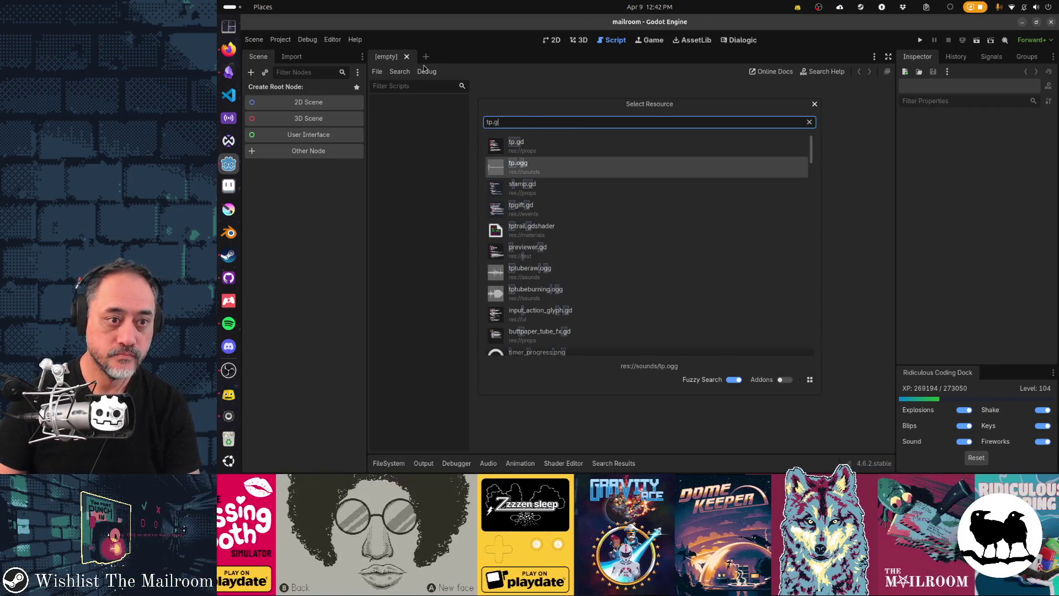
key(BackSpace)
text(tsc)
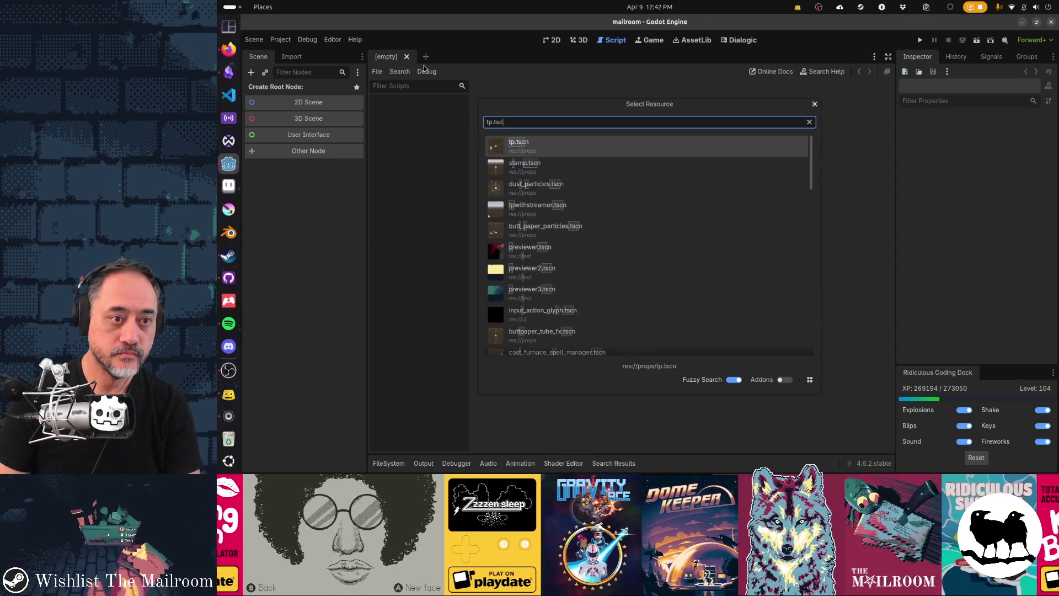
key(Return)
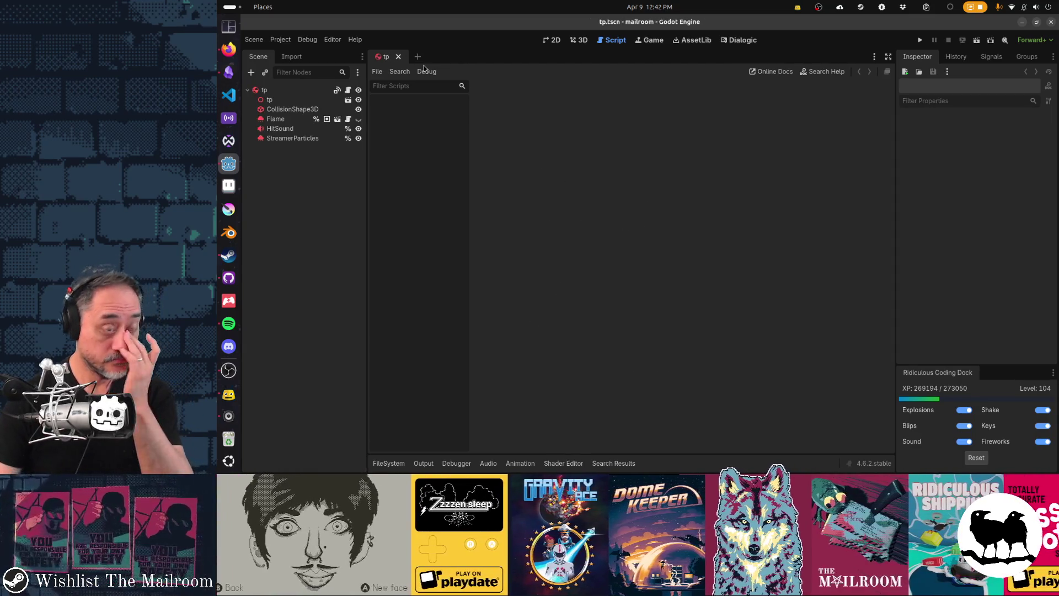
click(348, 91)
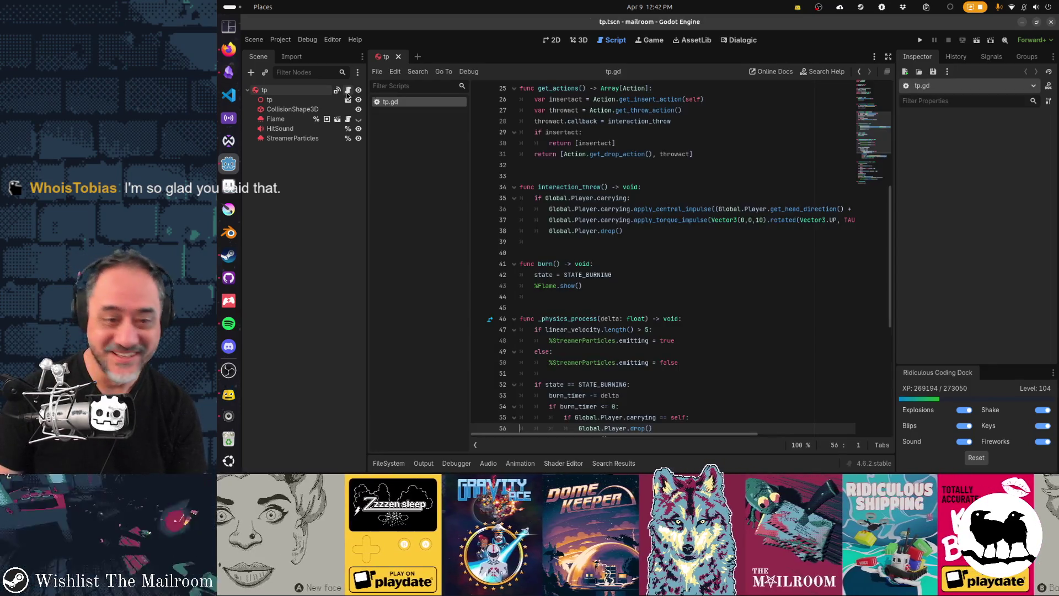
Review tp.gd and the tp node's physics properties, placing the caret after line 71's return.
click(659, 290)
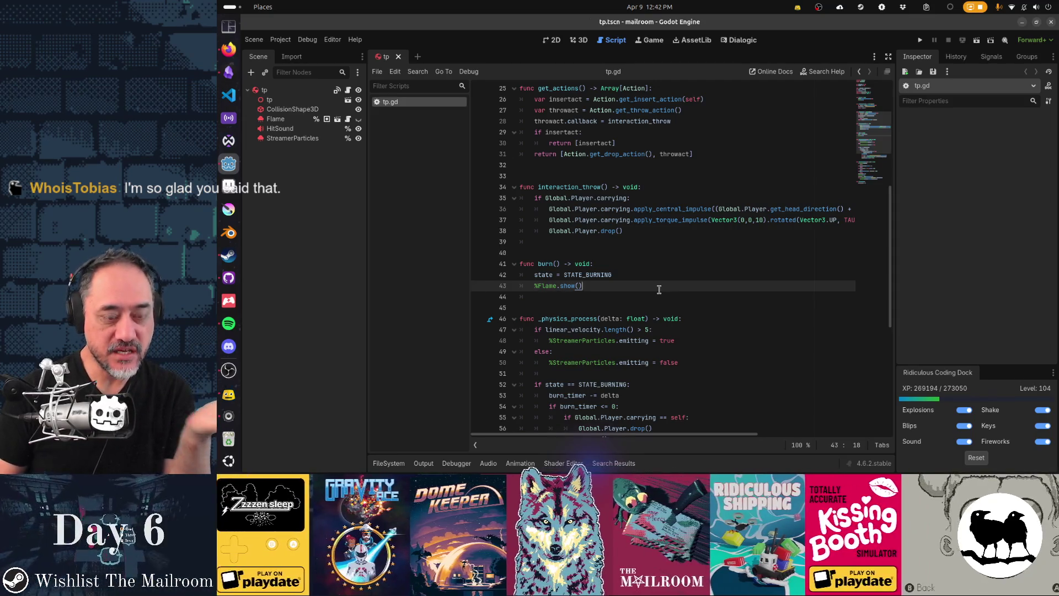
scroll(659, 289, down, 8)
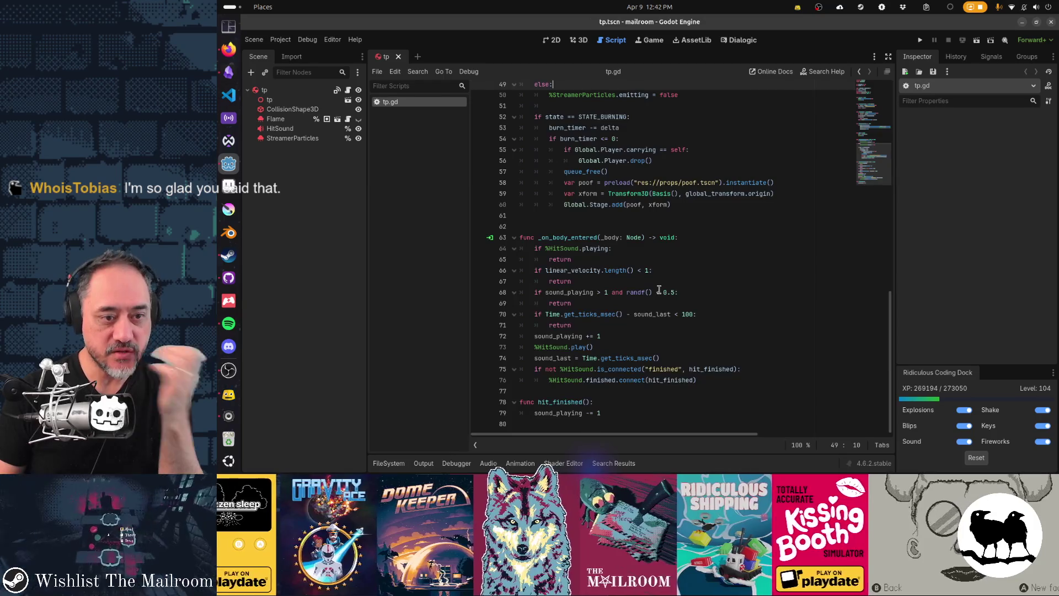
click(265, 89)
scroll(935, 220, down, 5)
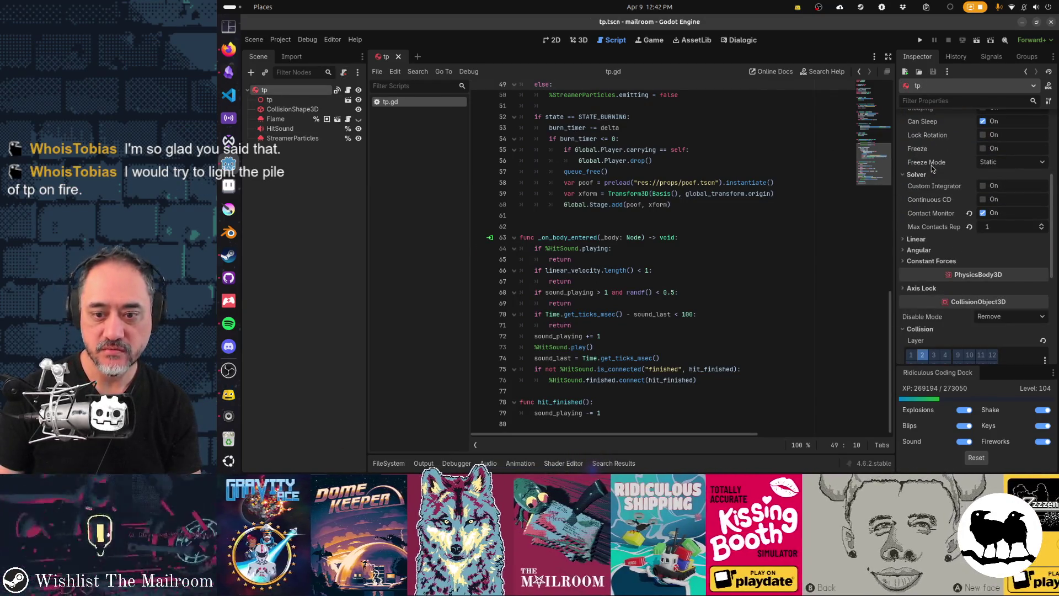
scroll(935, 220, down, 3)
scroll(637, 252, up, 1)
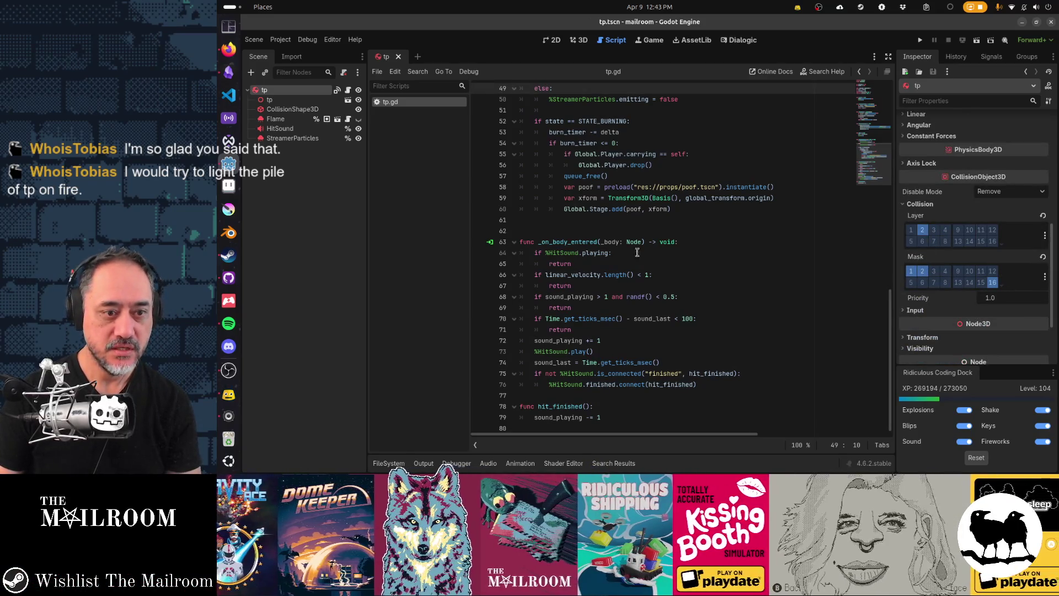
click(593, 331)
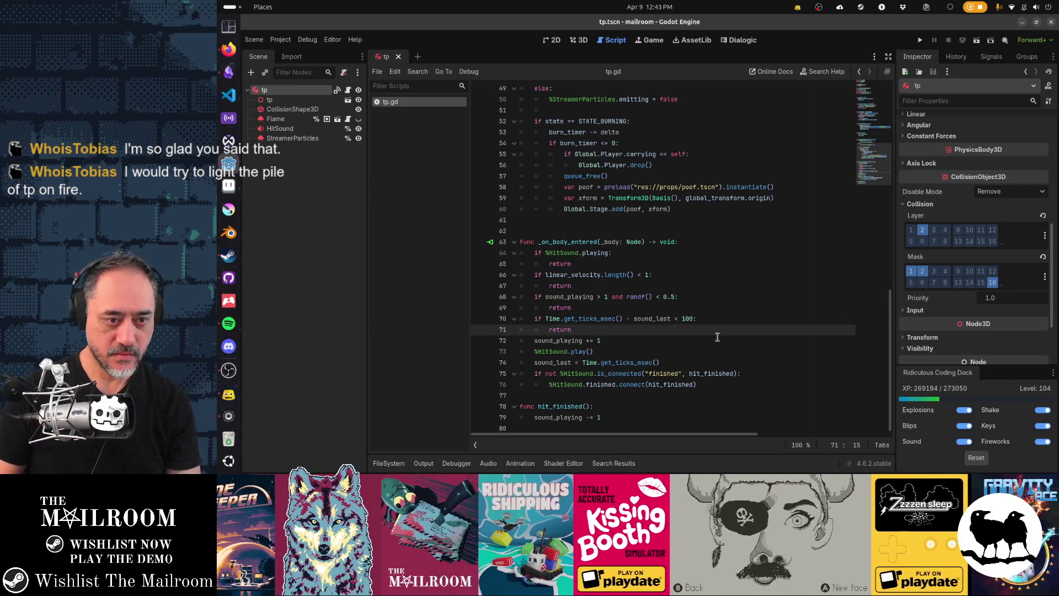
Rename the _on_body_entered parameter from _body to body and start a new line at the handler's top.
key(Up)
key(Up)
key(Up)
key(Right)
key(Right)
key(Right)
key(Delete)
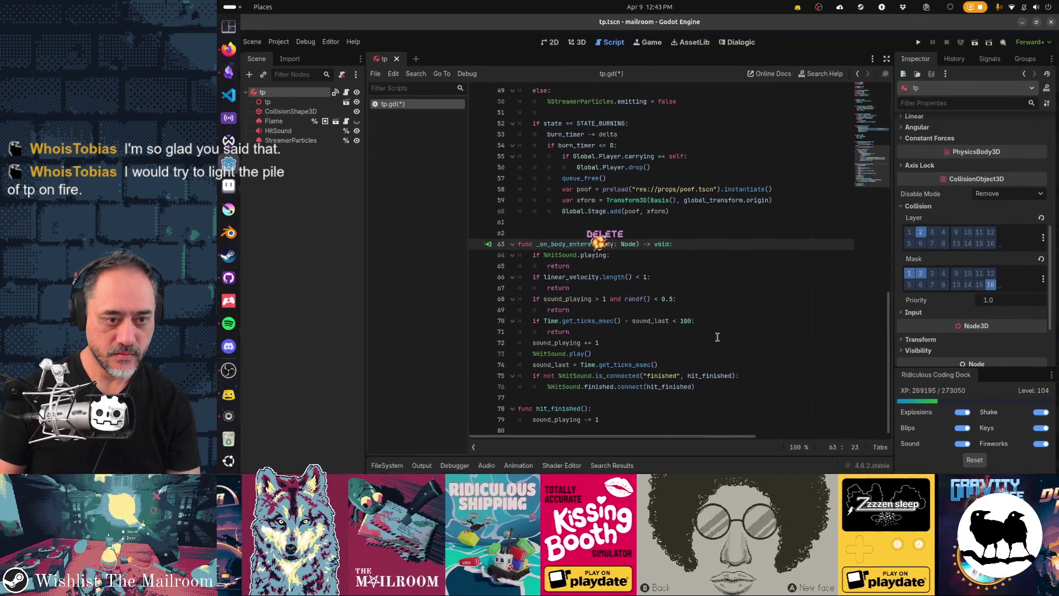
key(Down)
key(Down)
key(Down)
key(Return)
key(BackSpace)
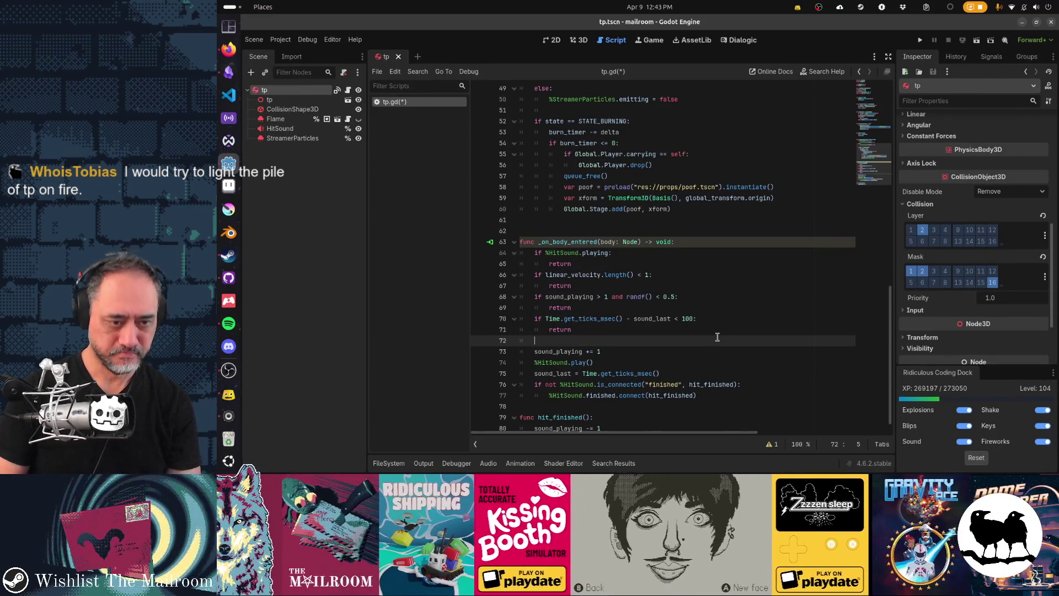
key(ctrl+x)
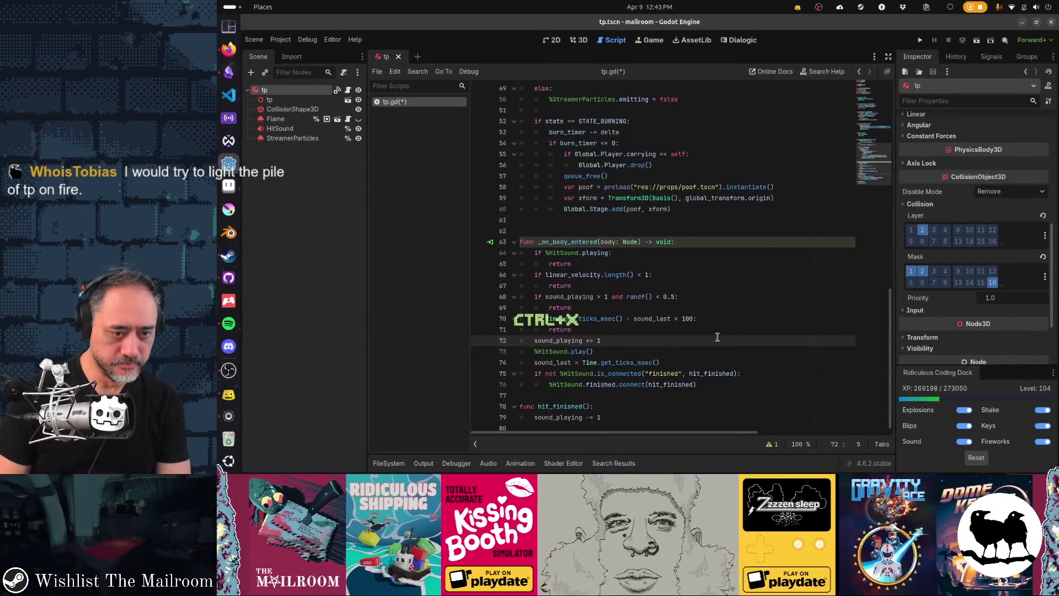
key(Up)
key(Up)
key(Up)
key(Up)
key(Up)
key(Up)
key(End)
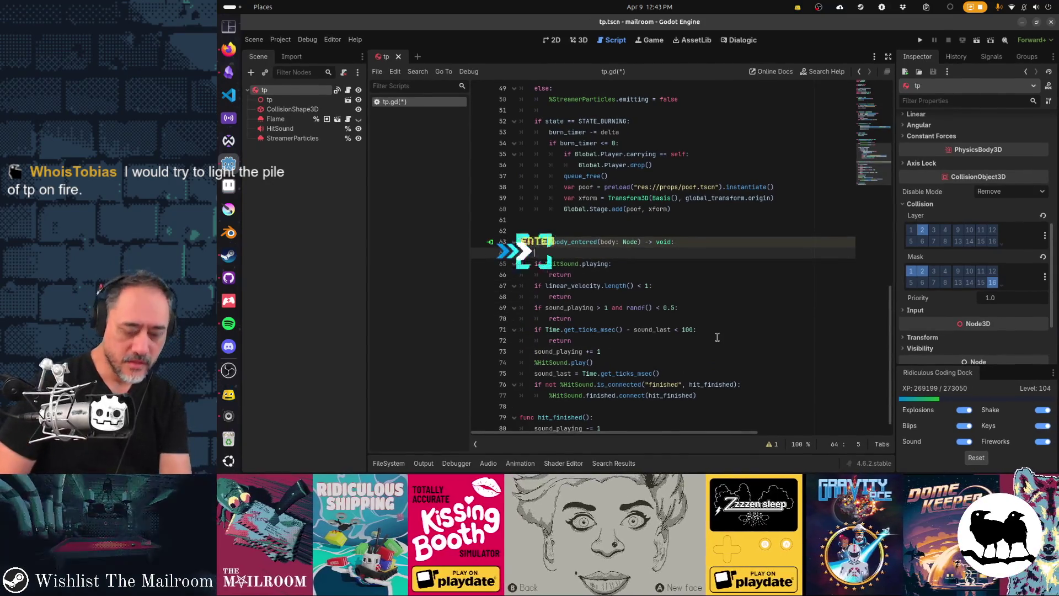
key(Return)
Add 'if state == STATE_BURNING and body is ButtPaper: body.burn()' and save tp.gd.
text(if )
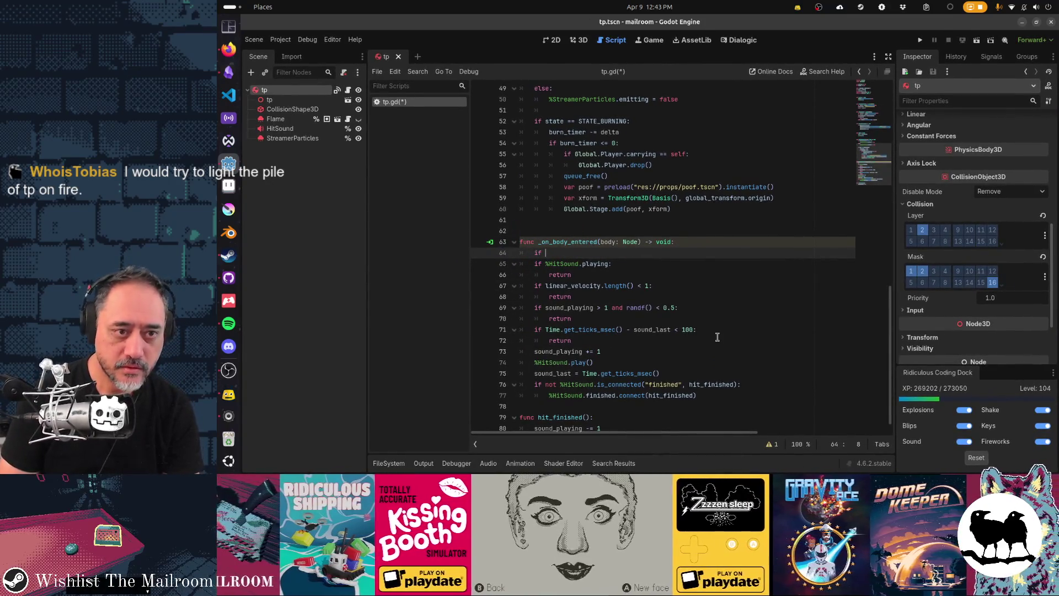
text(bur)
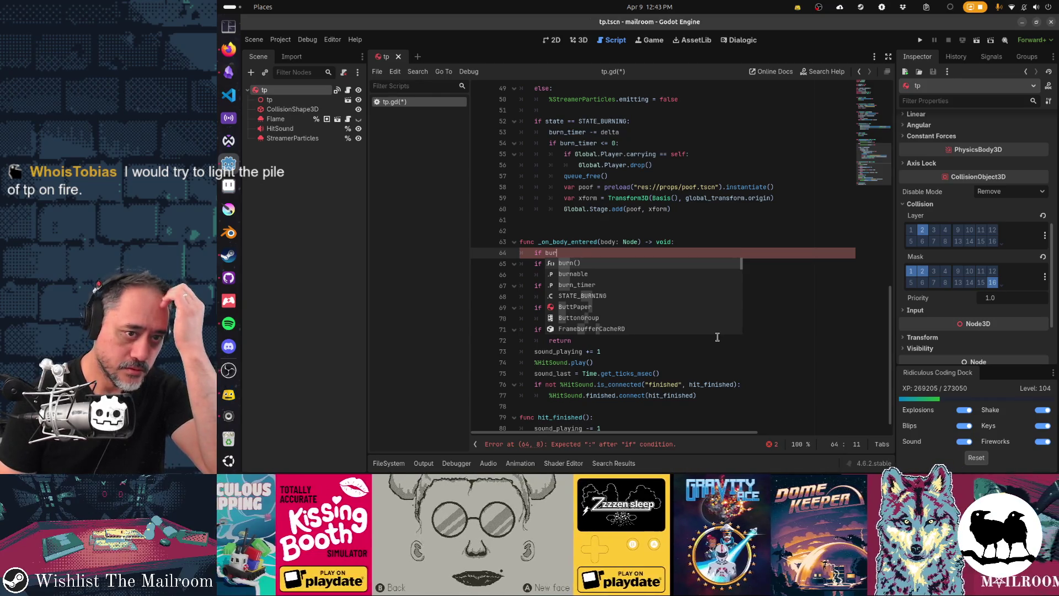
key(BackSpace)
key(BackSpace)
key(BackSpace)
text(sta)
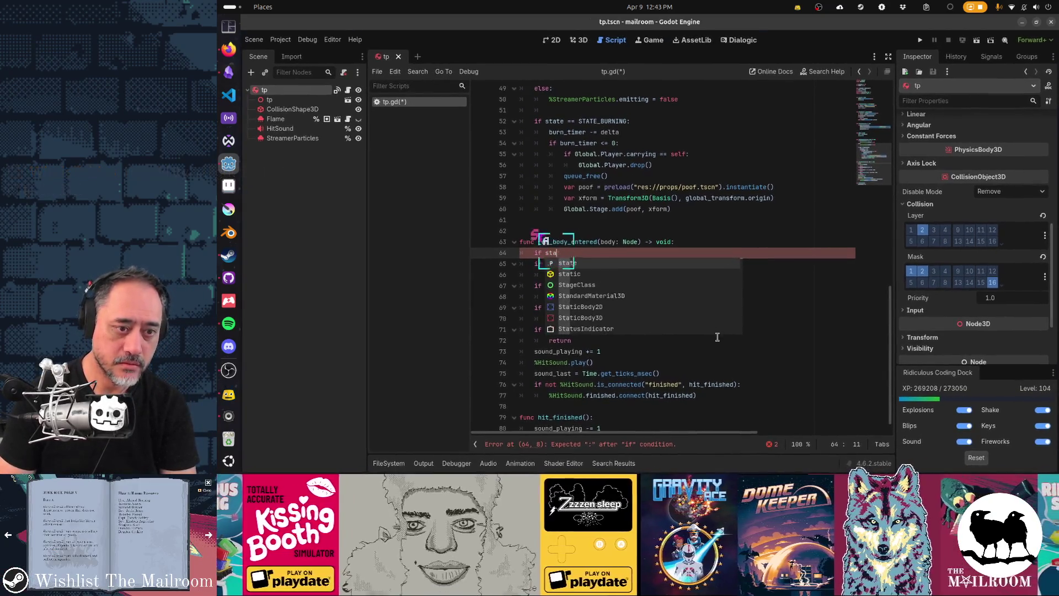
text(te ==)
text( STATE_BURNING and body)
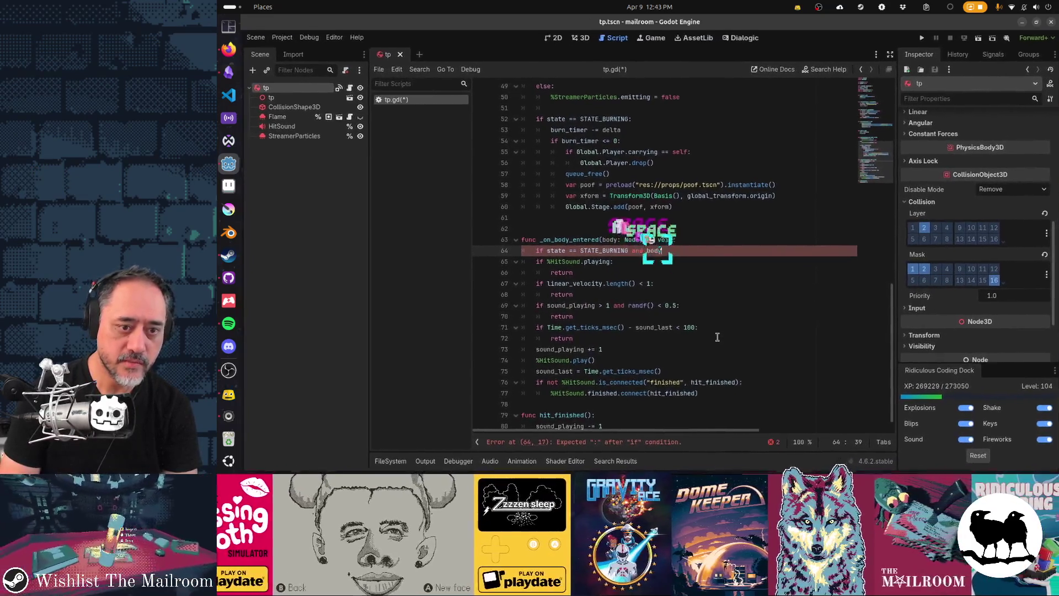
text( is )
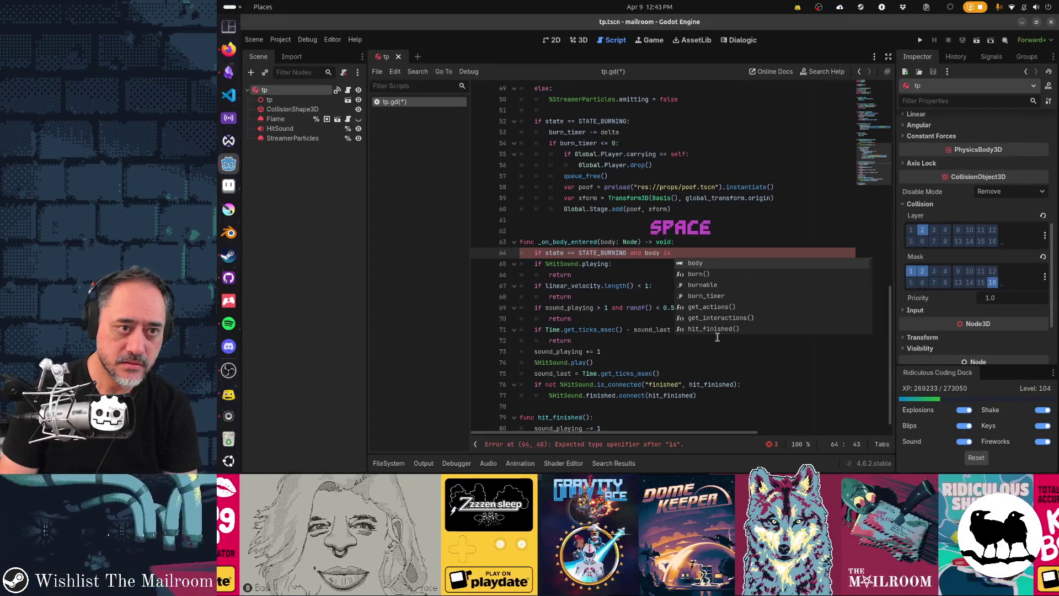
text(ButtPaper:)
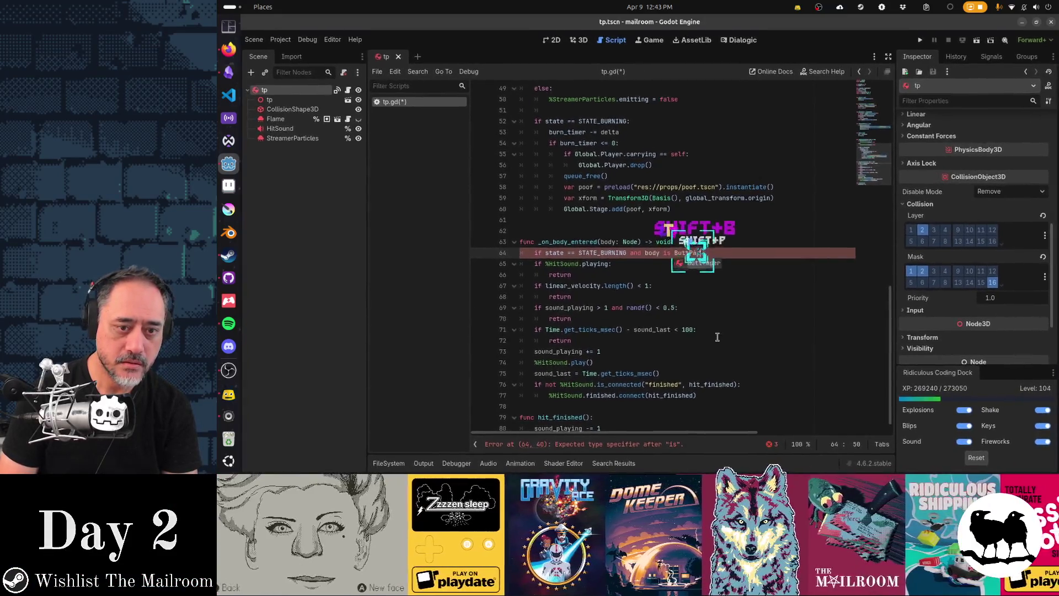
key(Return)
text(bod)
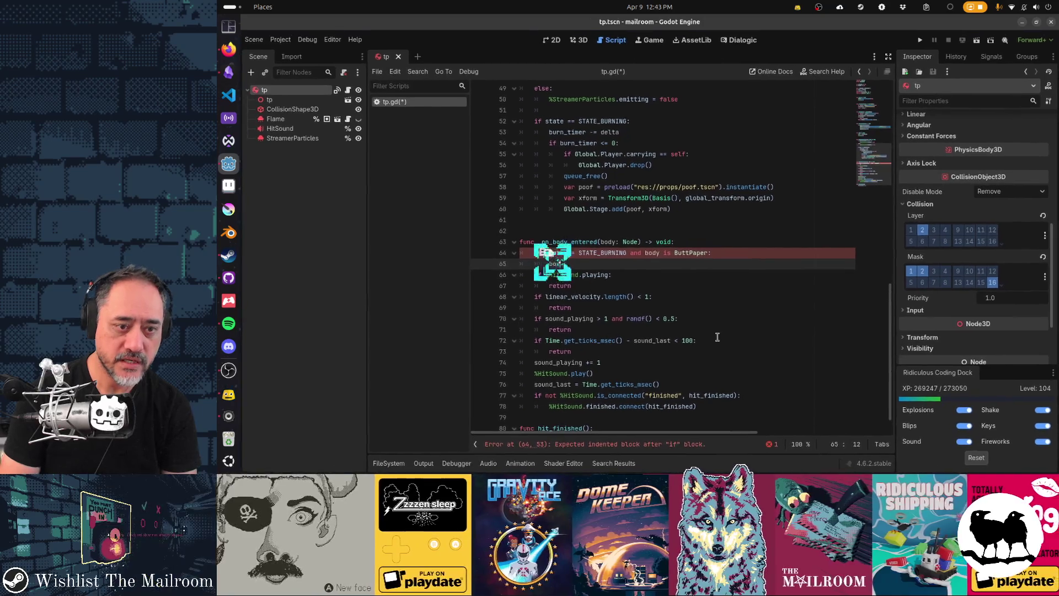
text(y.burn())
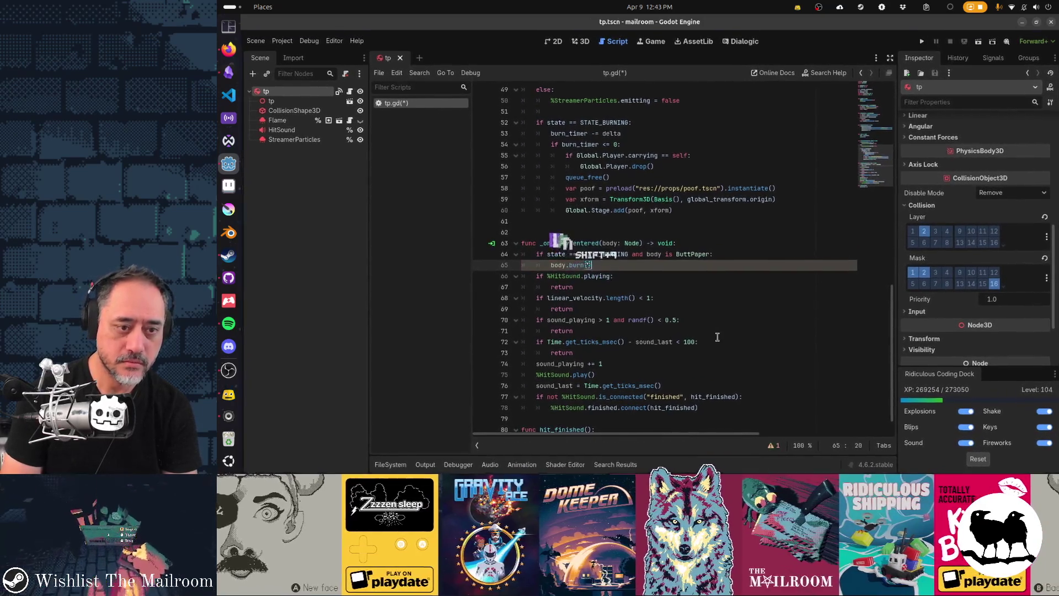
scroll(718, 337, down, 1)
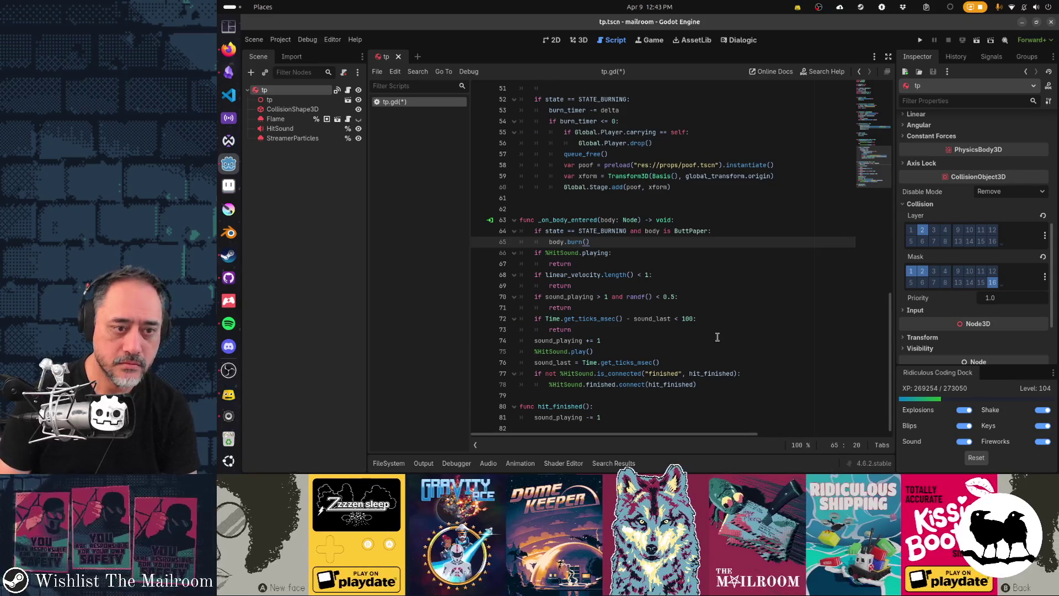
scroll(678, 383, up, 6)
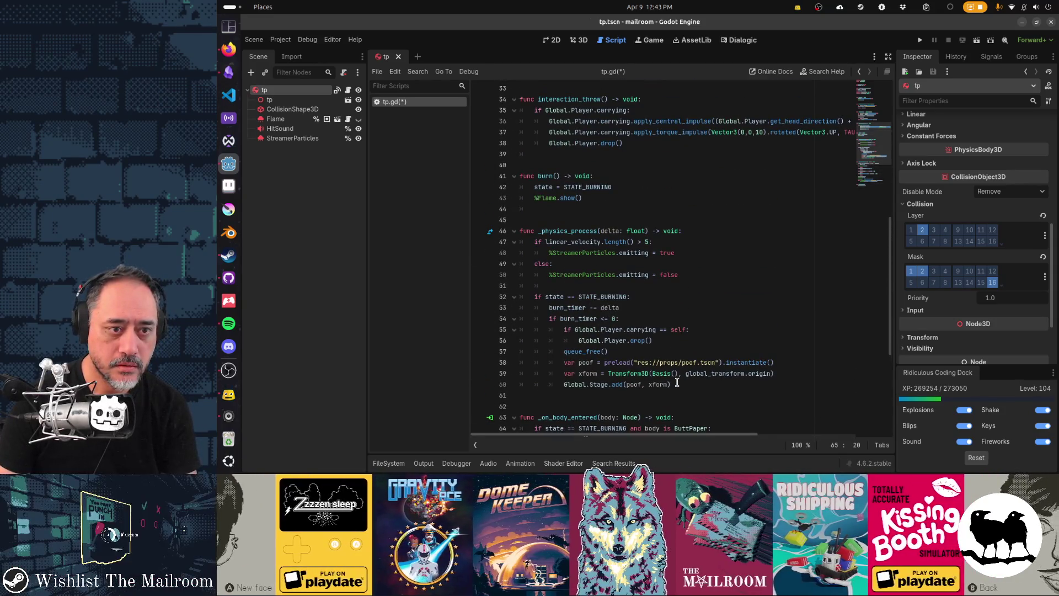
scroll(677, 382, down, 4)
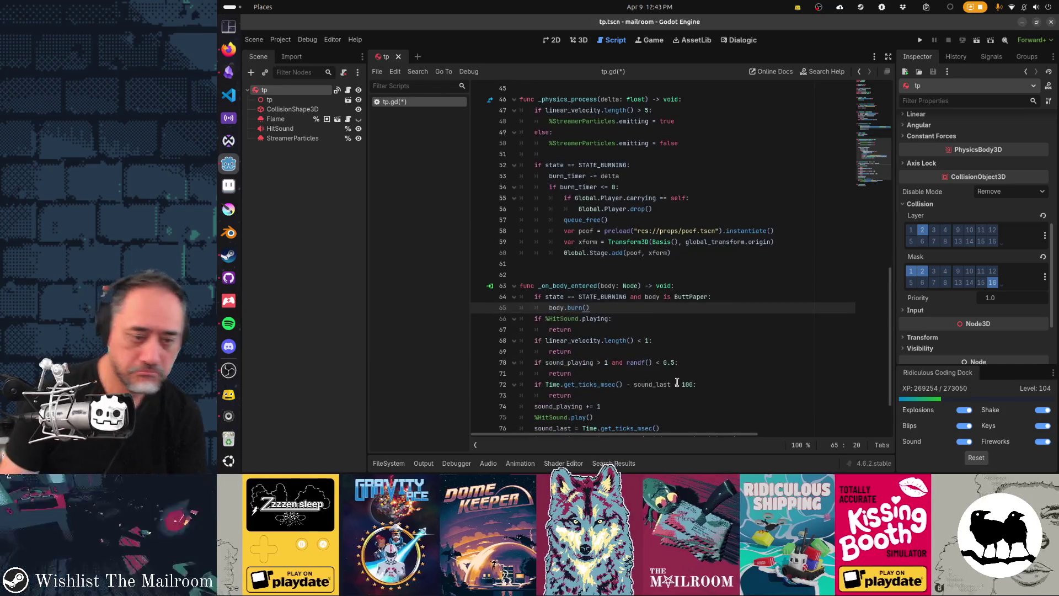
key(ctrl+s)
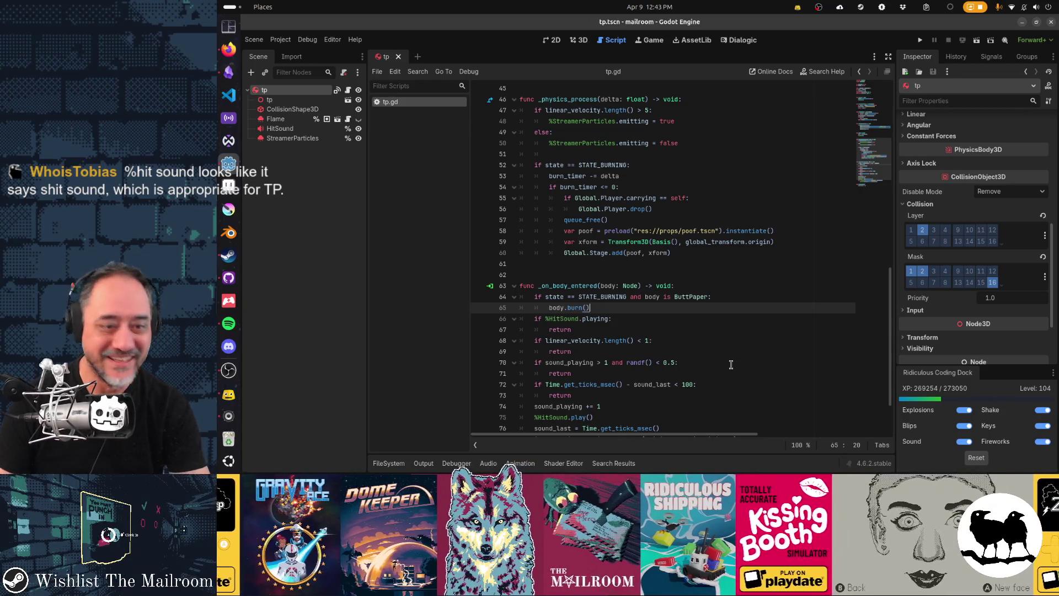
Check the %HitSound condition on line 66 and run the game with F5.
click(546, 320)
drag(546, 320, 581, 320)
click(635, 321)
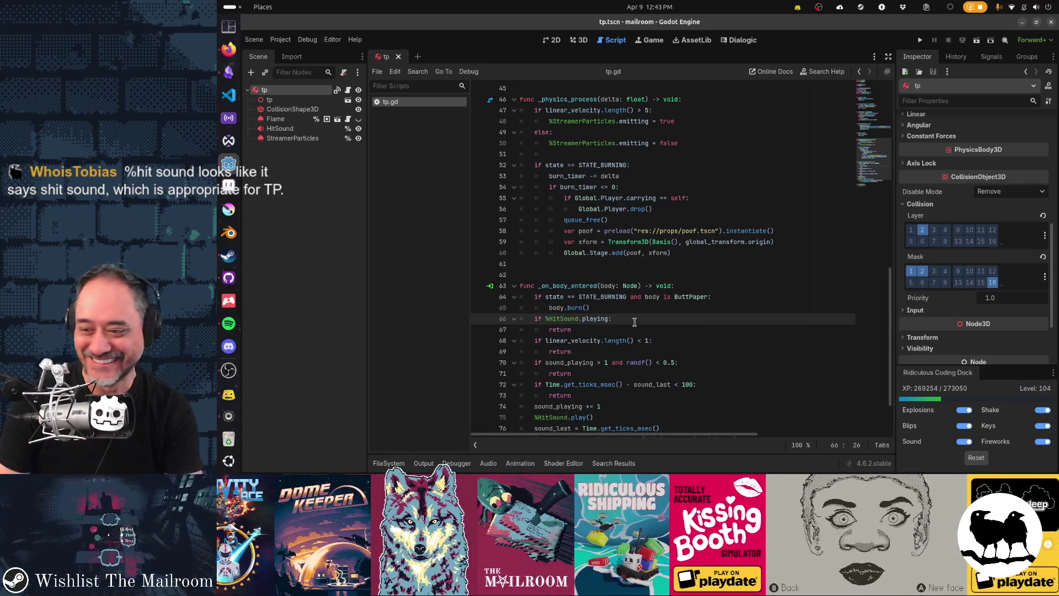
key(F5)
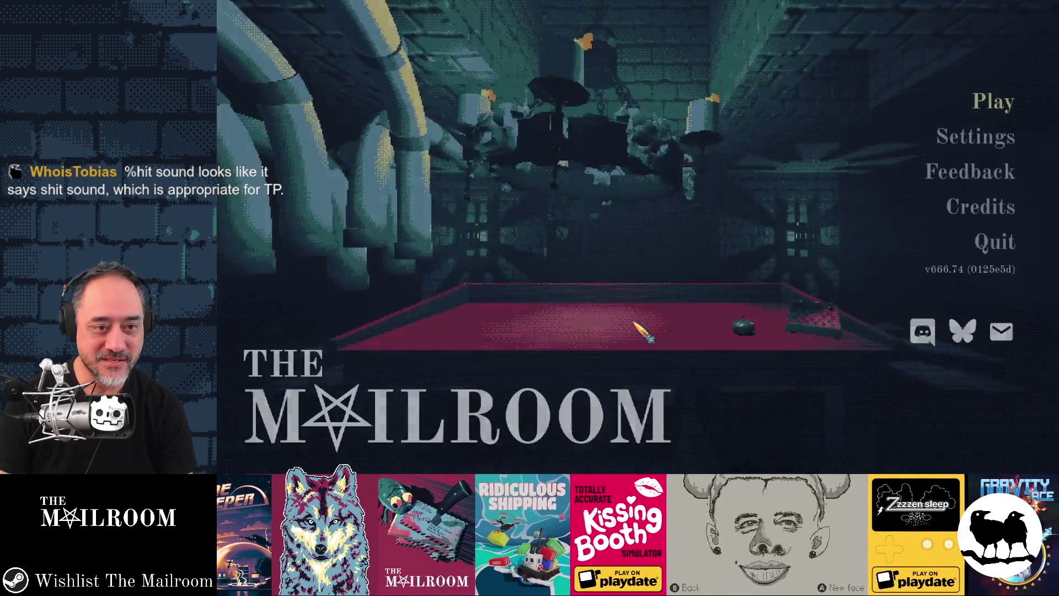
Start playing, light the toilet paper roll on fire and throw it toward the toilet.
key(Return)
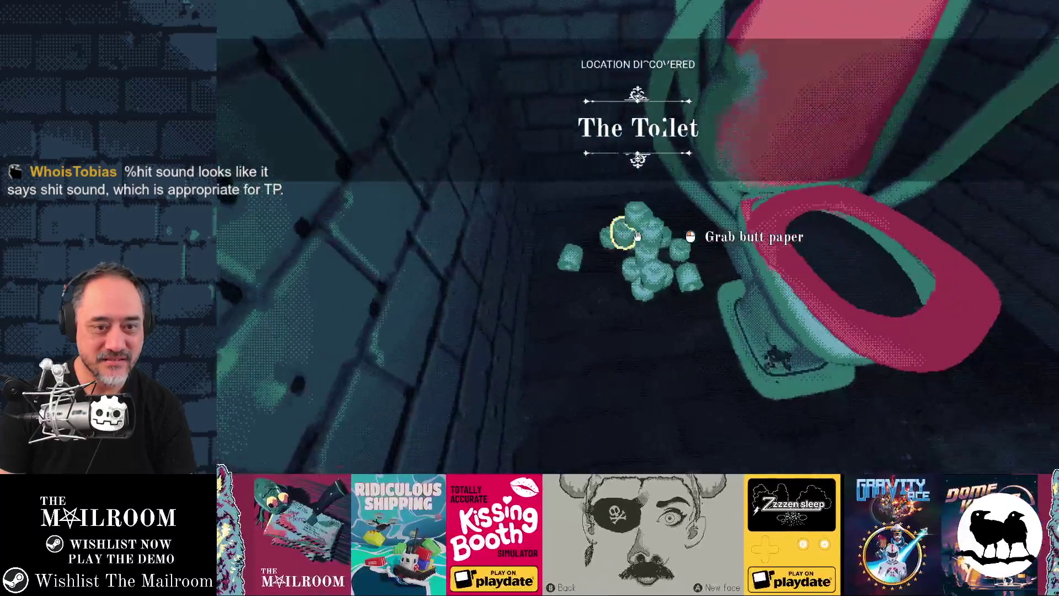
click(638, 237)
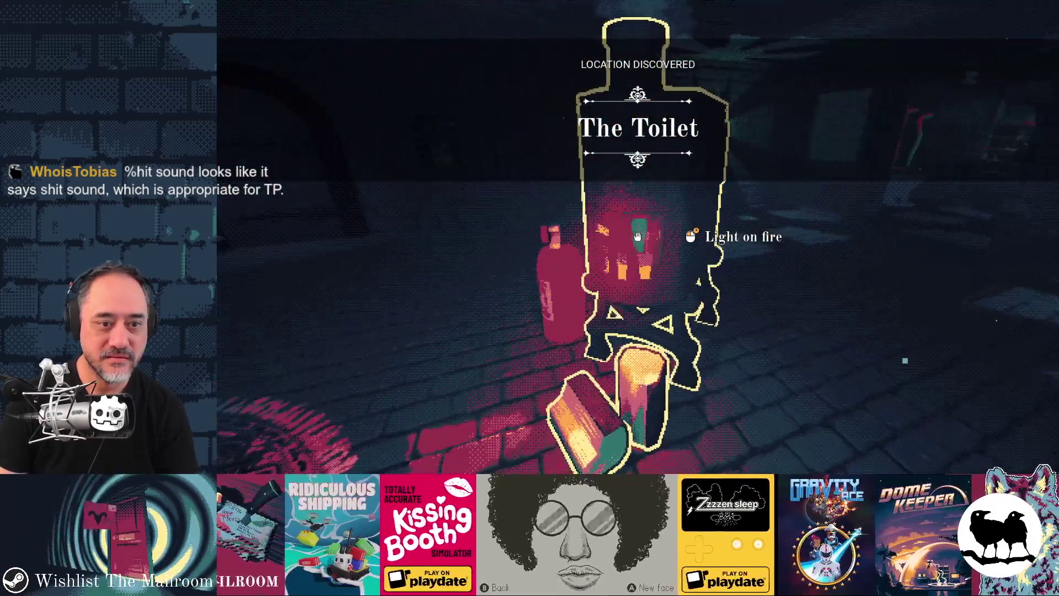
click(638, 236)
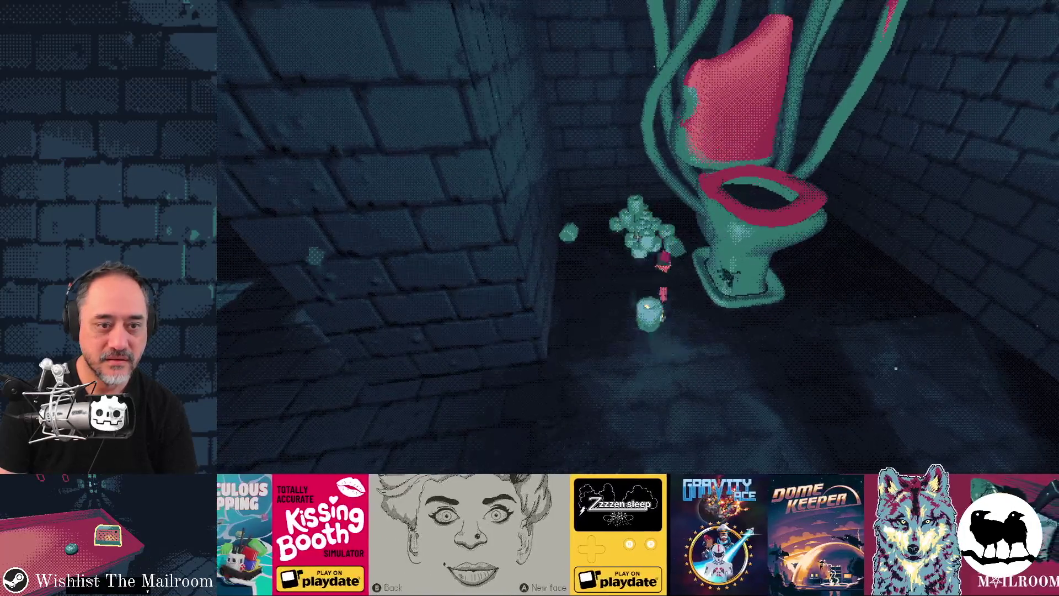
click(638, 238)
right_click(638, 238)
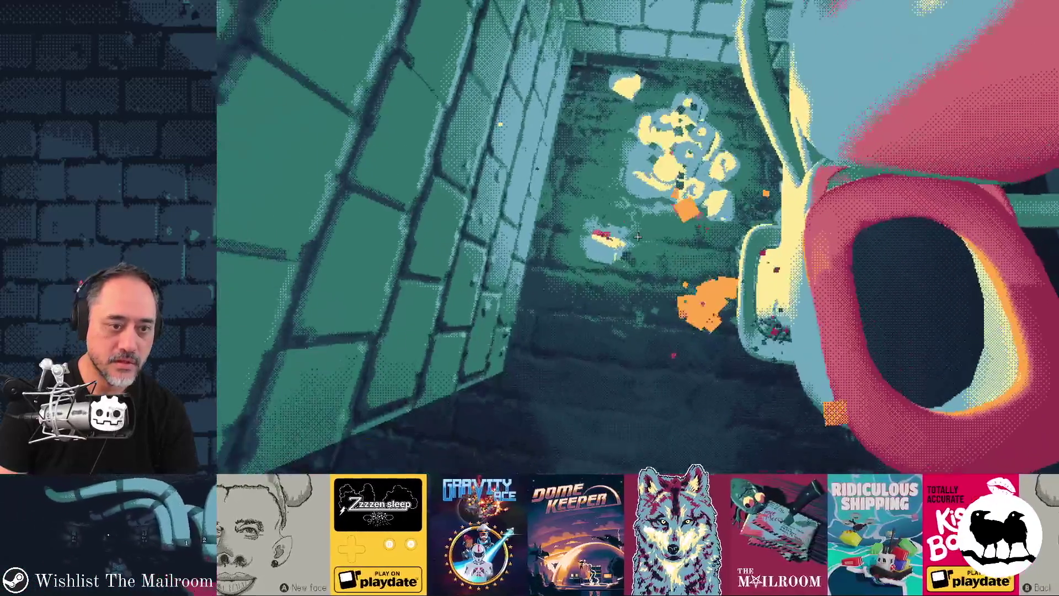
Drop butt paper into the toilet, then stop the game with F8.
click(638, 236)
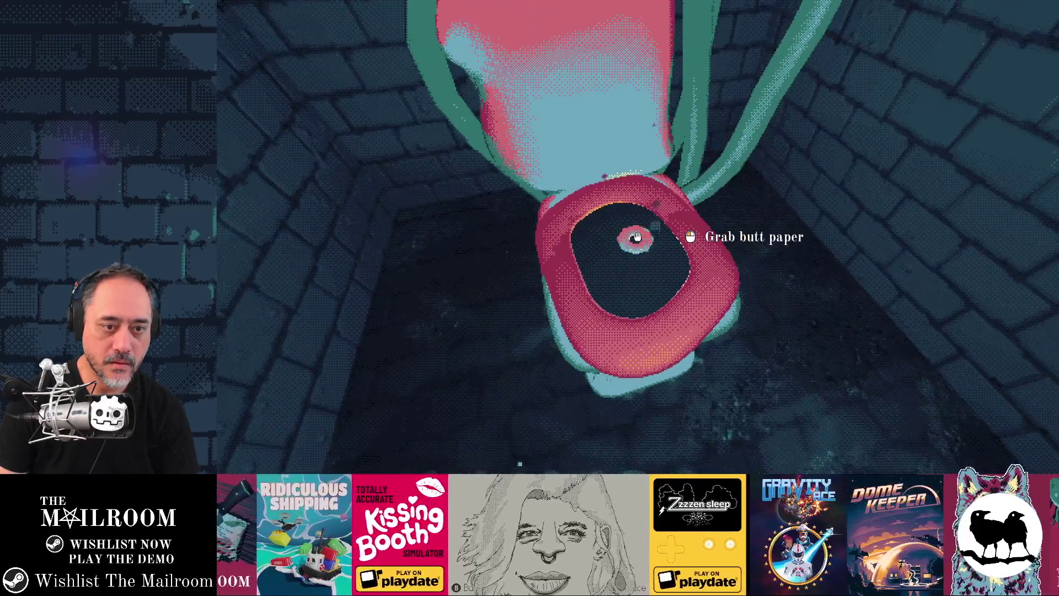
click(638, 238)
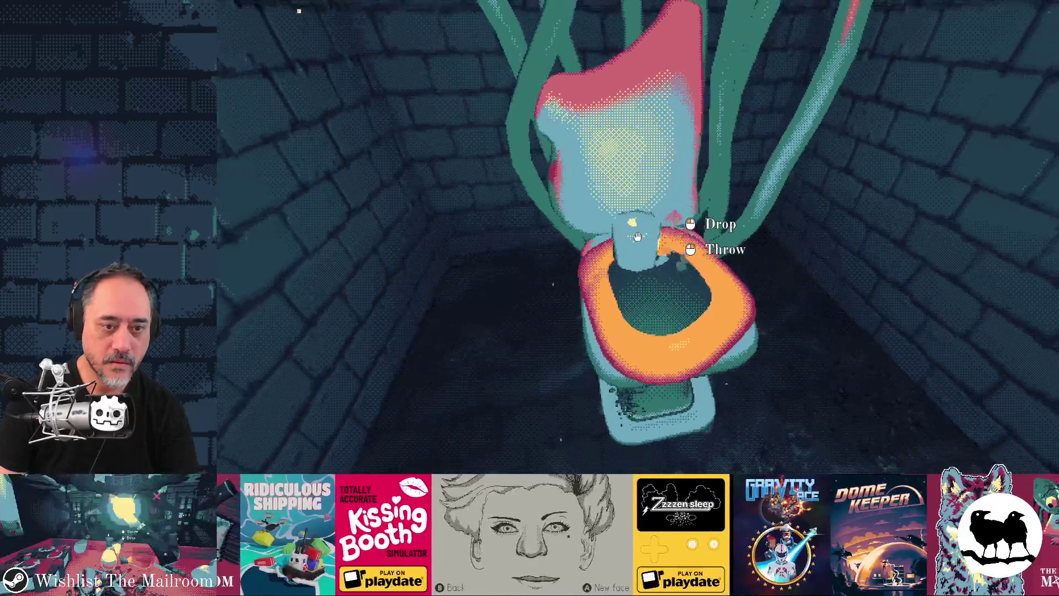
click(638, 237)
key(w)
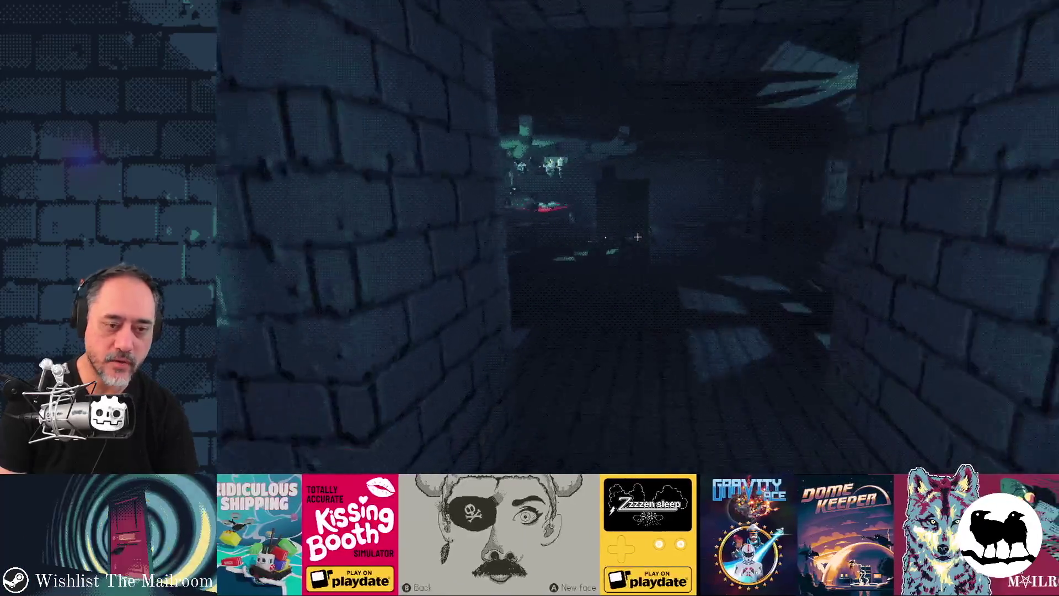
key(F8)
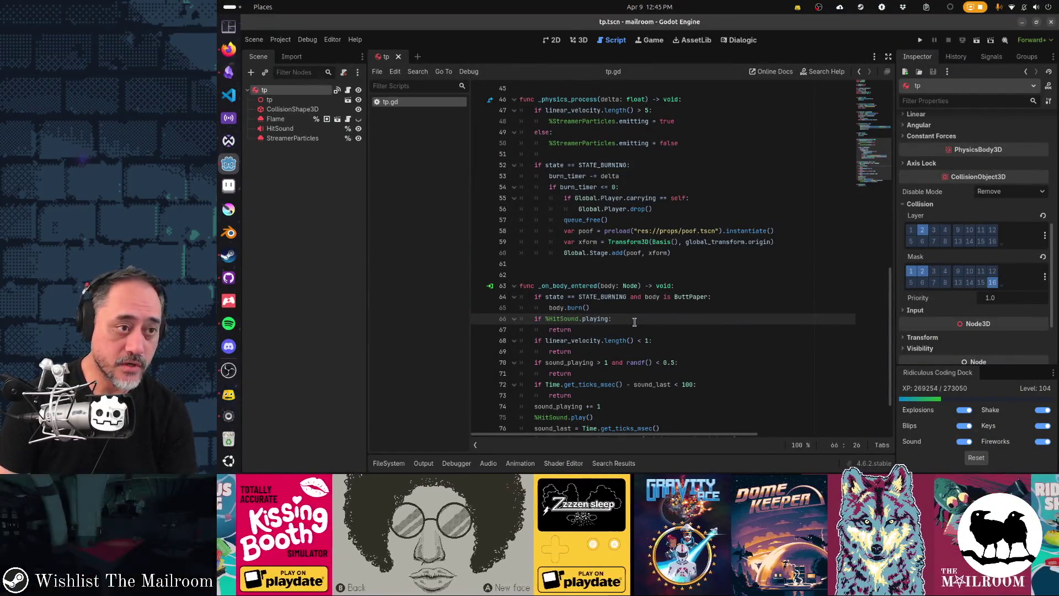
key(shift+alt+o)
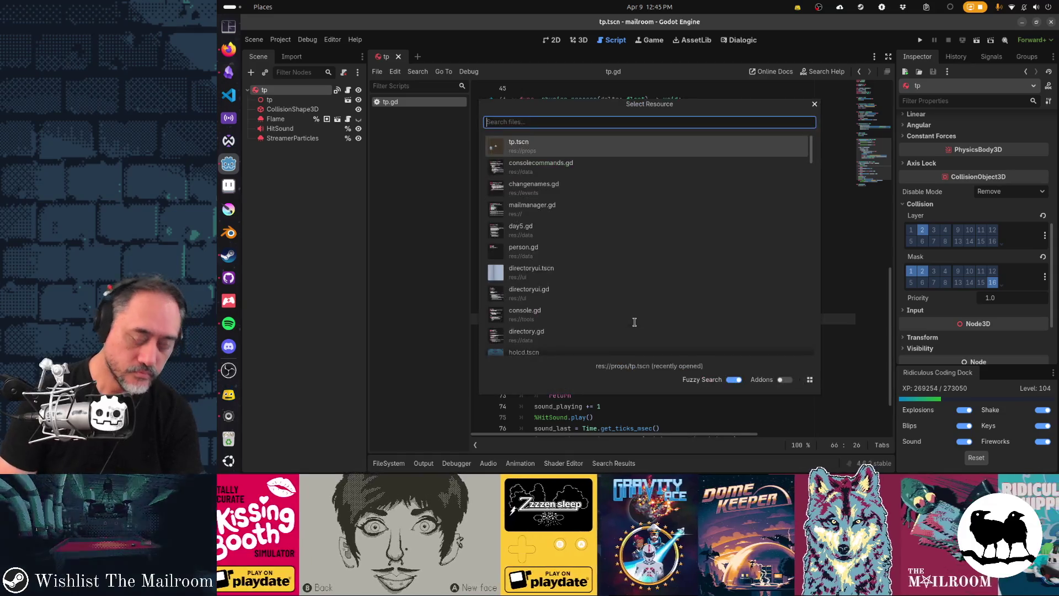
Quick-open toilet.gd and then toilet.tscn, returning focus to the toilet script.
text(toilet)
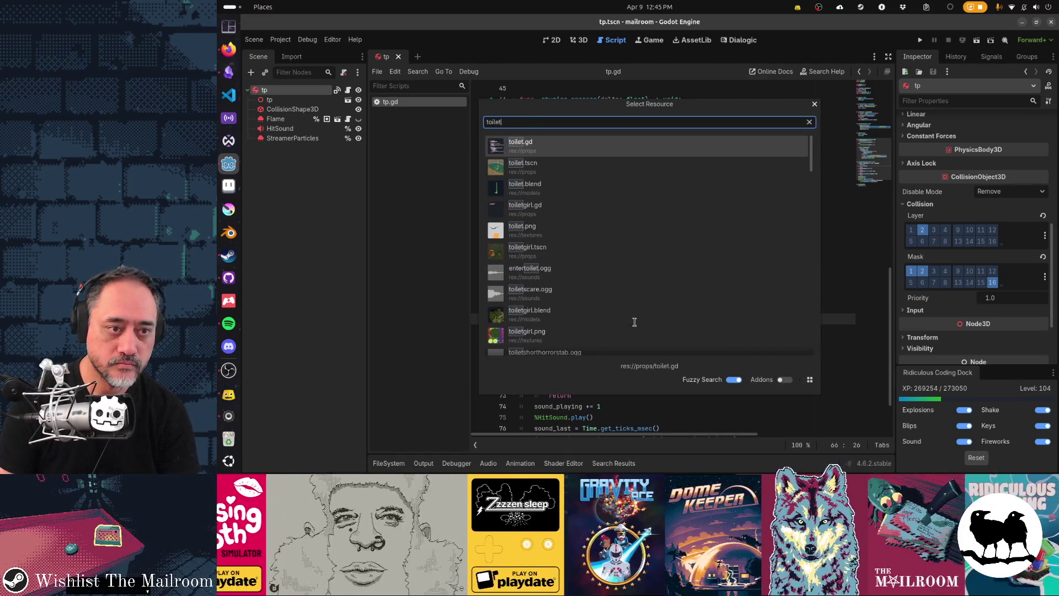
key(Return)
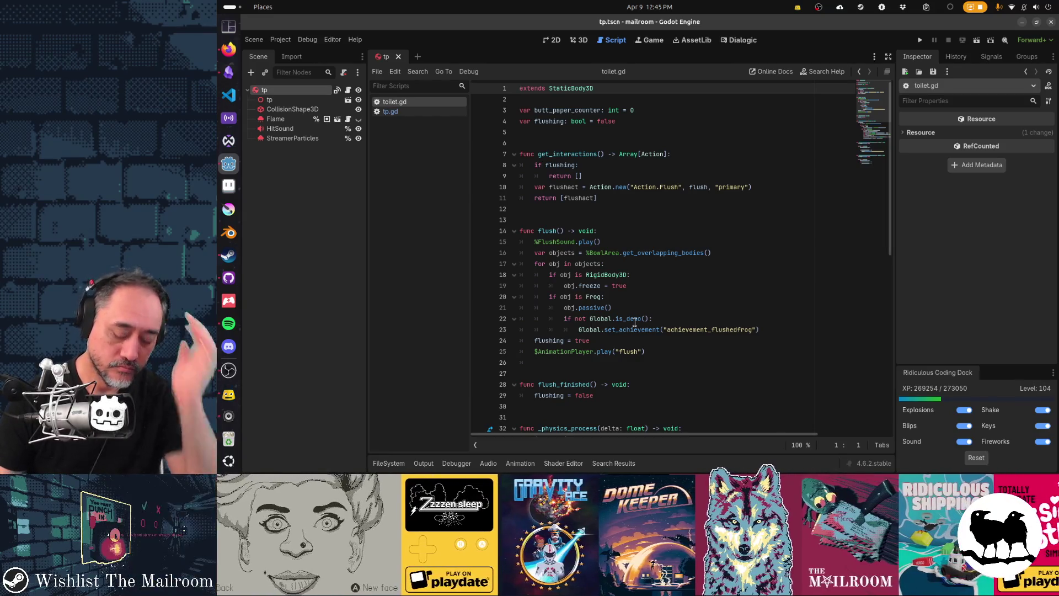
key(shift+alt+o)
text(toilet.tscn)
key(Return)
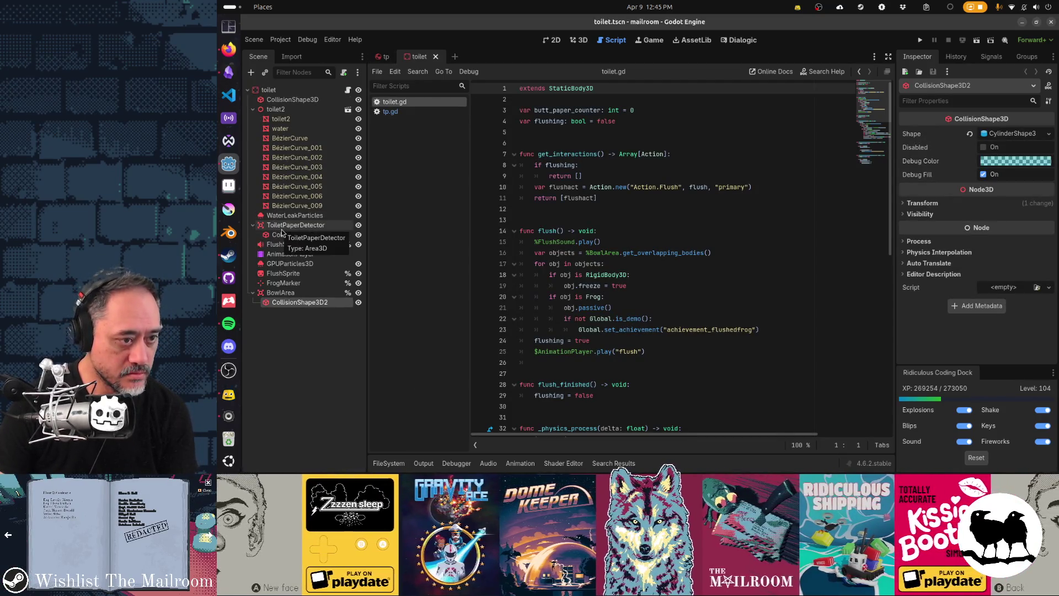
click(707, 223)
Find the toilet paper detector handler and add body.wet() under the ButtPaper check on line 51.
key(ctrl+f)
text(toiletpaper)
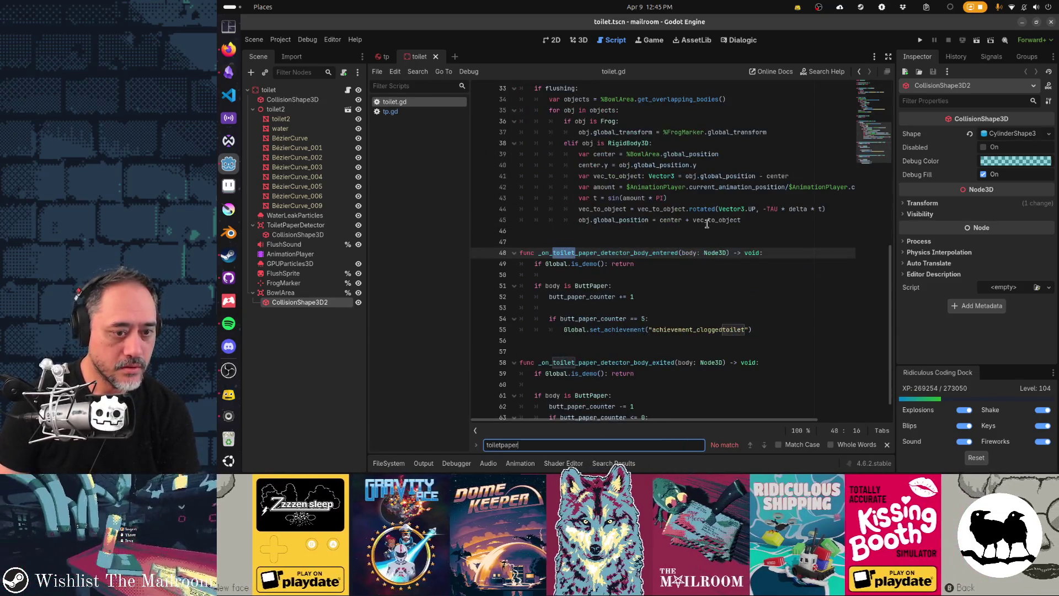
key(Escape)
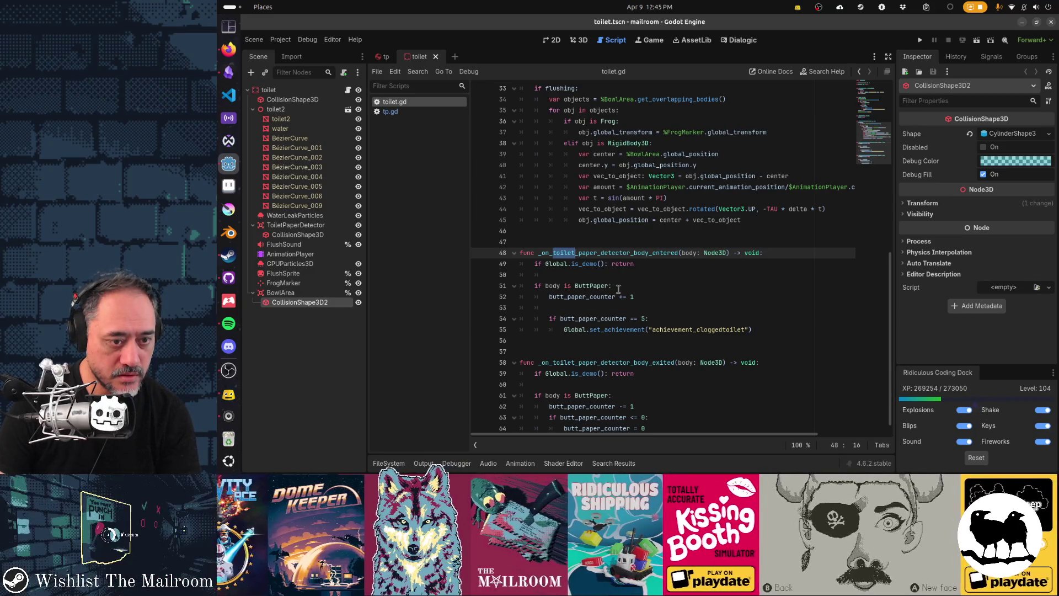
click(622, 287)
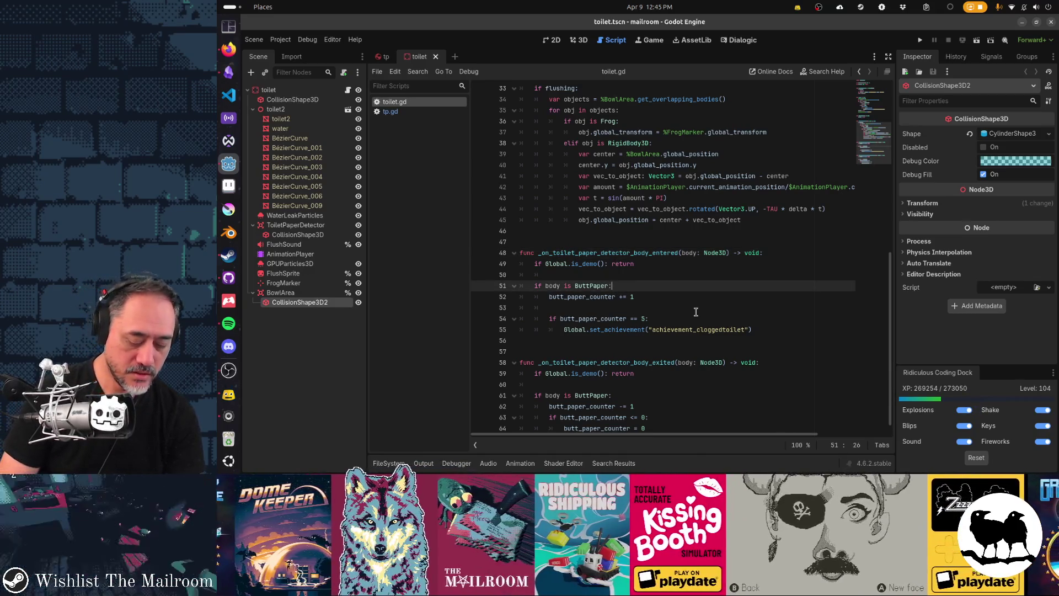
key(Return)
text(body.wet())
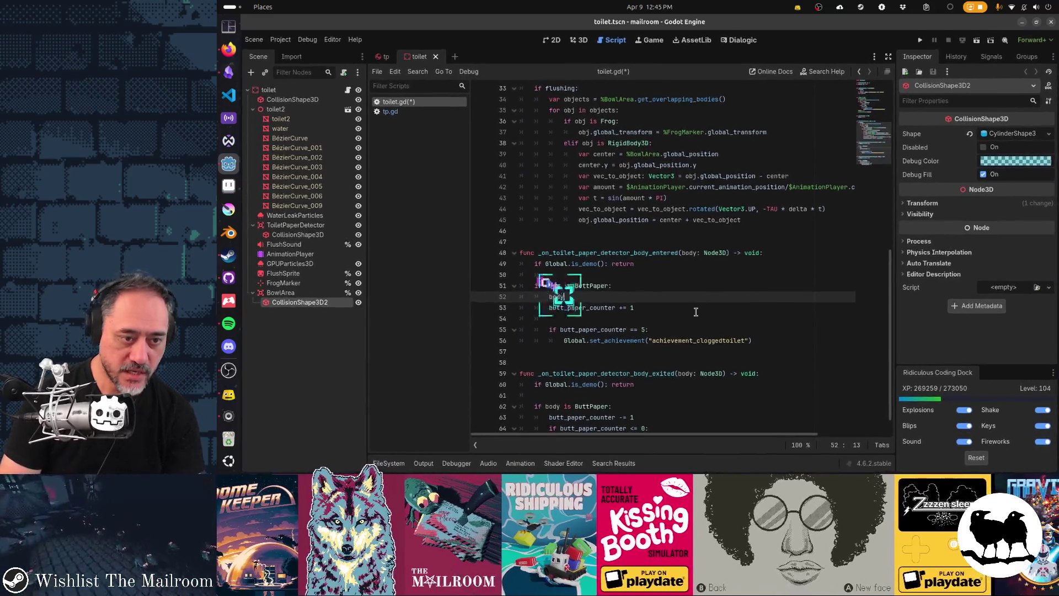
key(Return)
Launch the game with F5 to test the wet change.
key(alt+Tab)
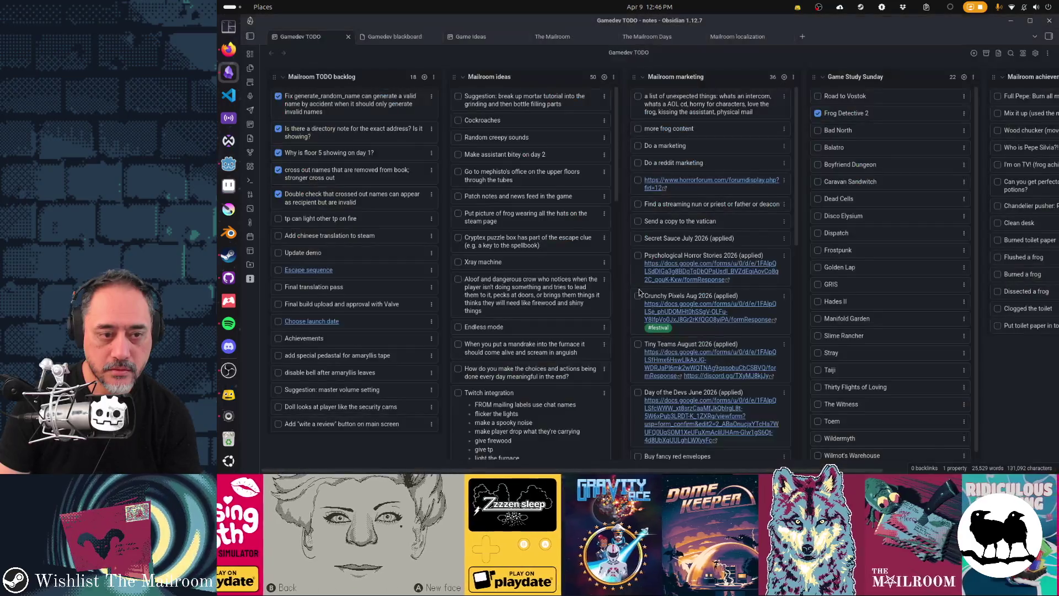
key(alt+Tab)
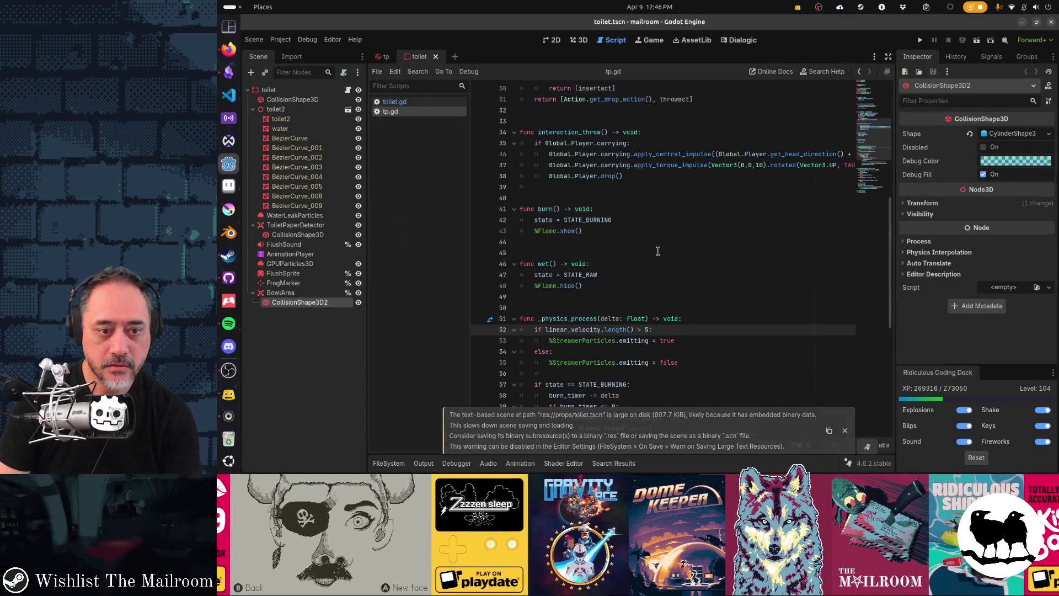
key(F5)
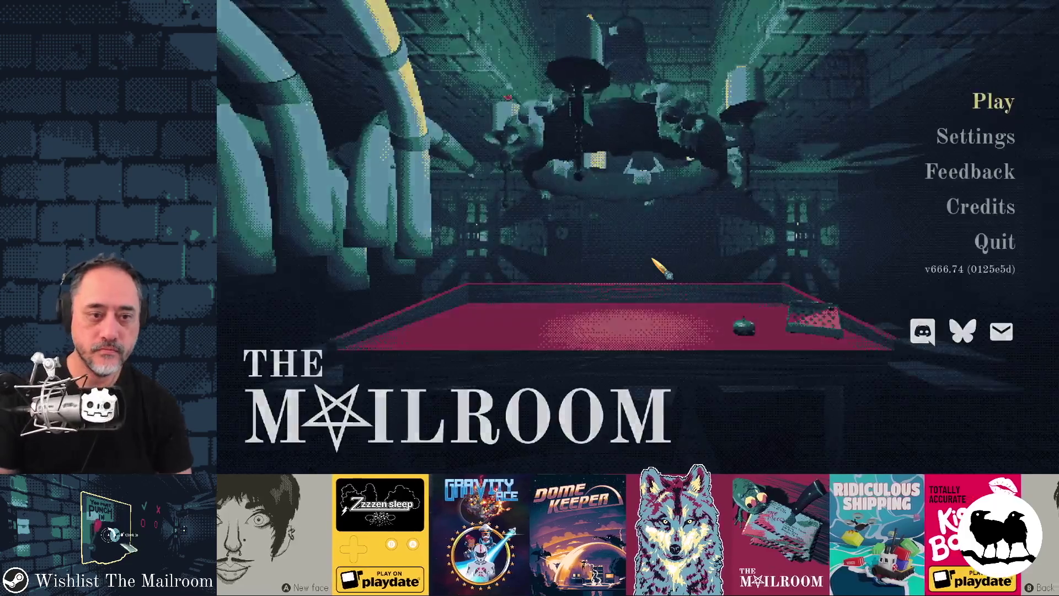
Start playing and trigger the paper event with the 'event' console command.
key(Return)
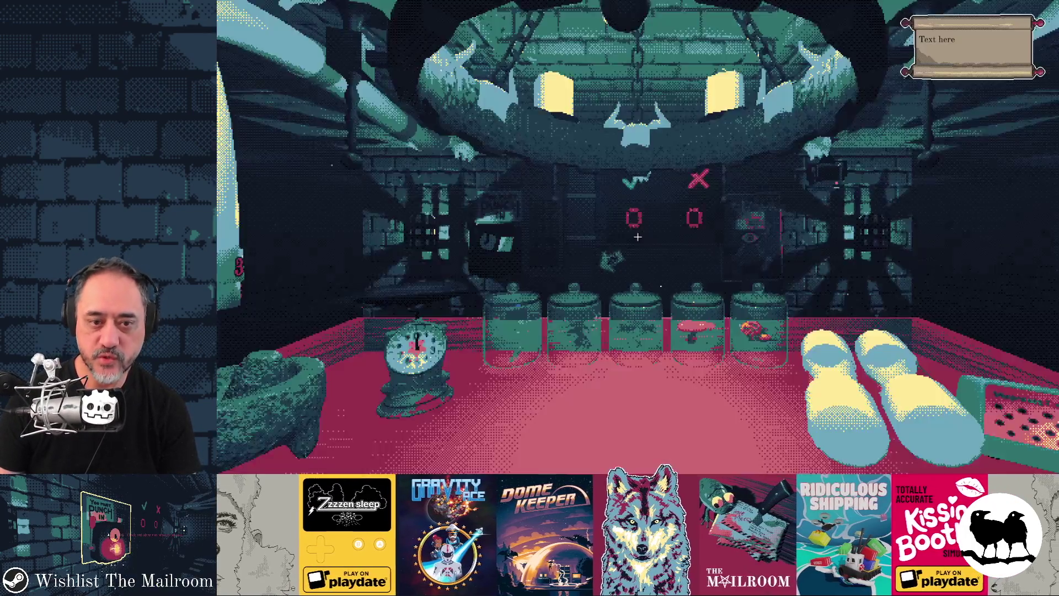
text(event tpgic)
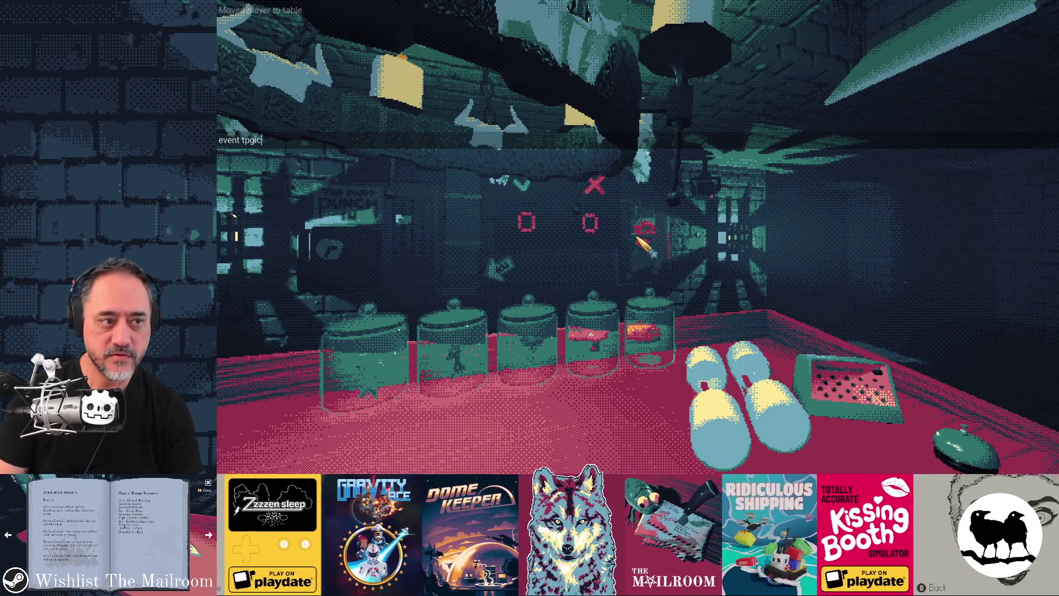
key(Return)
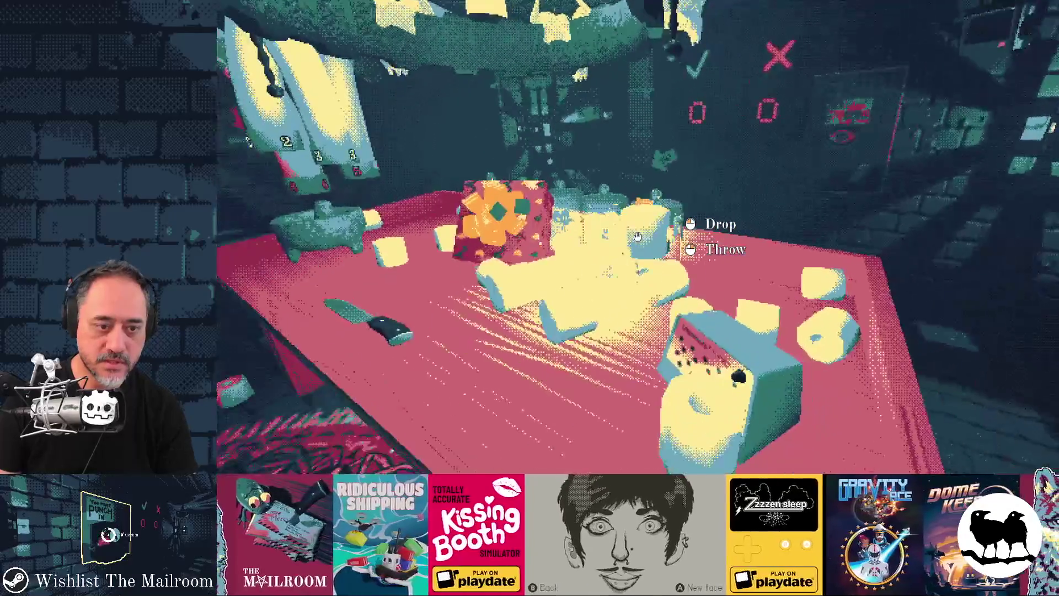
Carry butt paper from the table into the toilet, flush it, and exit with F8.
key(e)
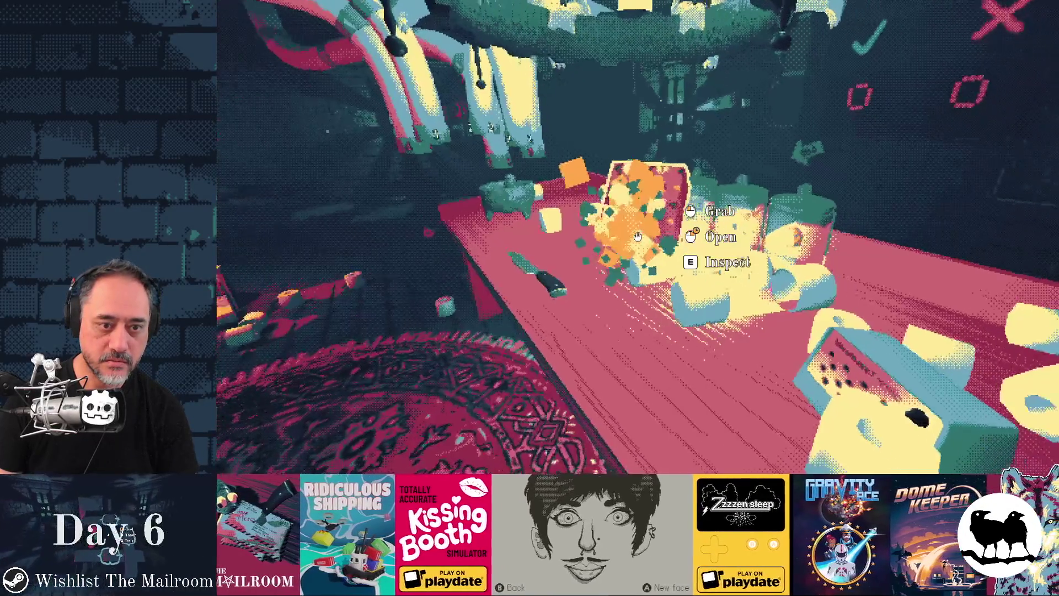
key(w)
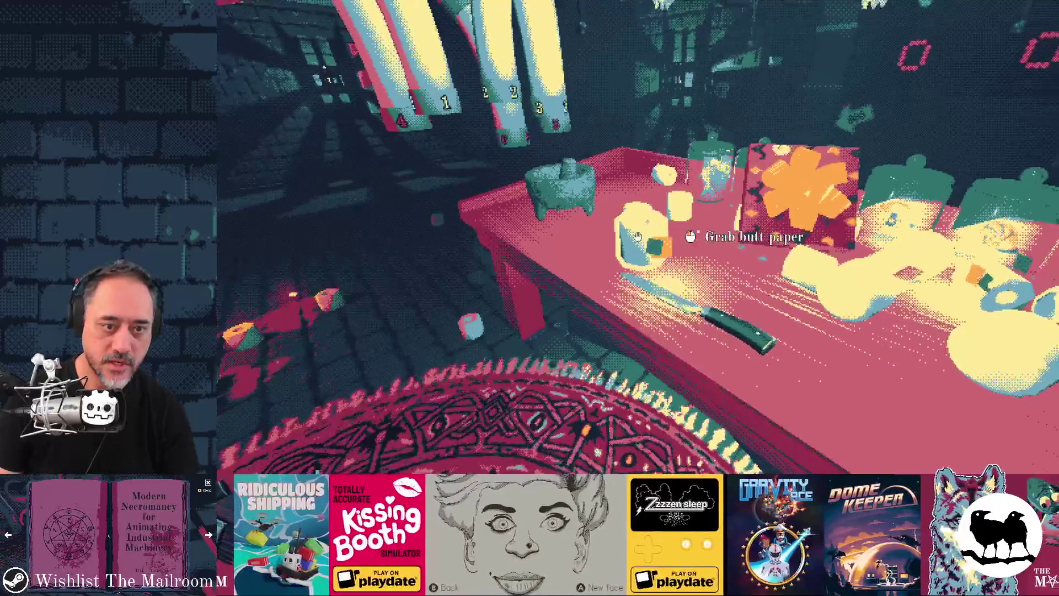
key(w)
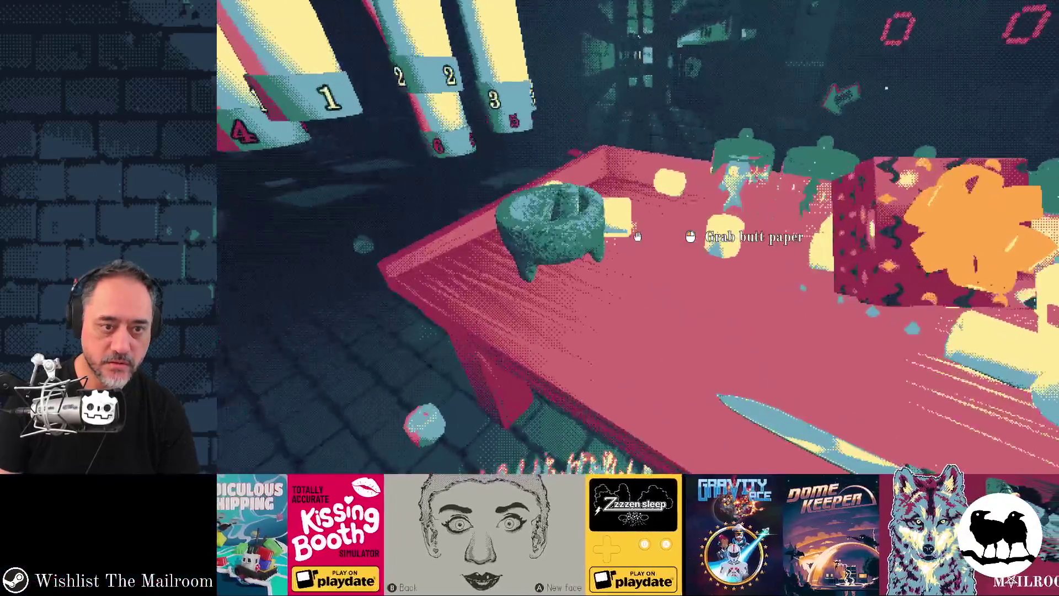
click(638, 236)
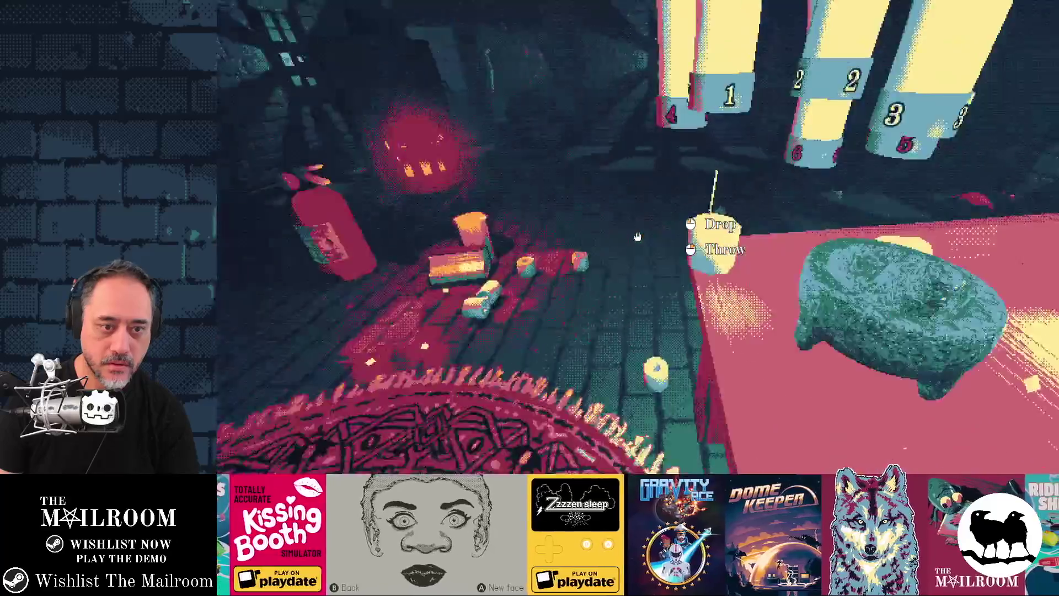
key(w)
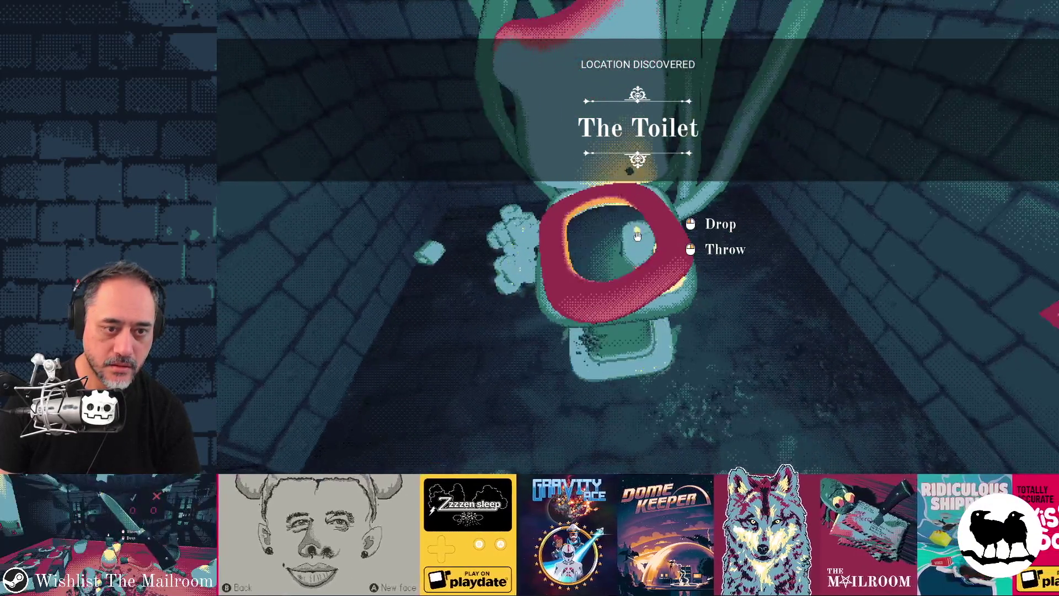
click(638, 236)
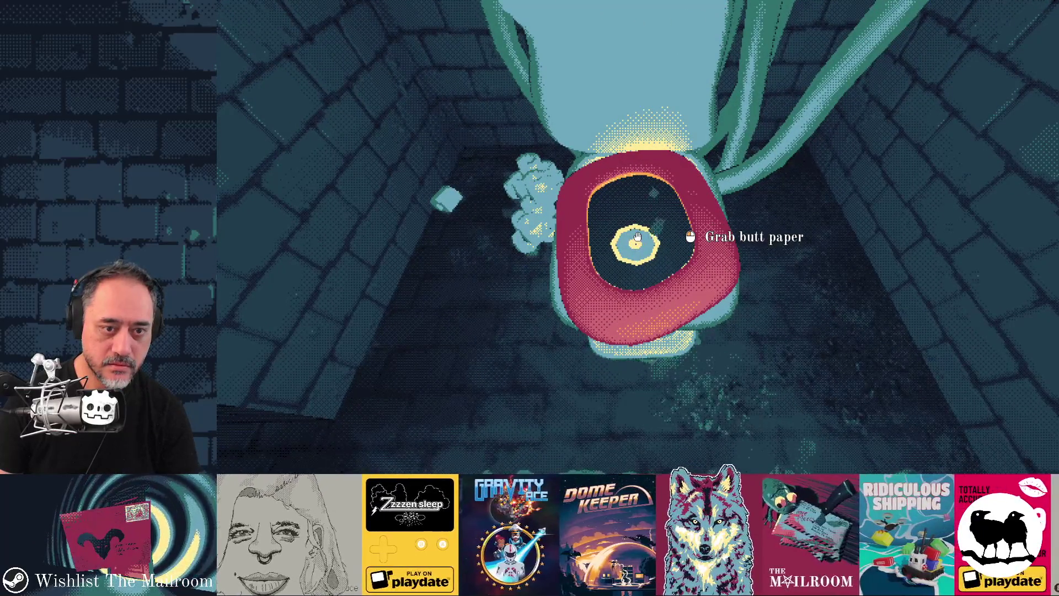
click(637, 237)
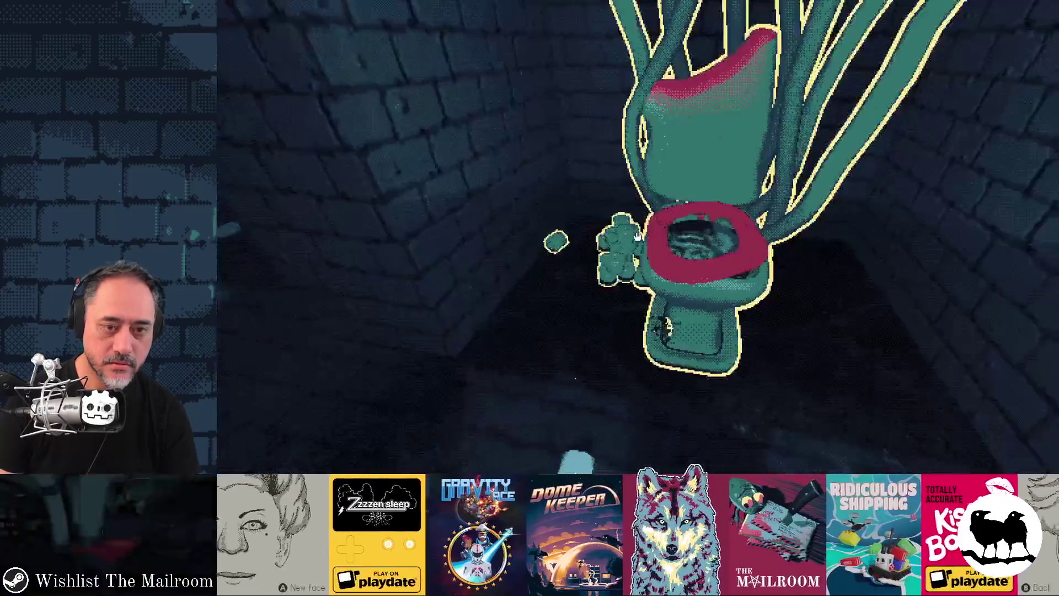
key(F8)
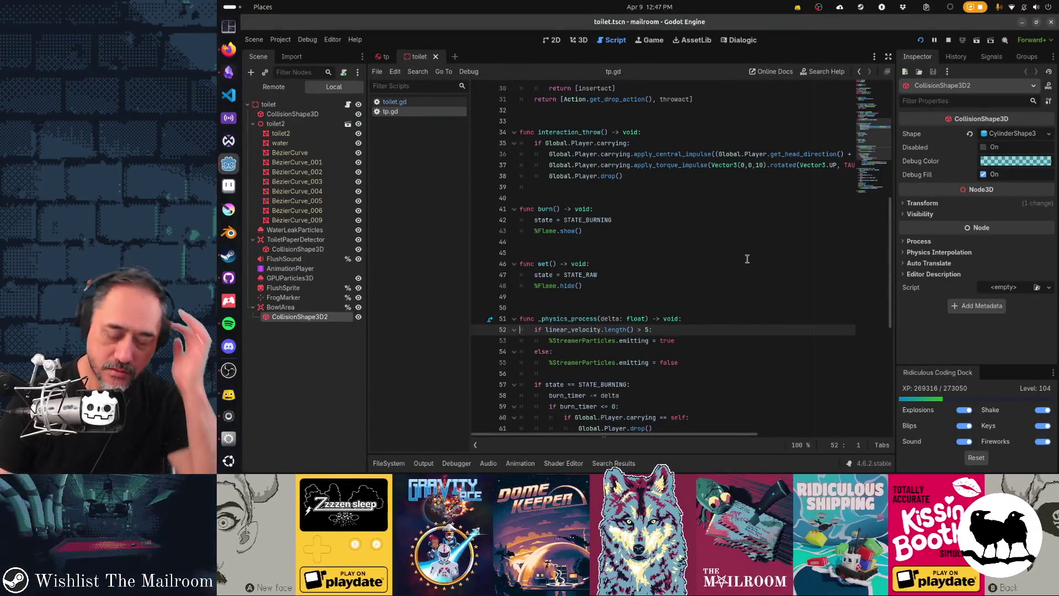
With toilet.gd open, select ToiletPaperDetector and start connecting its body_entered signal.
click(418, 102)
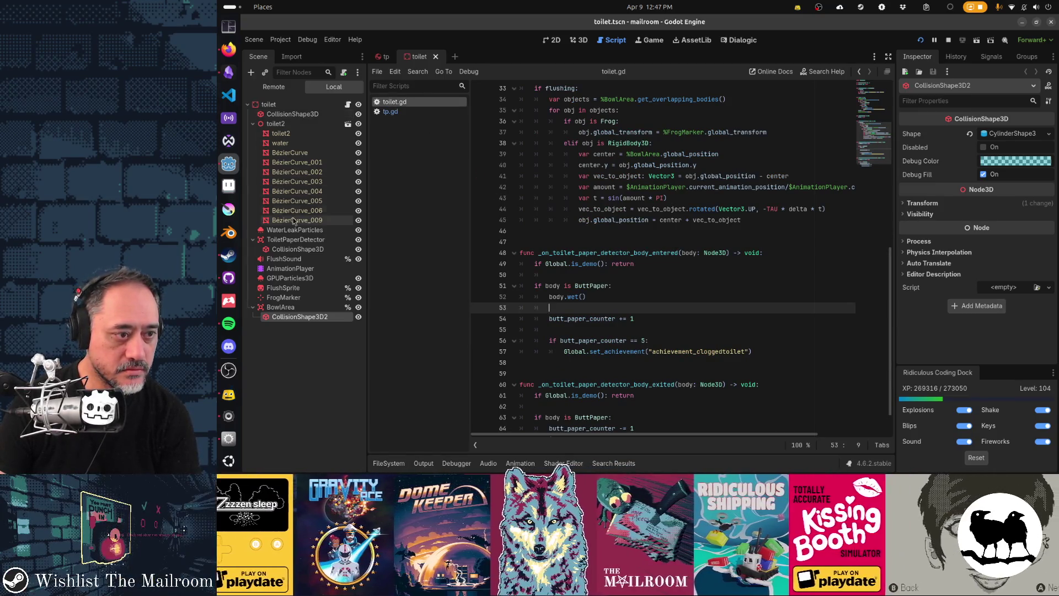
click(293, 241)
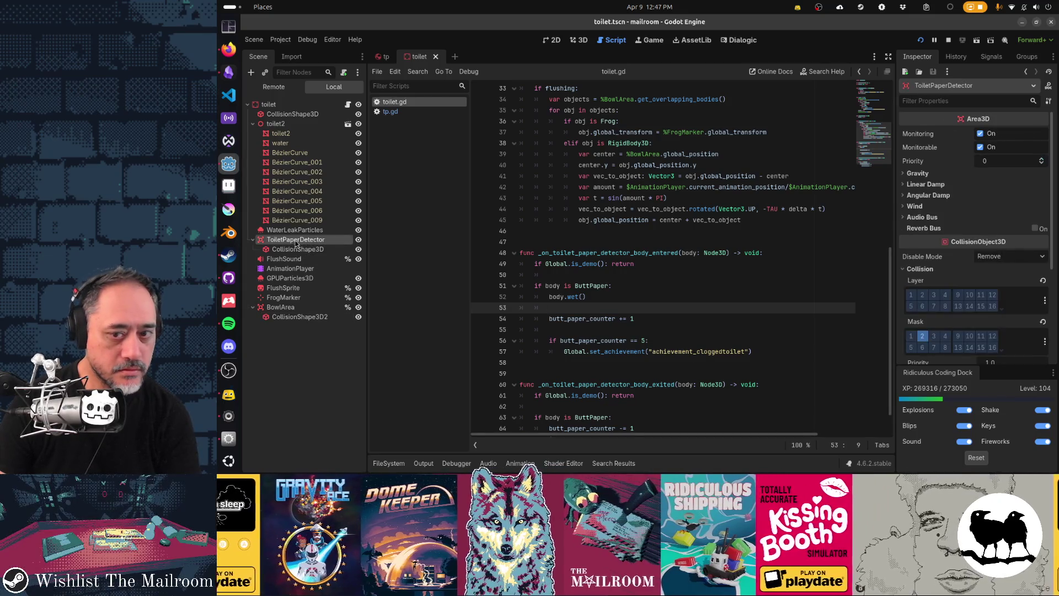
click(989, 58)
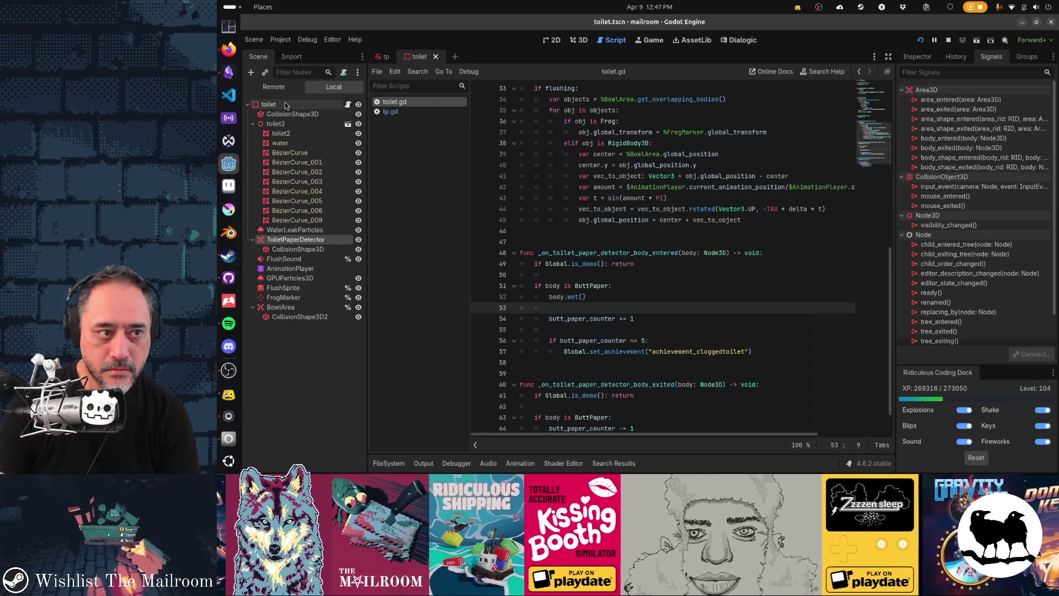
double_click(960, 138)
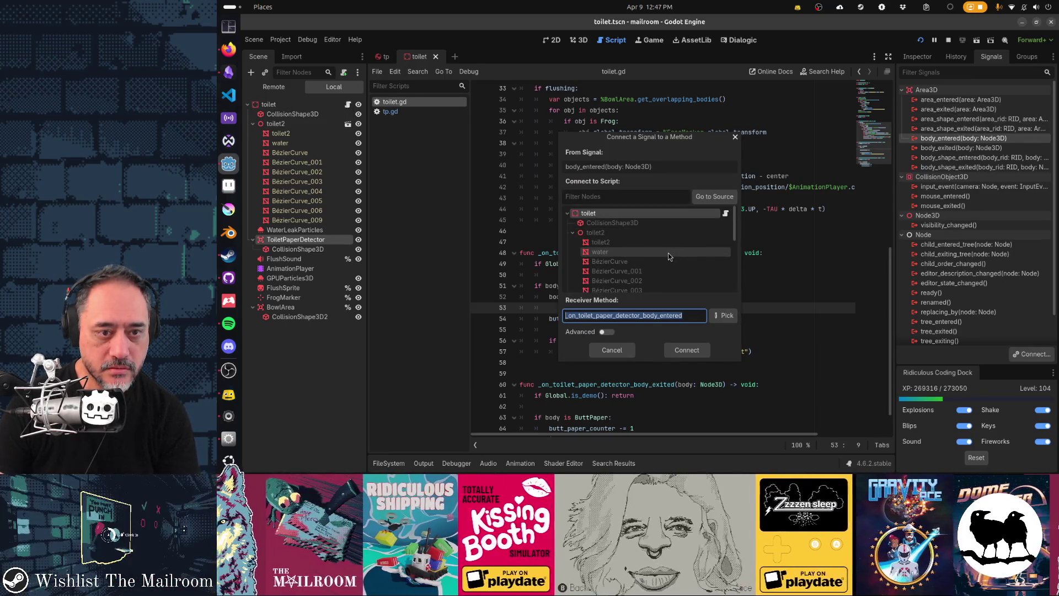
Connect body_entered and body_exited to toilet.gd's handlers, save the toilet scene, and return to the game.
click(622, 209)
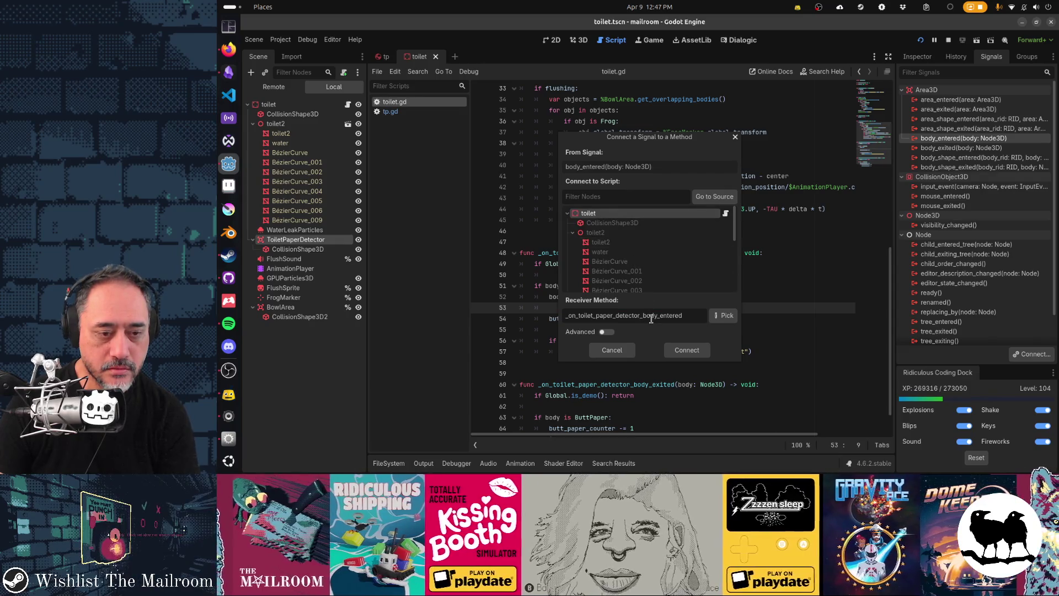
click(681, 348)
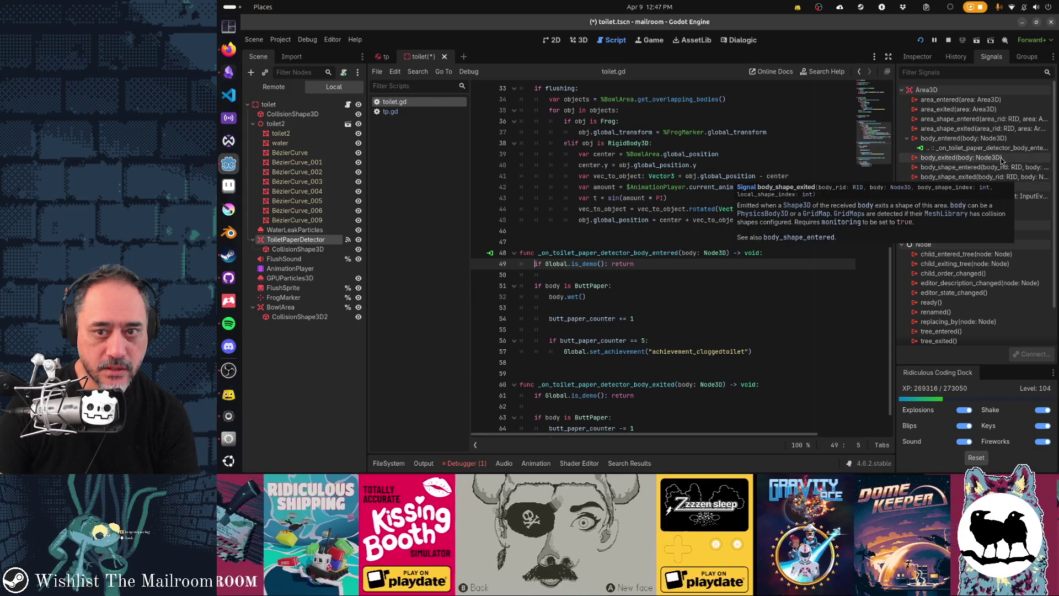
double_click(1001, 158)
click(691, 352)
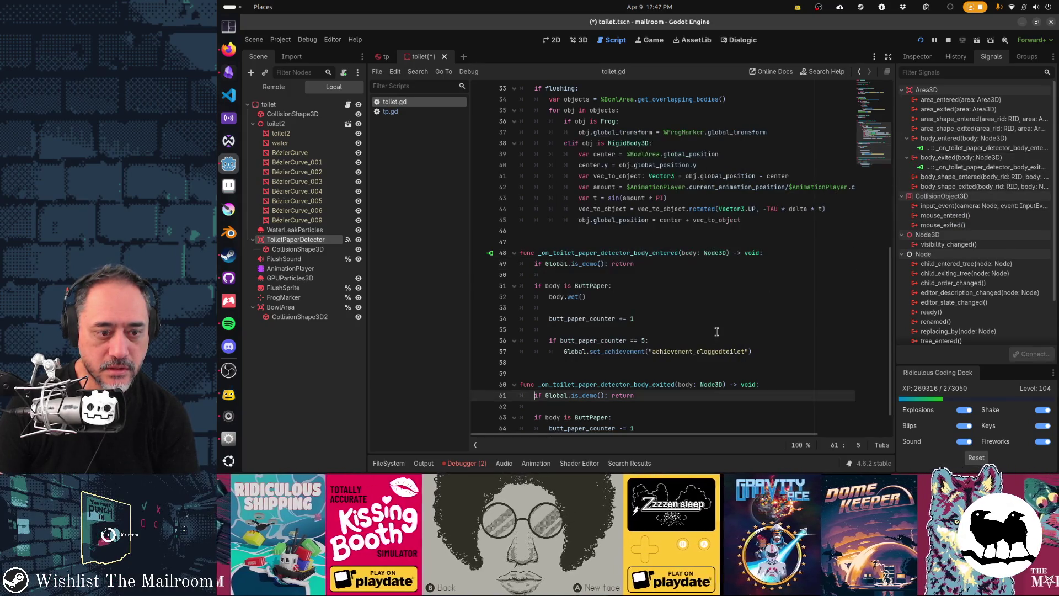
scroll(717, 331, down, 1)
key(ctrl+s)
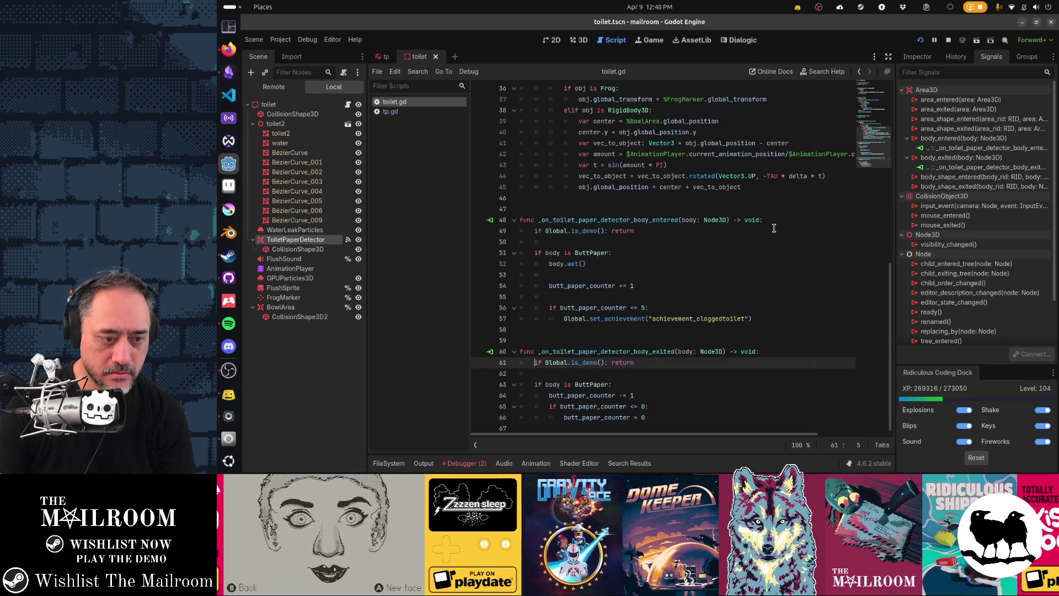
key(alt+Tab)
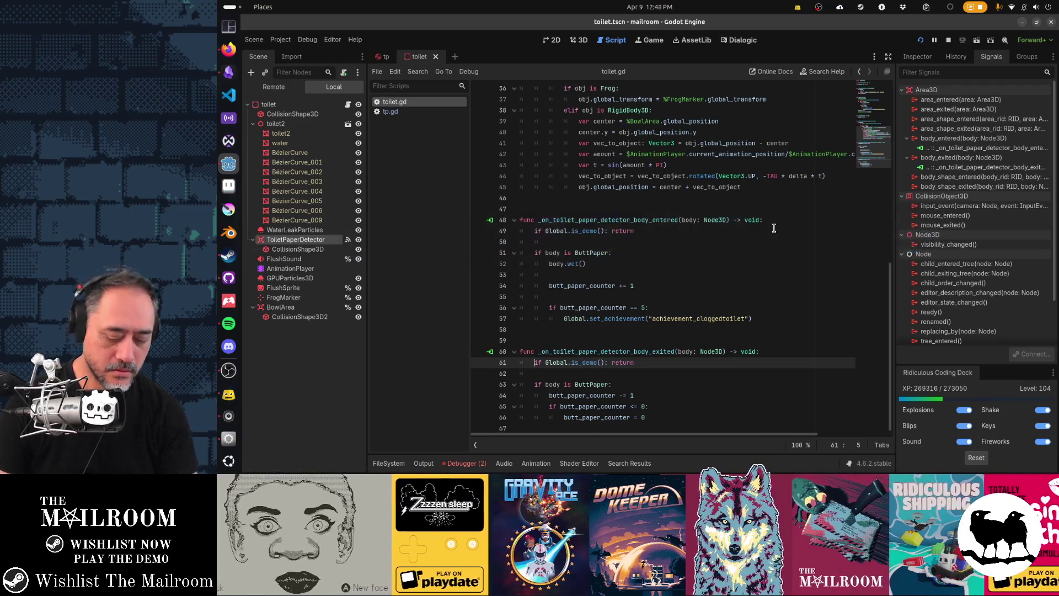
key(alt+F4)
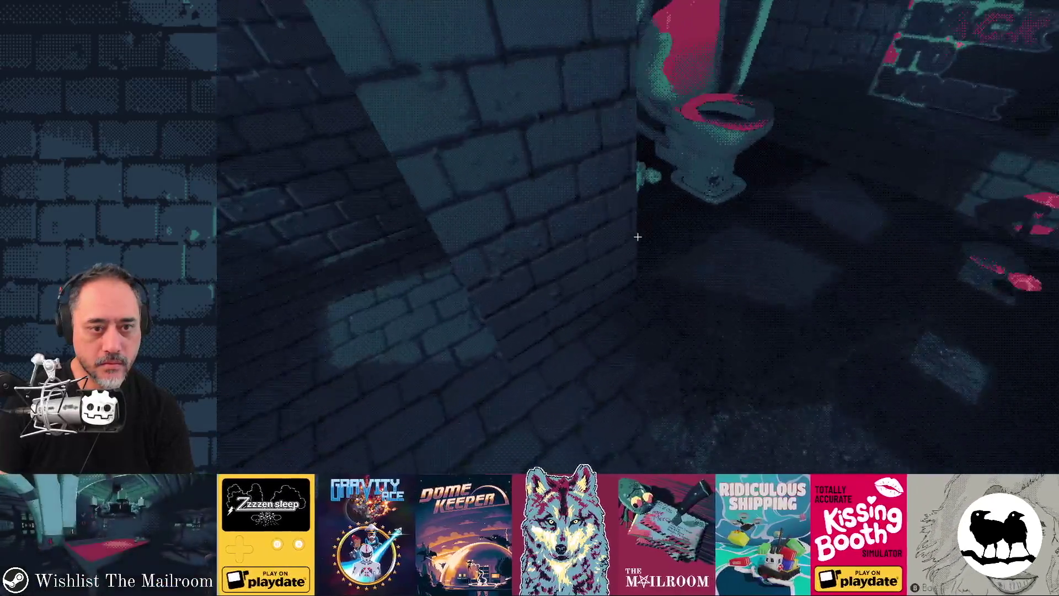
Light a butt paper roll, drop it beside the toilet's paper pile, then drop another roll into the shaft.
click(638, 237)
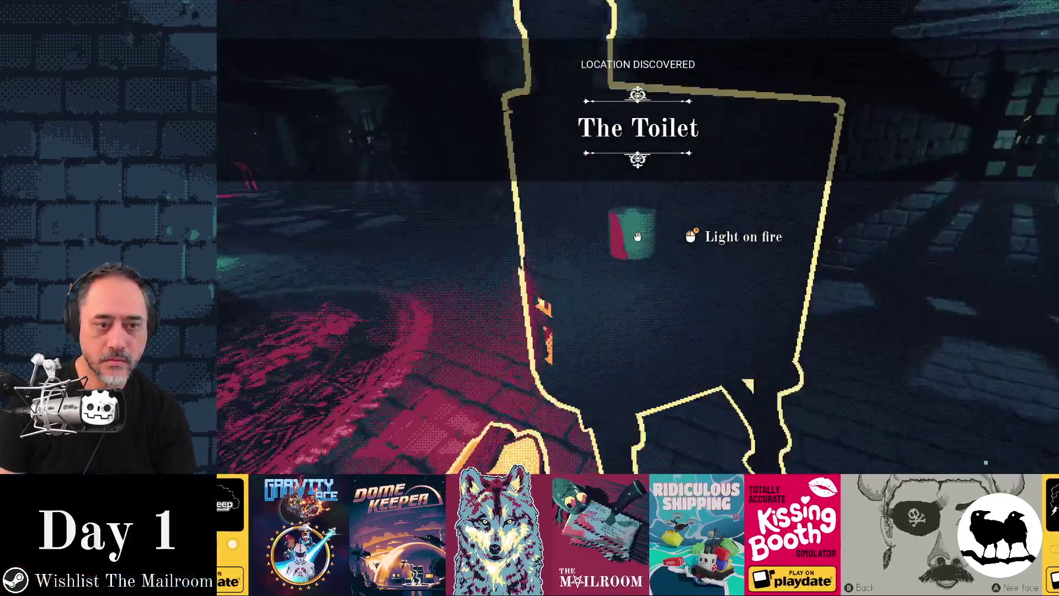
click(638, 237)
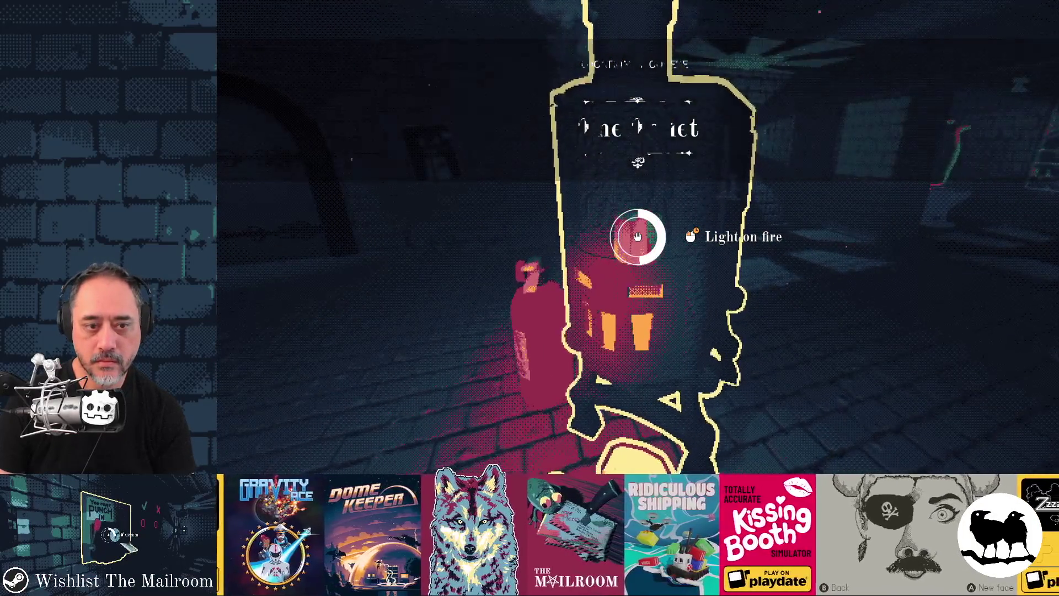
mouse_move(638, 236)
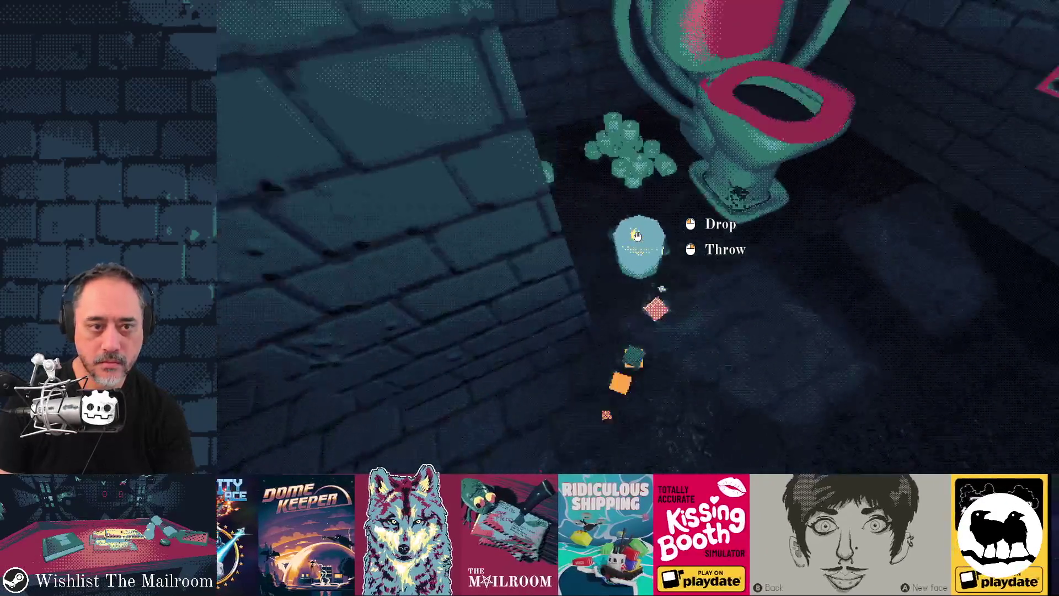
click(638, 237)
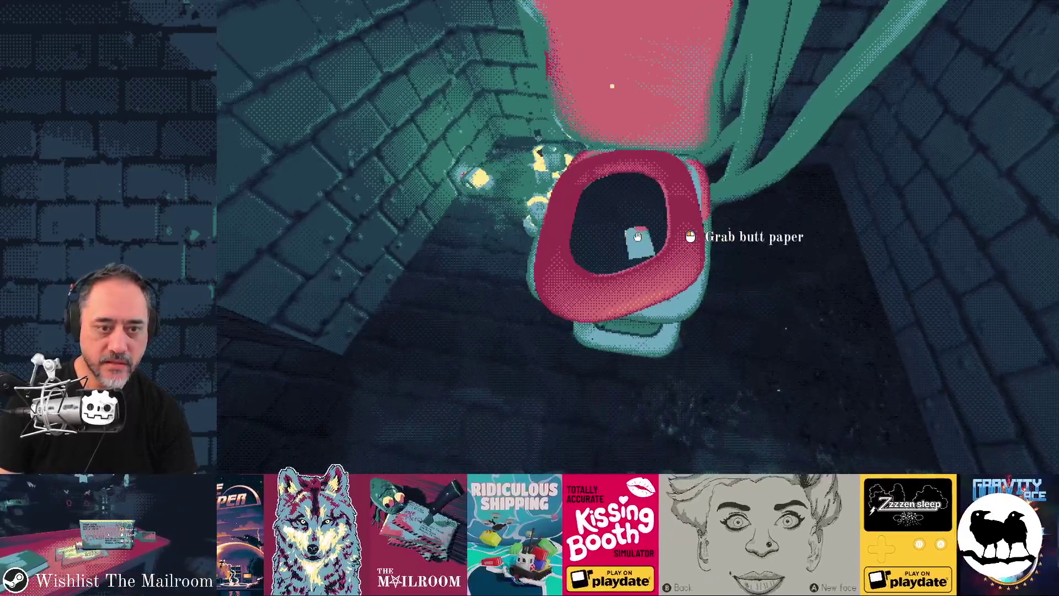
click(637, 237)
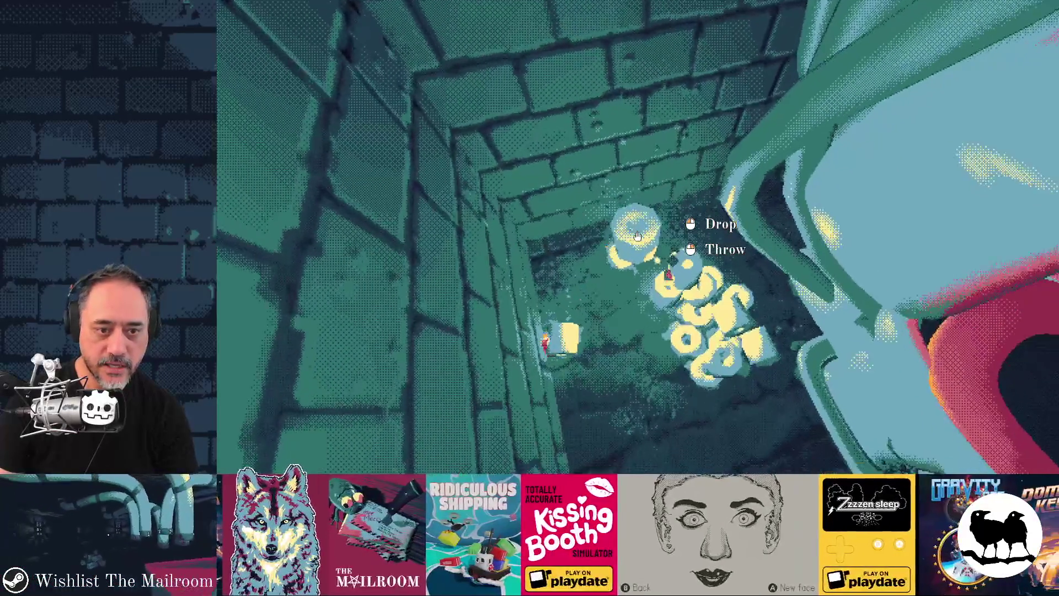
click(638, 236)
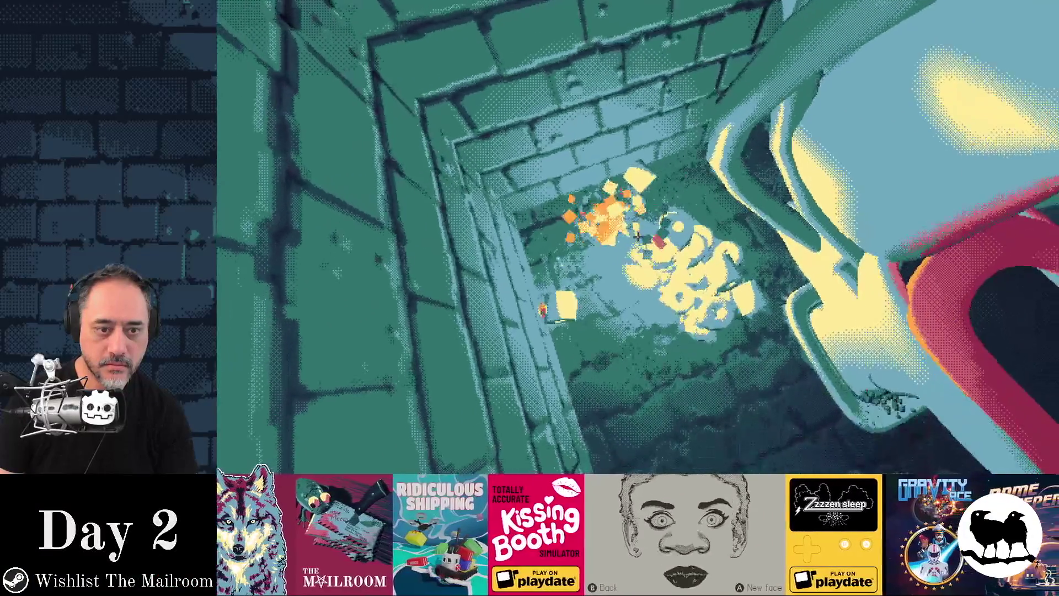
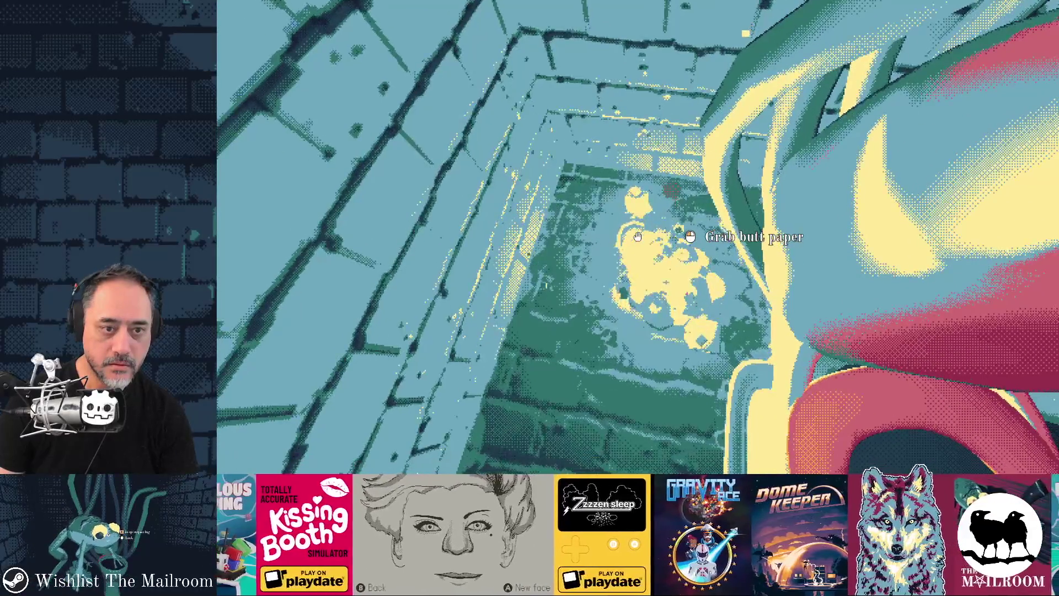
Carry a toilet paper roll to the toilet, drop it there, and quit the game with F8.
click(638, 237)
click(638, 236)
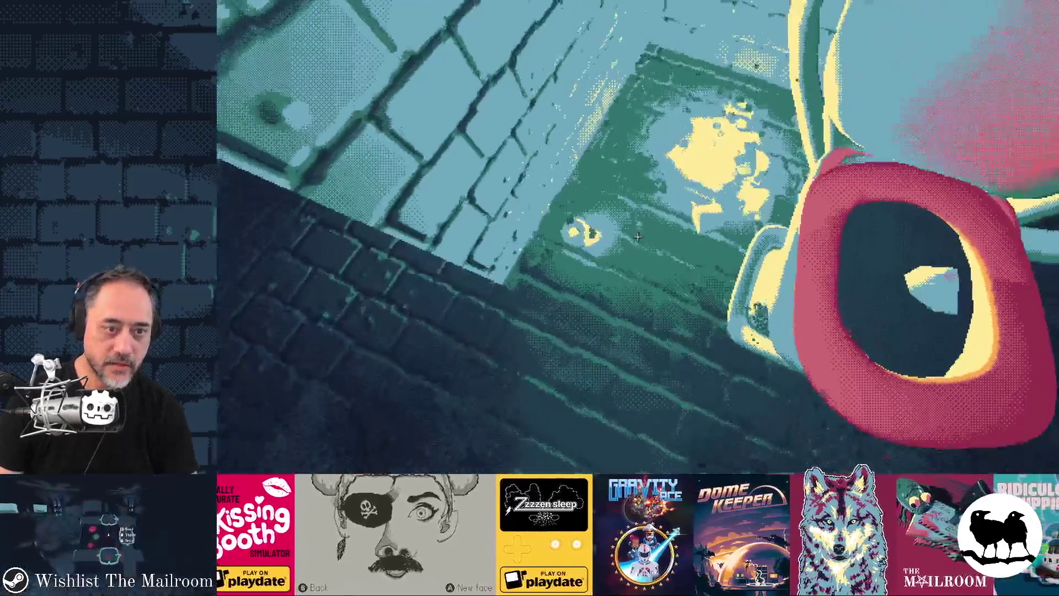
click(638, 237)
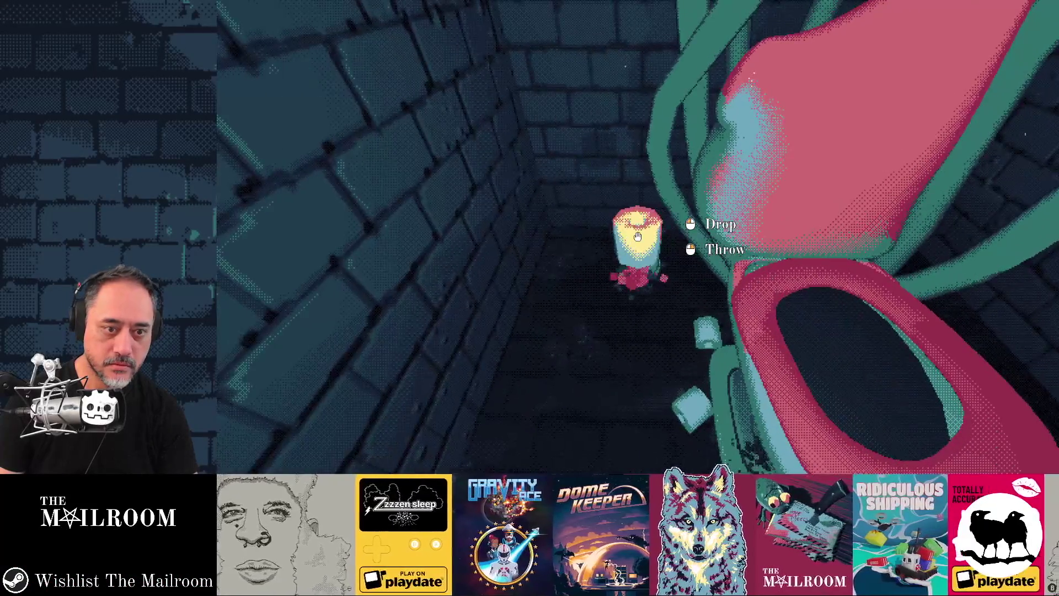
click(638, 237)
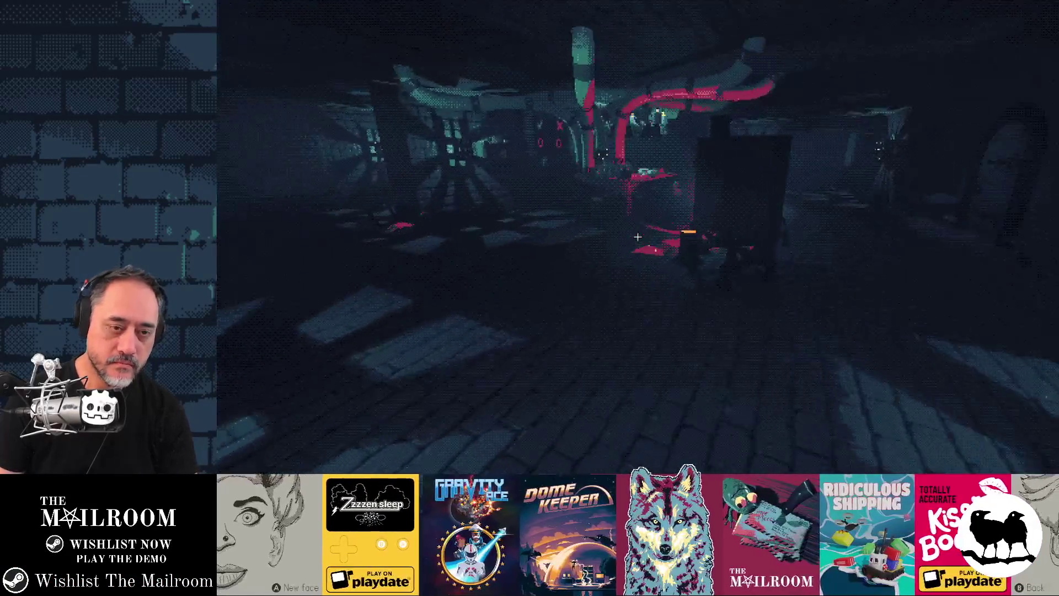
key(w)
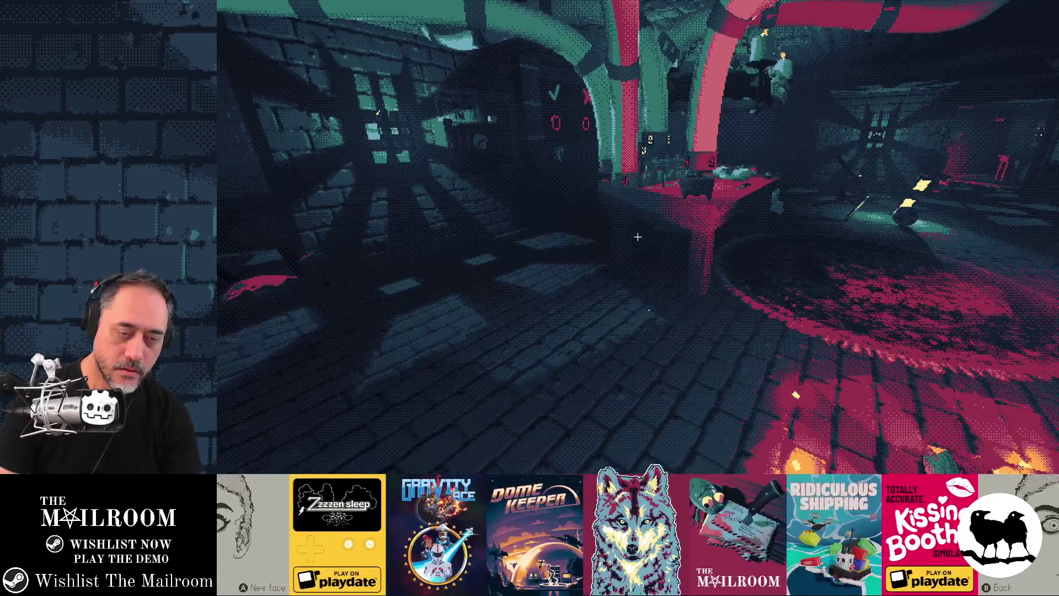
key(F8)
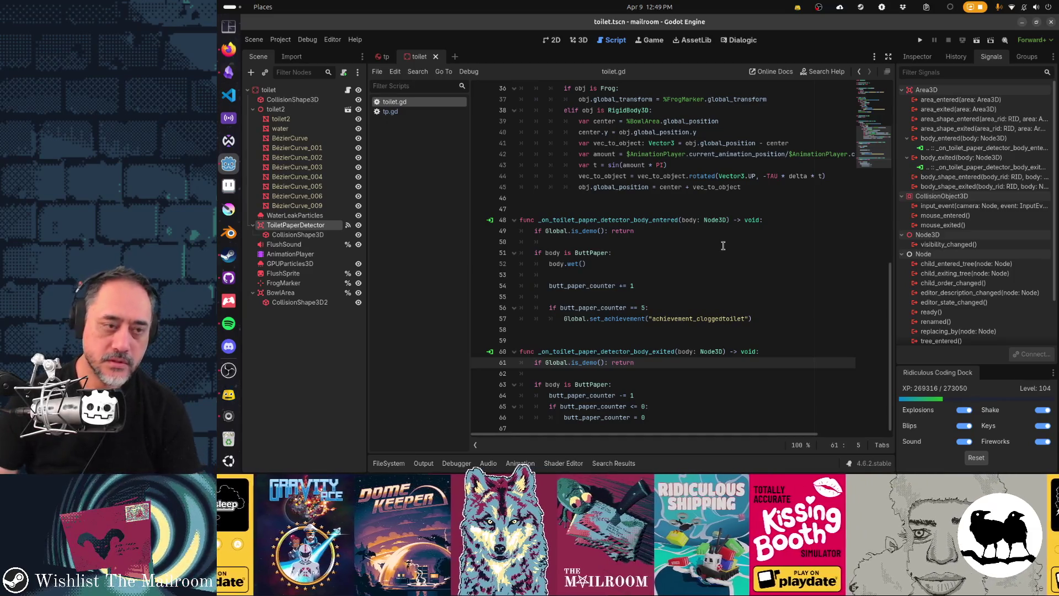
Add an Area3D node to the tp scene and rename it BurnRadius.
click(411, 112)
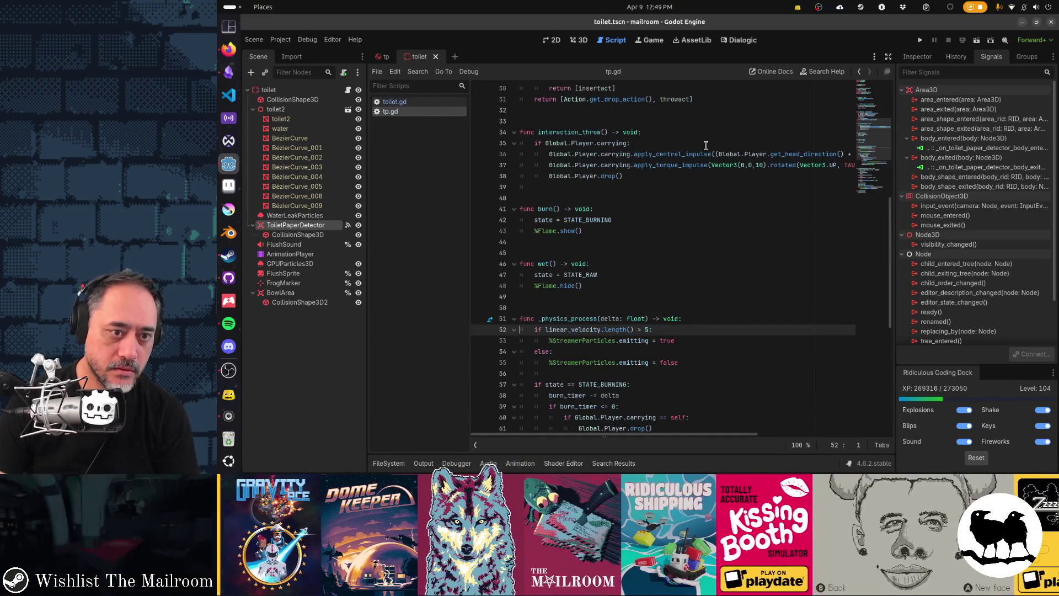
click(382, 57)
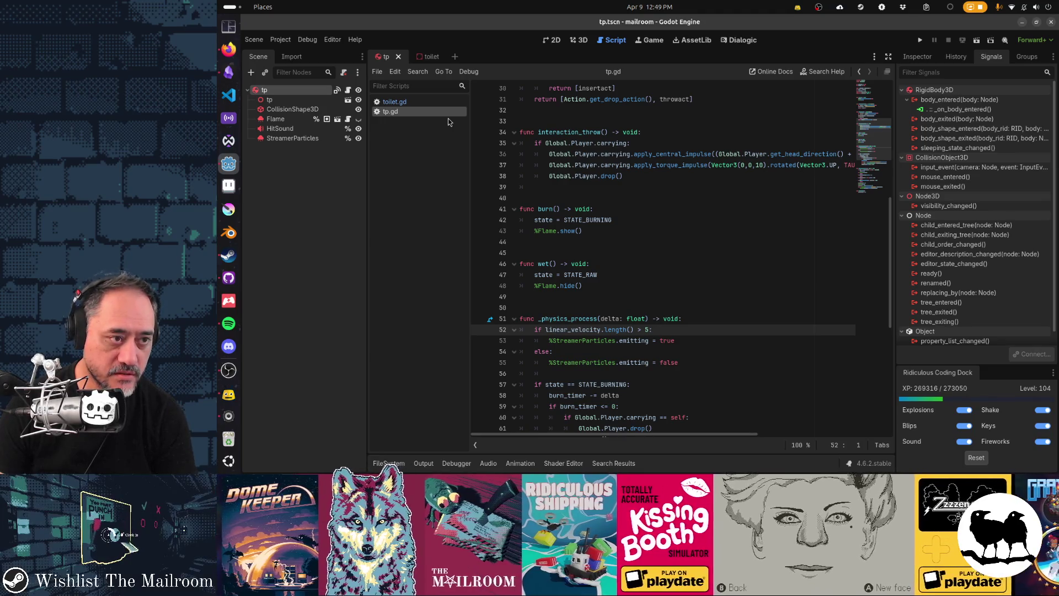
click(252, 72)
text(area)
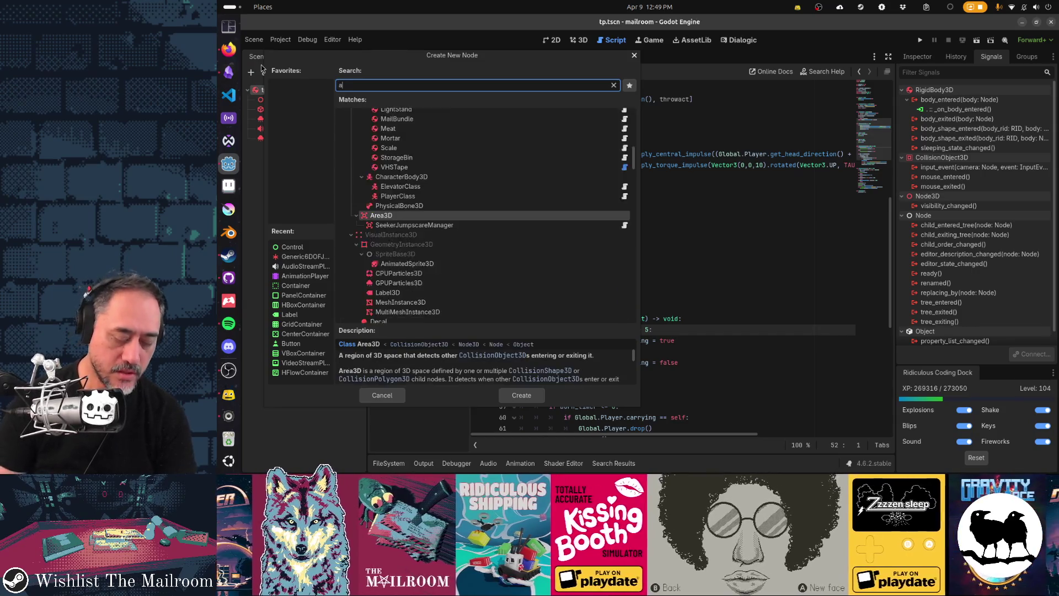
key(Return)
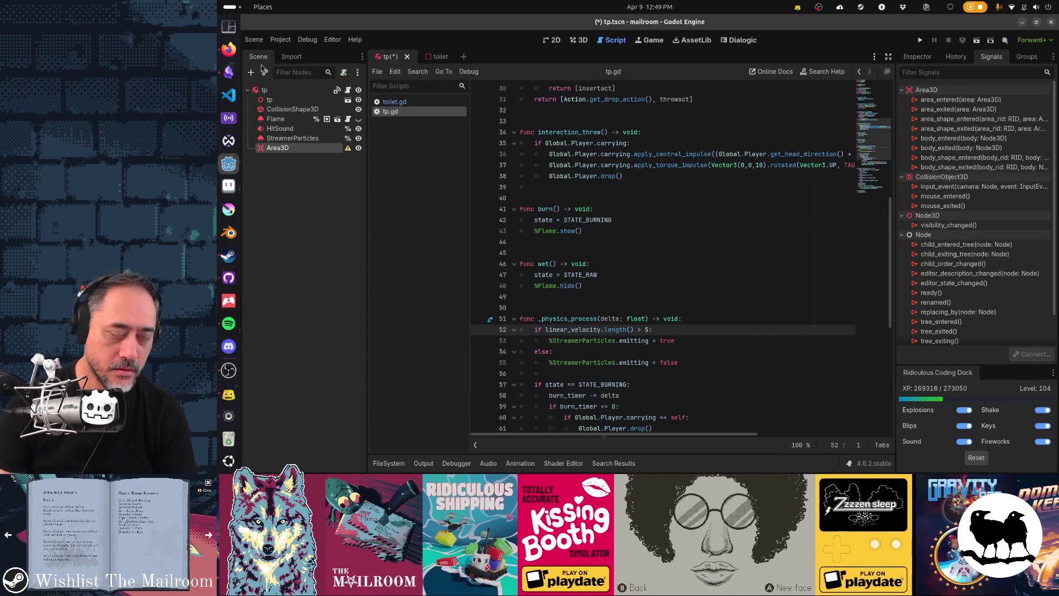
click(295, 149)
text(BurnR)
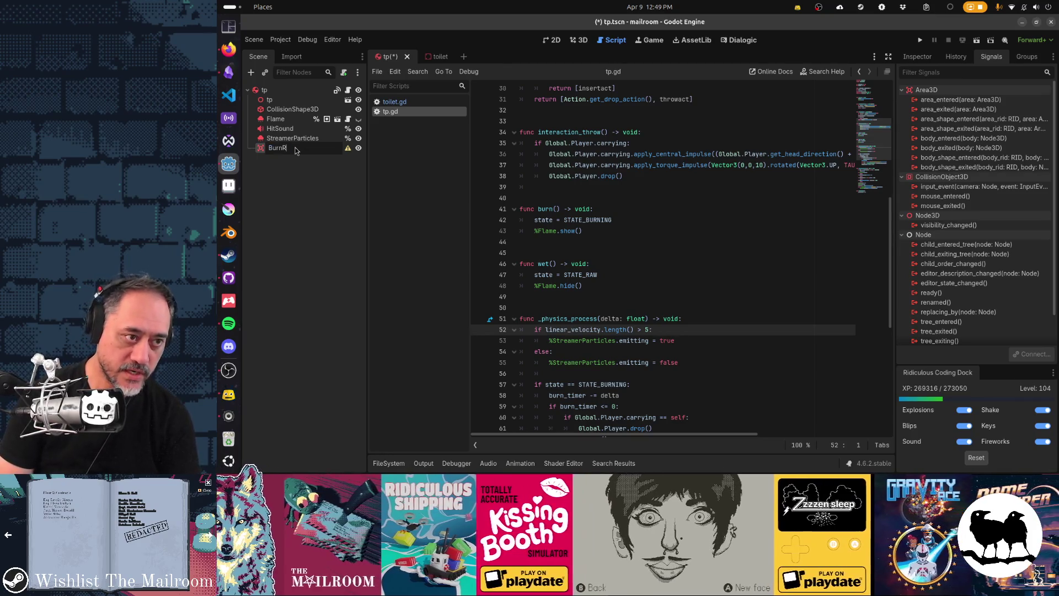
text(adius)
key(Return)
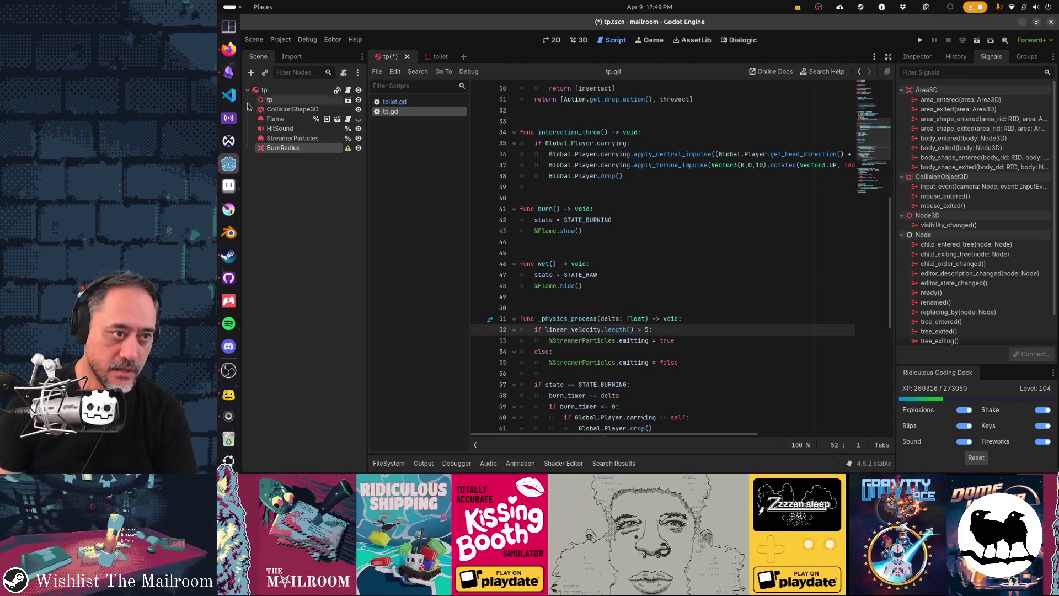
Add a CollisionShape3D child under BurnRadius.
click(251, 72)
text(collisionshape)
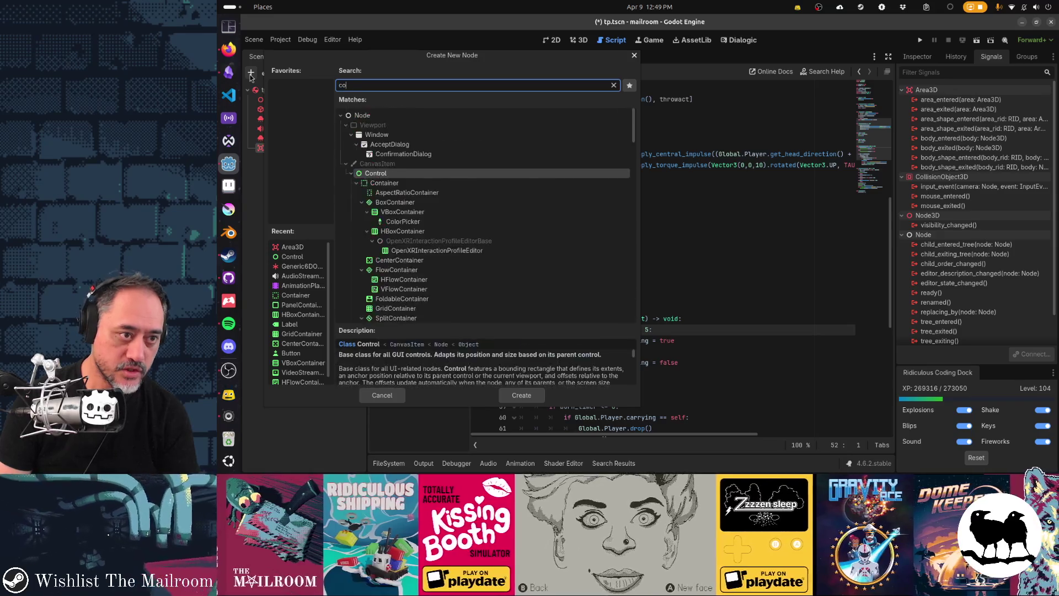
key(Return)
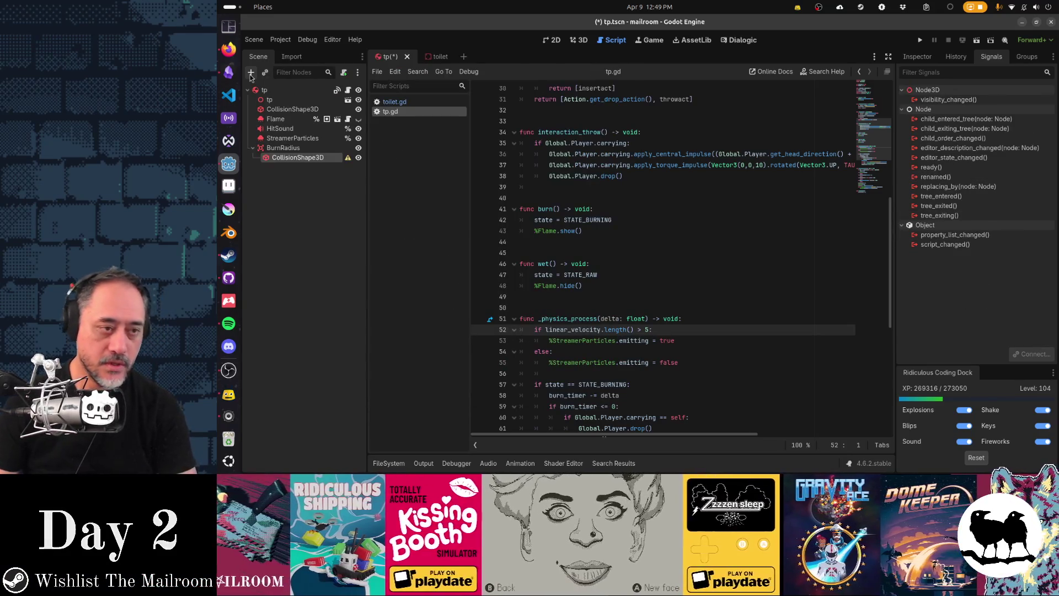
Give the collision shape a new SphereShape3D.
click(918, 57)
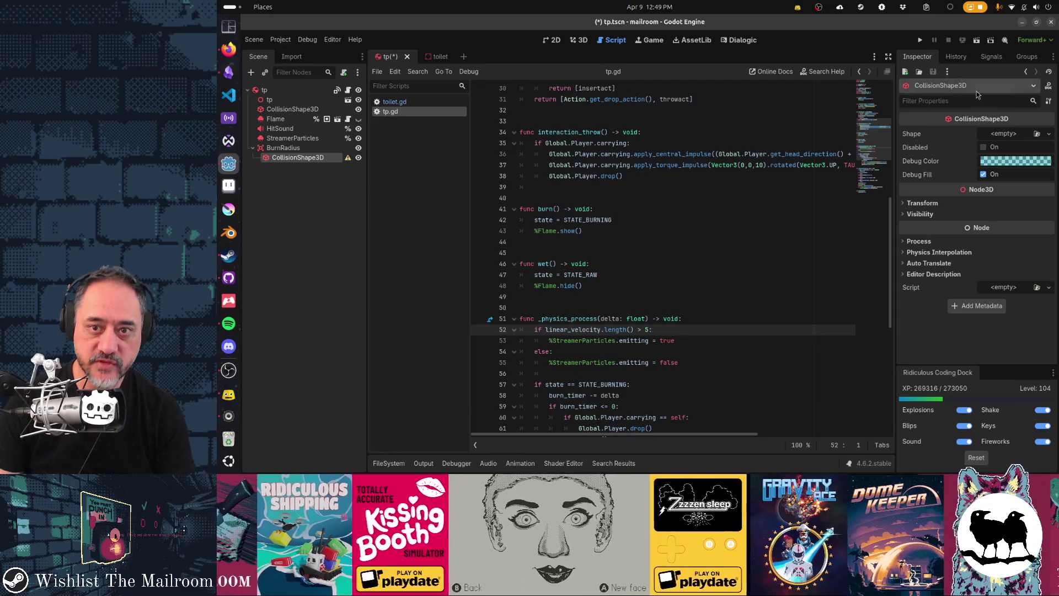
click(1005, 133)
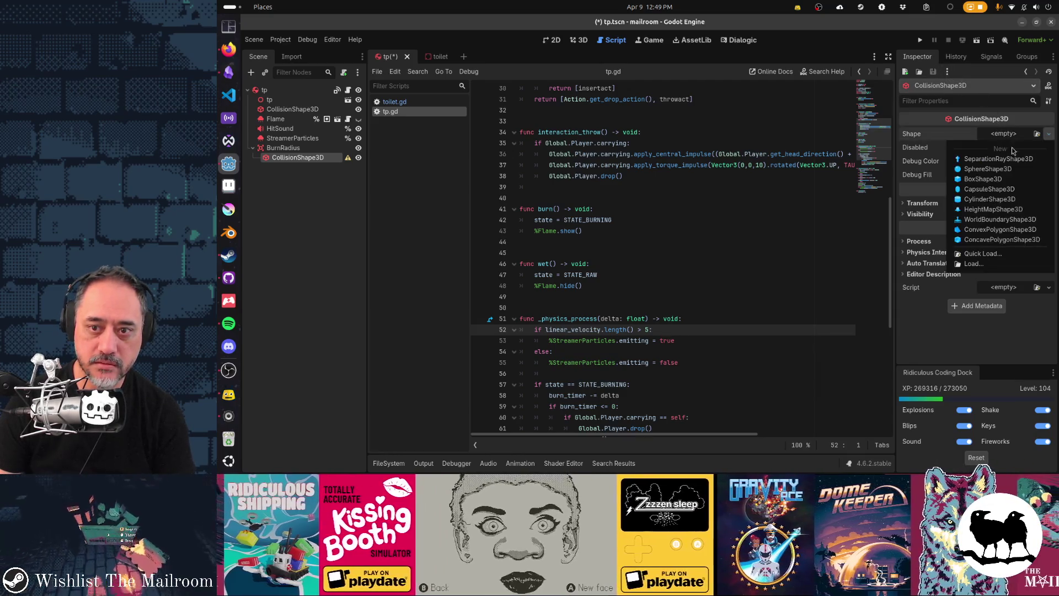
click(1013, 166)
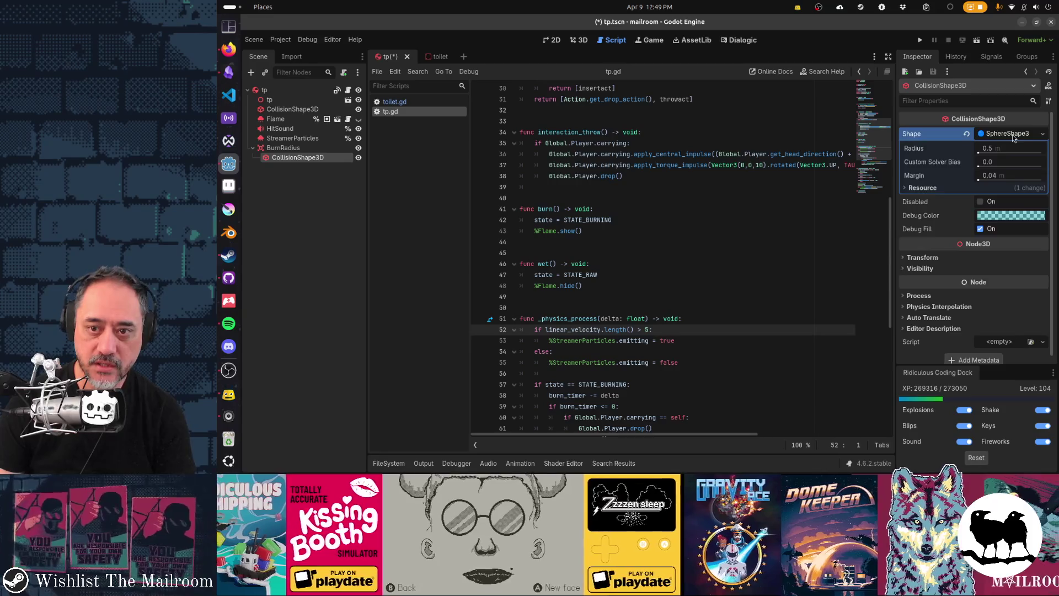
Adjust BurnRadius's collision mask and save the tp scene.
click(297, 150)
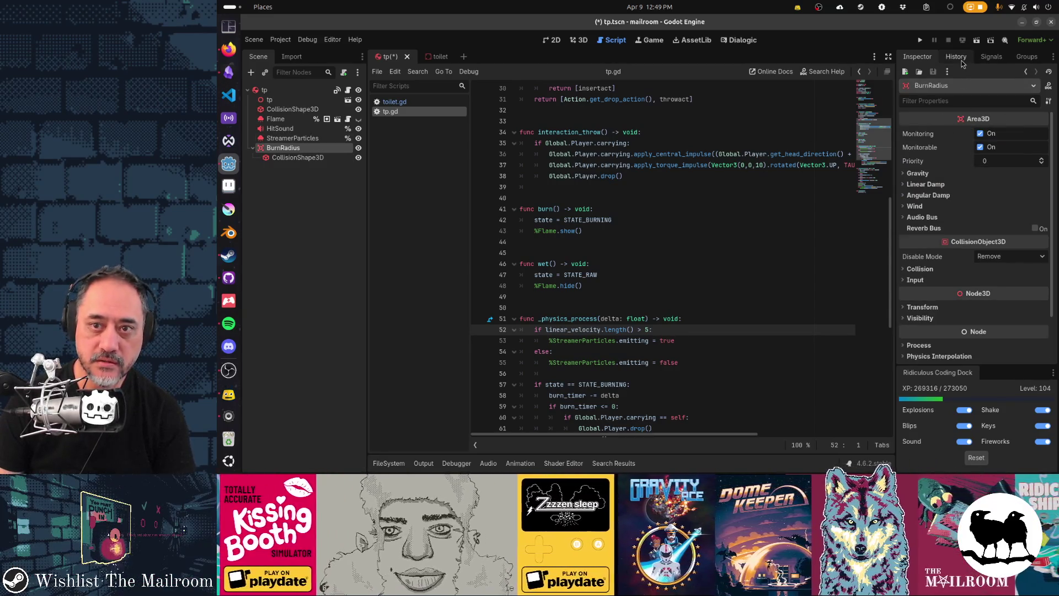
click(958, 270)
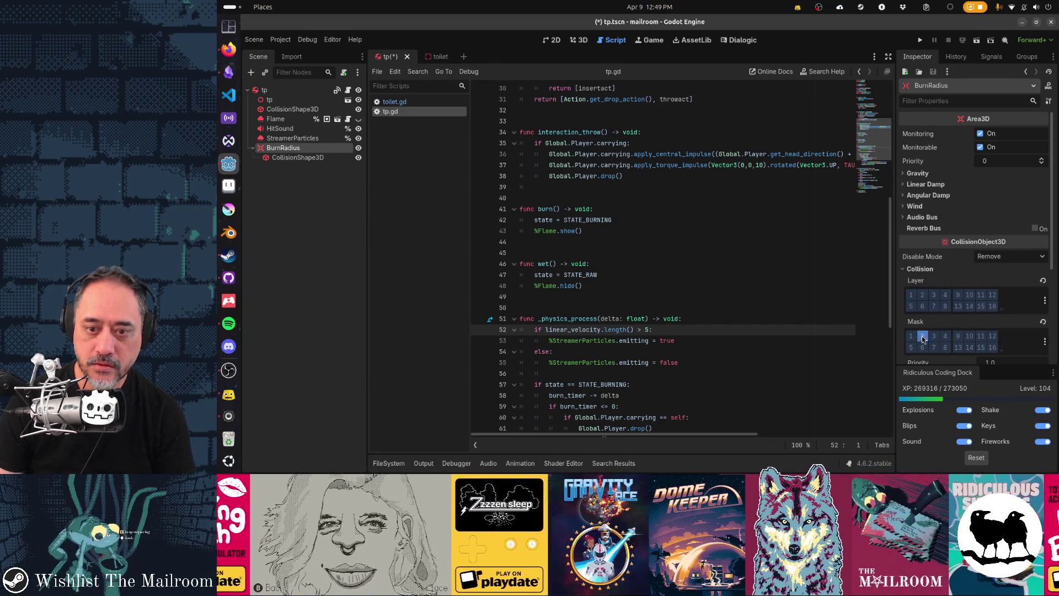
key(ctrl+s)
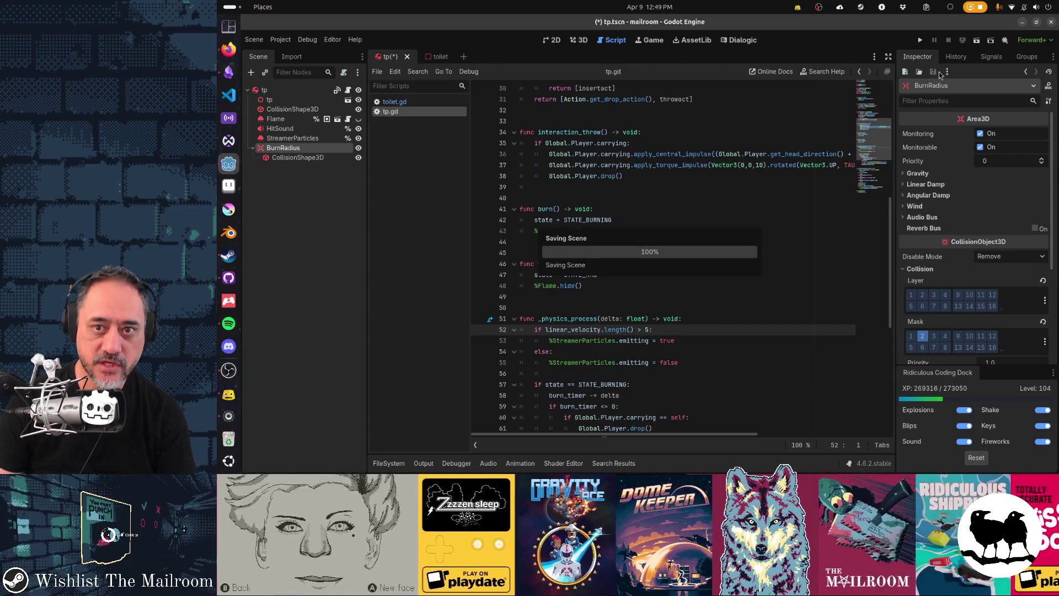
click(992, 56)
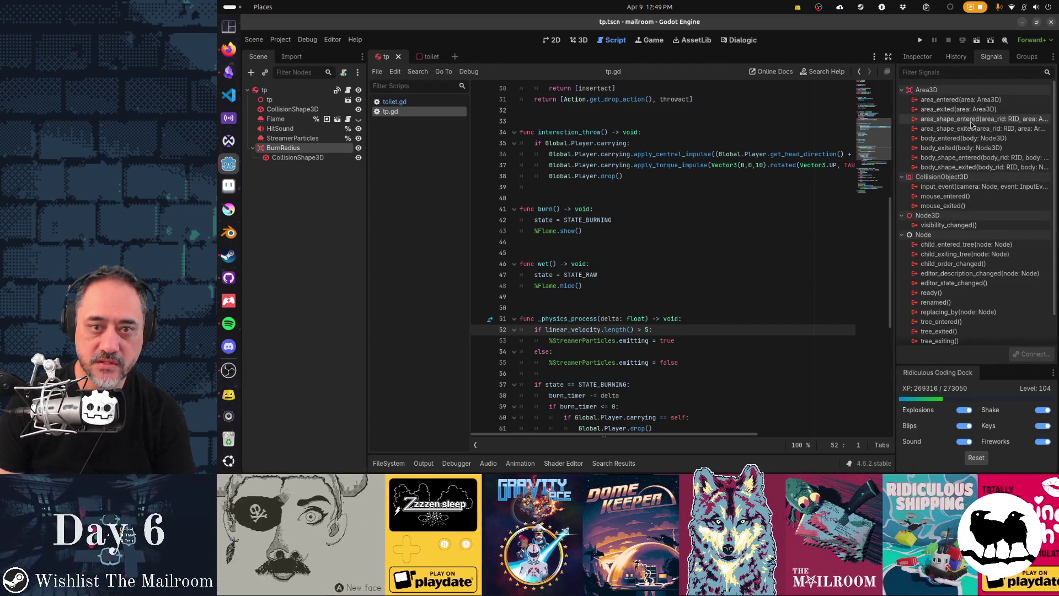
Connect BurnRadius's body_entered signal to a handler that calls body.burn() when the body is ButtPaper.
double_click(1002, 139)
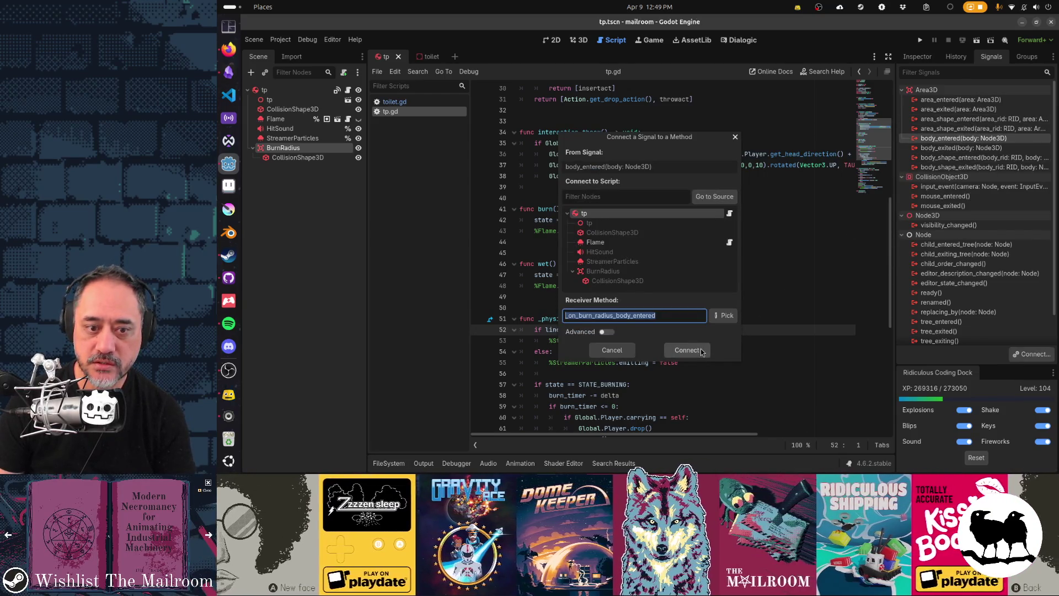
click(689, 350)
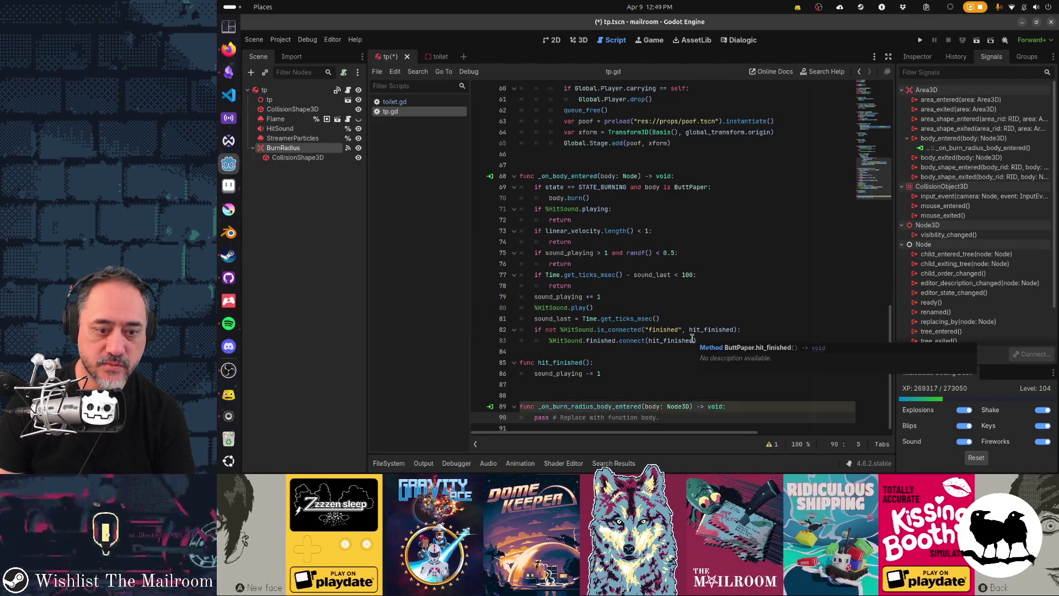
key(shift+End)
text(if body is ButtPaper:)
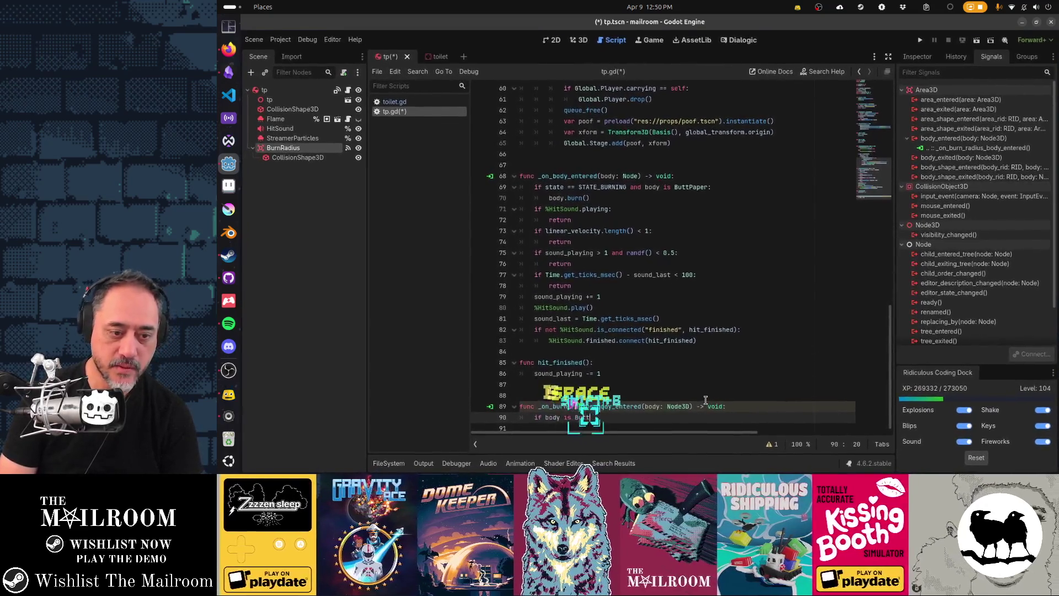
key(Return)
text(body.burn())
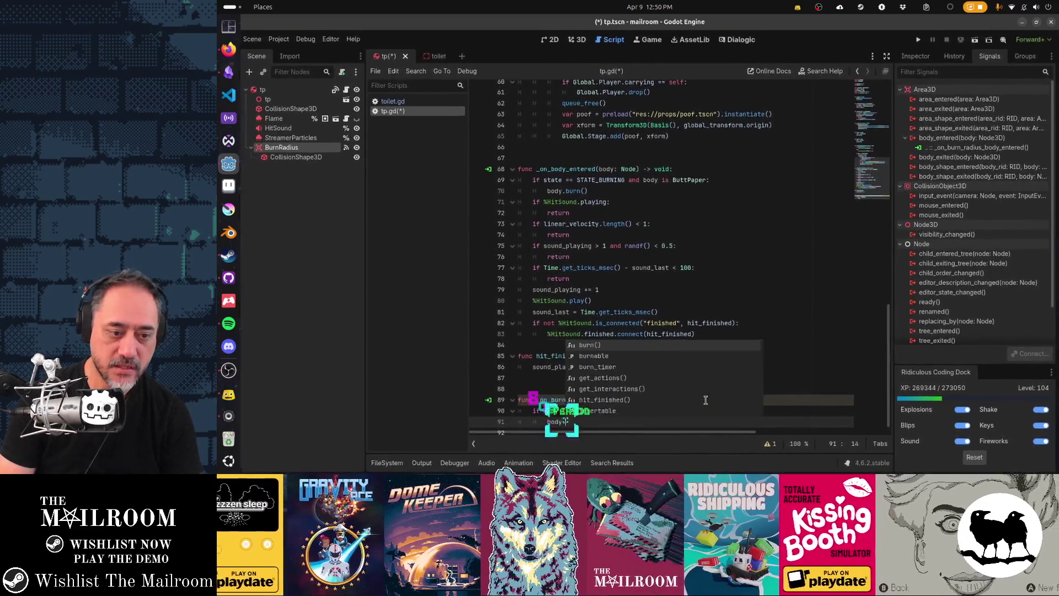
key(Return)
Delete the unfinished Wald check, save the script, and run the project with F5.
key(BackSpace)
key(Return)
text(if body is Wal)
text(d)
key(shift+Home)
key(shift+Home)
key(Delete)
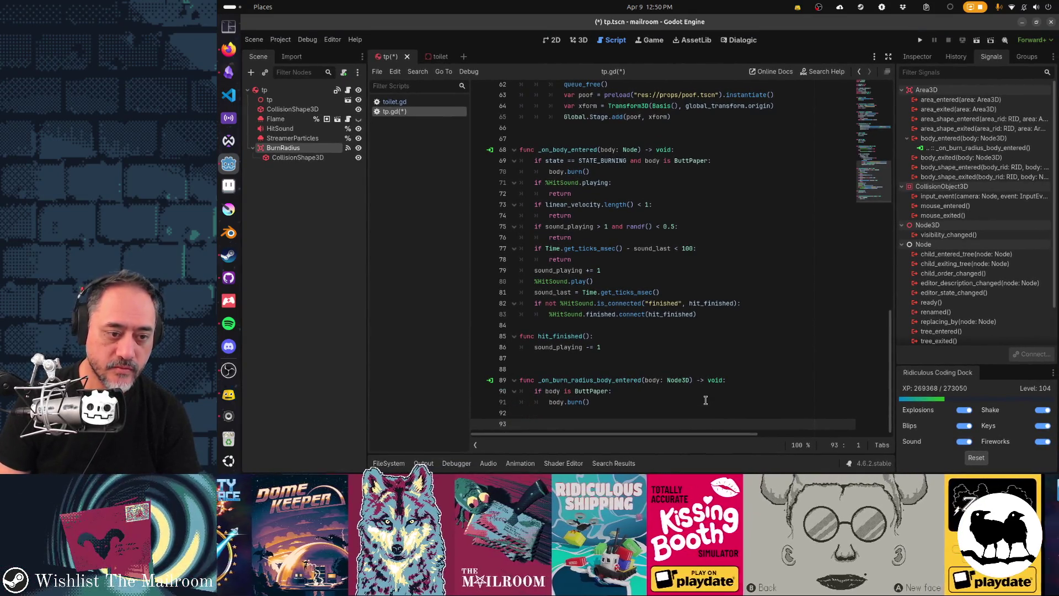
key(BackSpace)
key(ctrl+s)
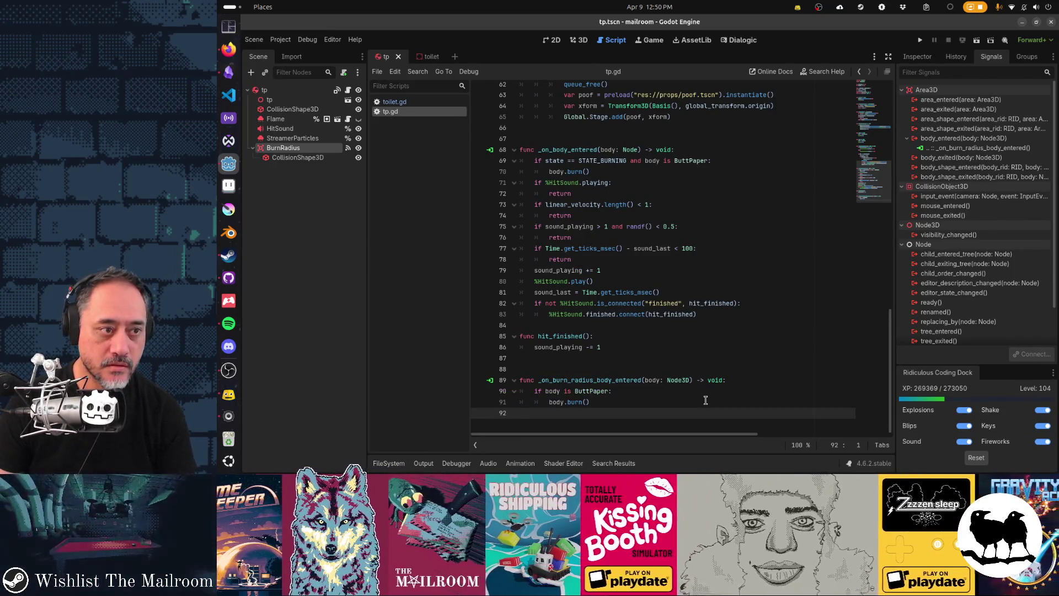
key(alt+Tab)
key(alt+Tab)
key(alt+Tab)
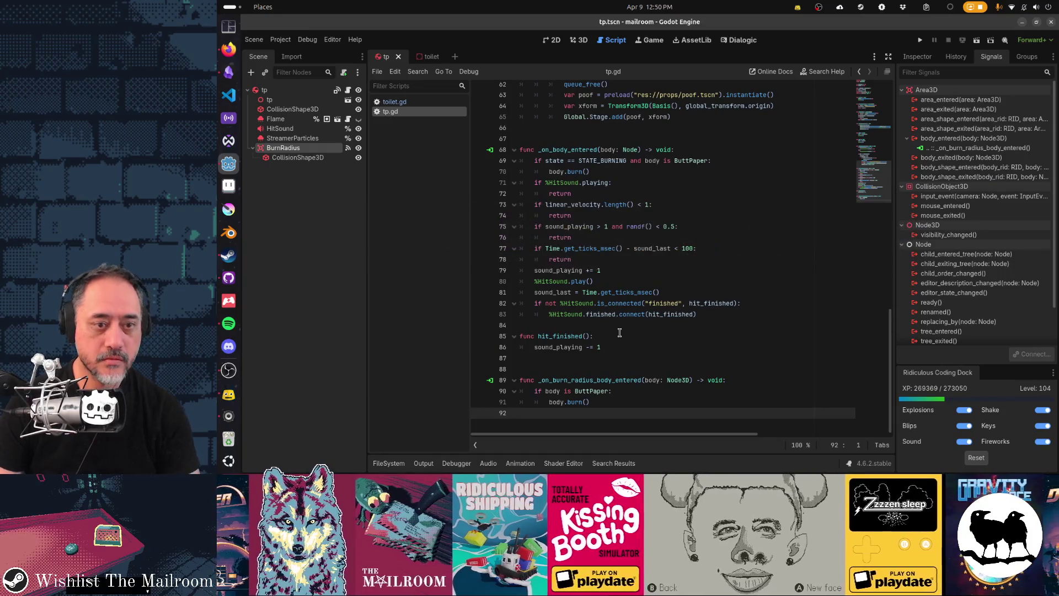
key(F5)
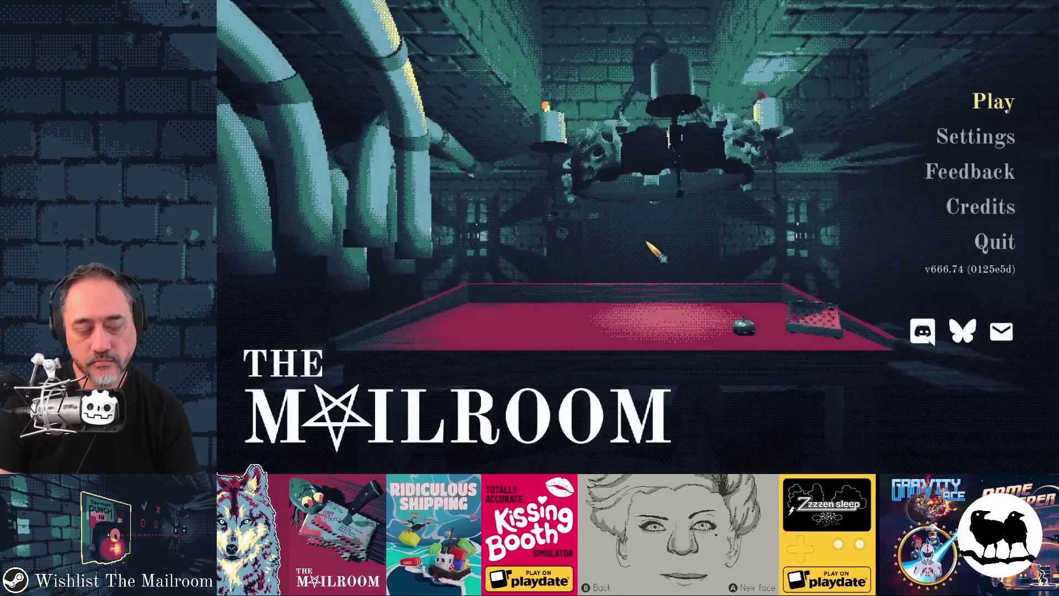
Start a new game, reach The Toilet, then return to the tp.gd script.
key(Return)
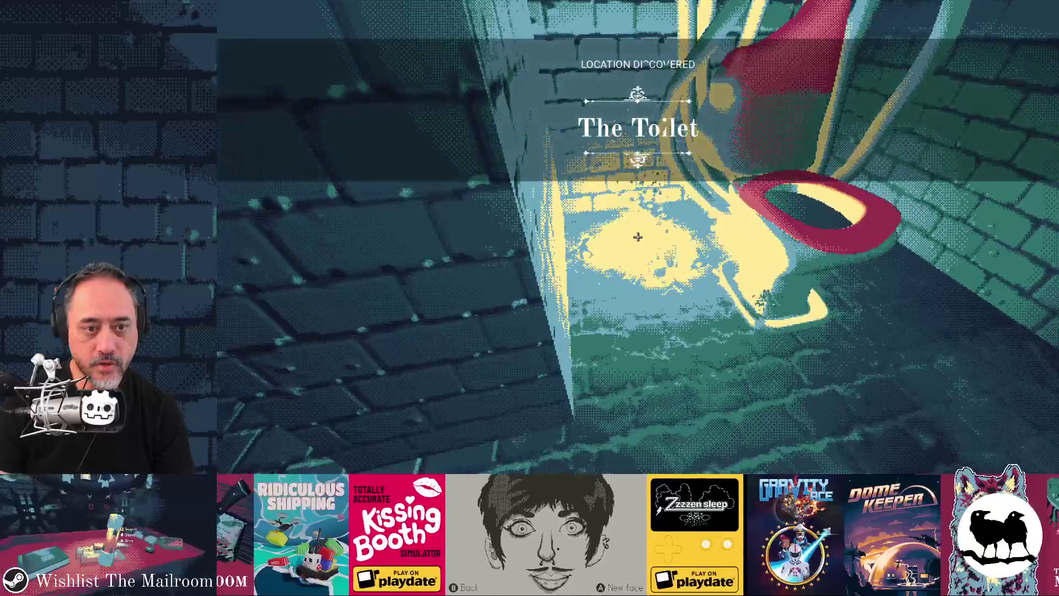
key(alt+Tab)
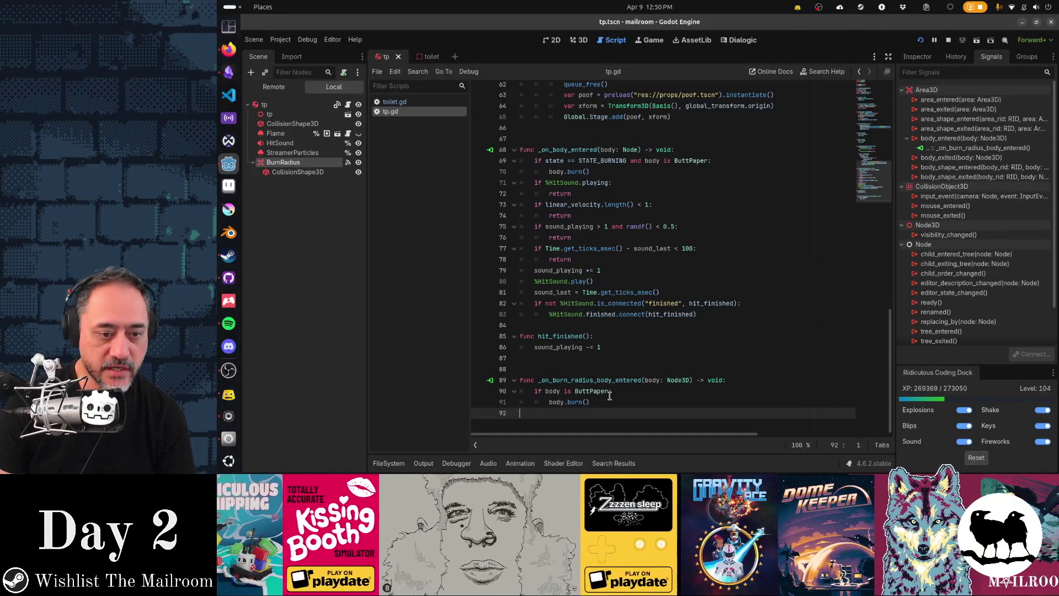
Change line 90 to 'if state == STATE_BURNING and body is ButtPaper:' and save.
click(610, 392)
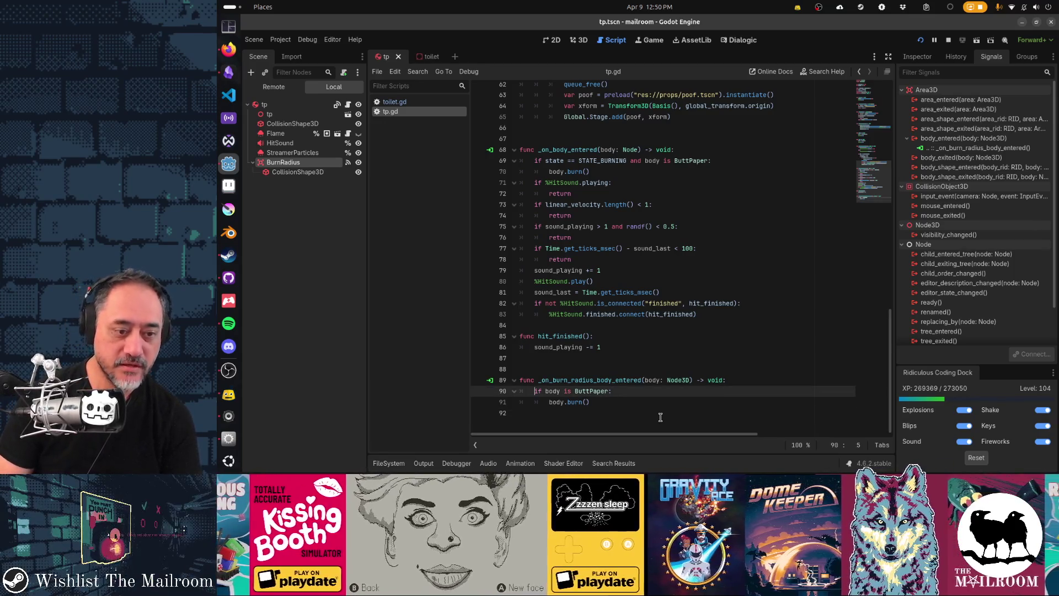
text(state ==)
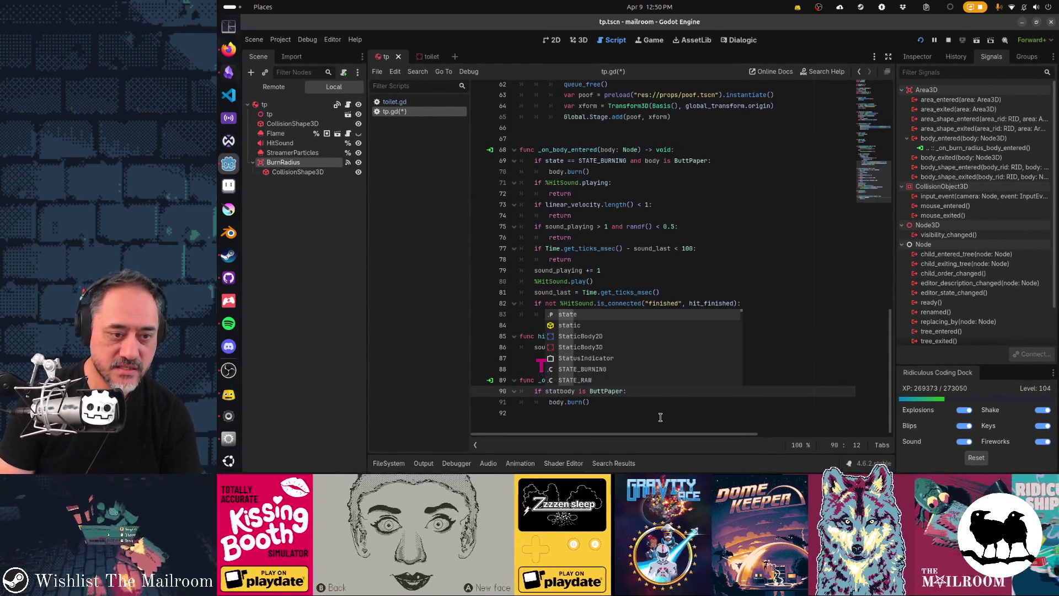
text( STATE_BURN)
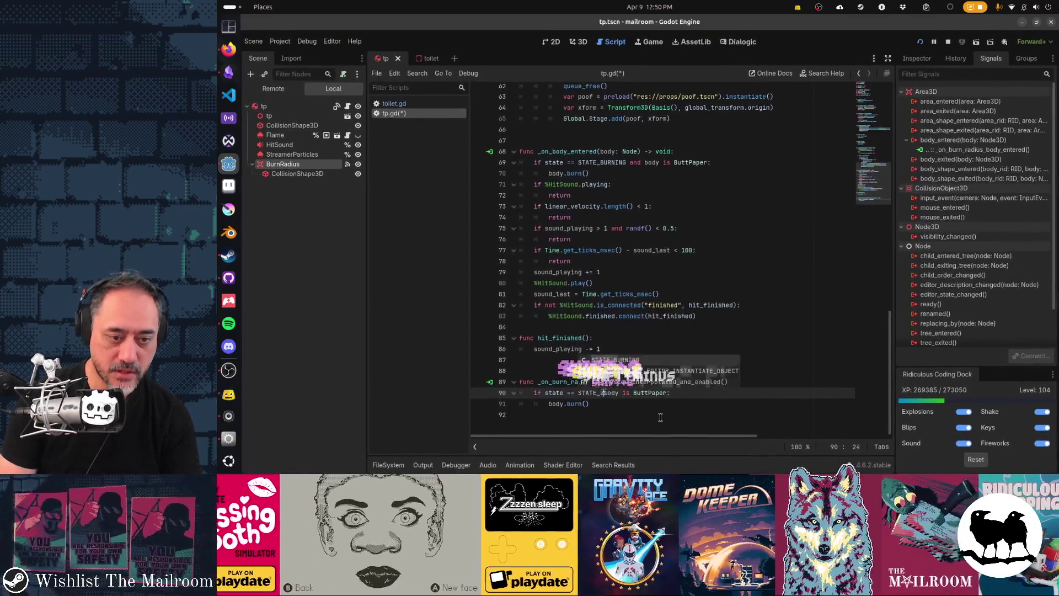
key(Return)
text(and)
key(ctrl+s)
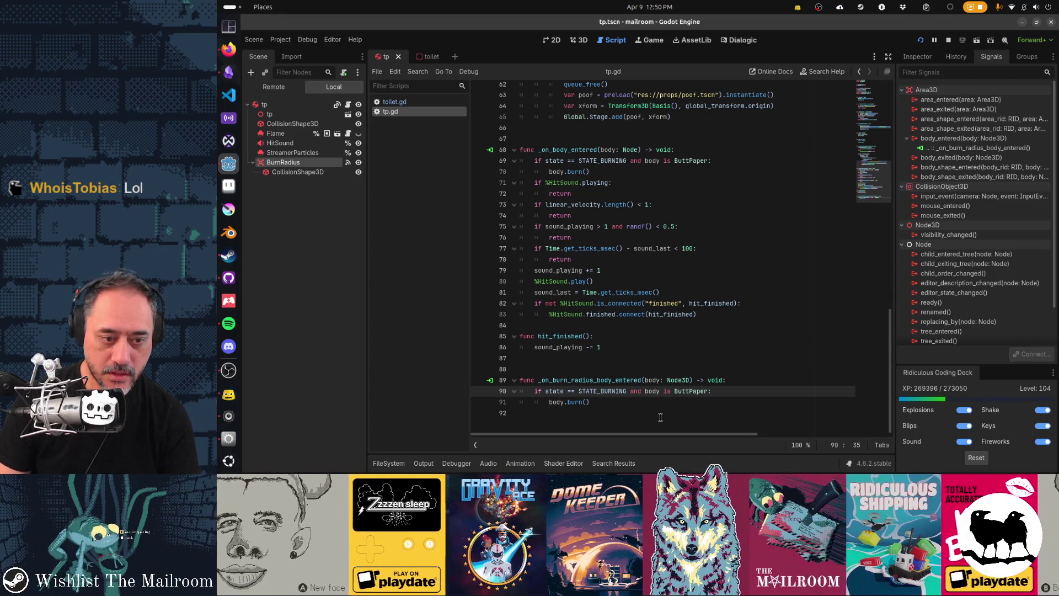
key(End)
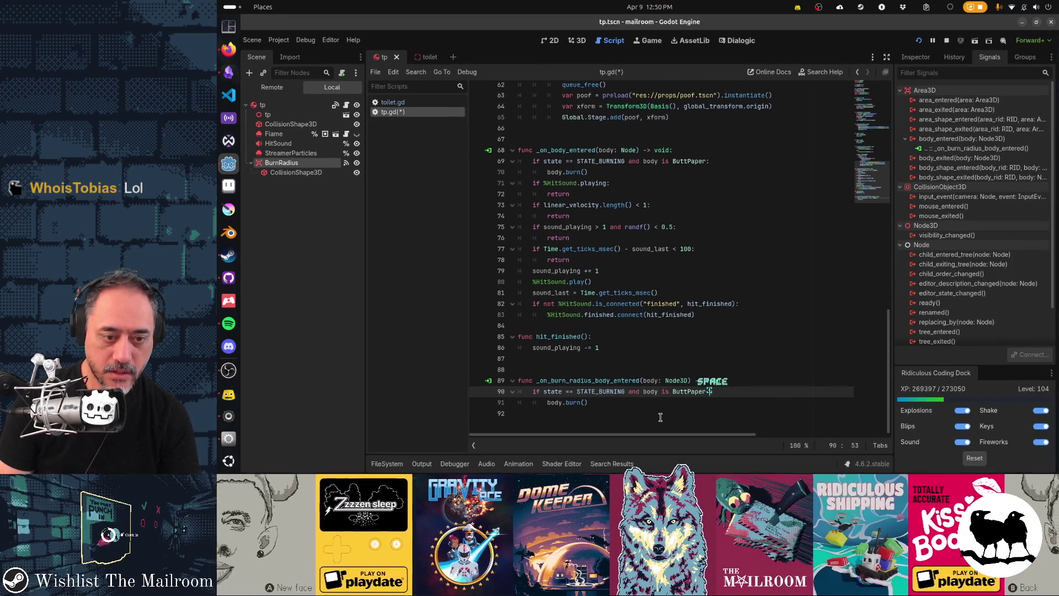
text(and body:)
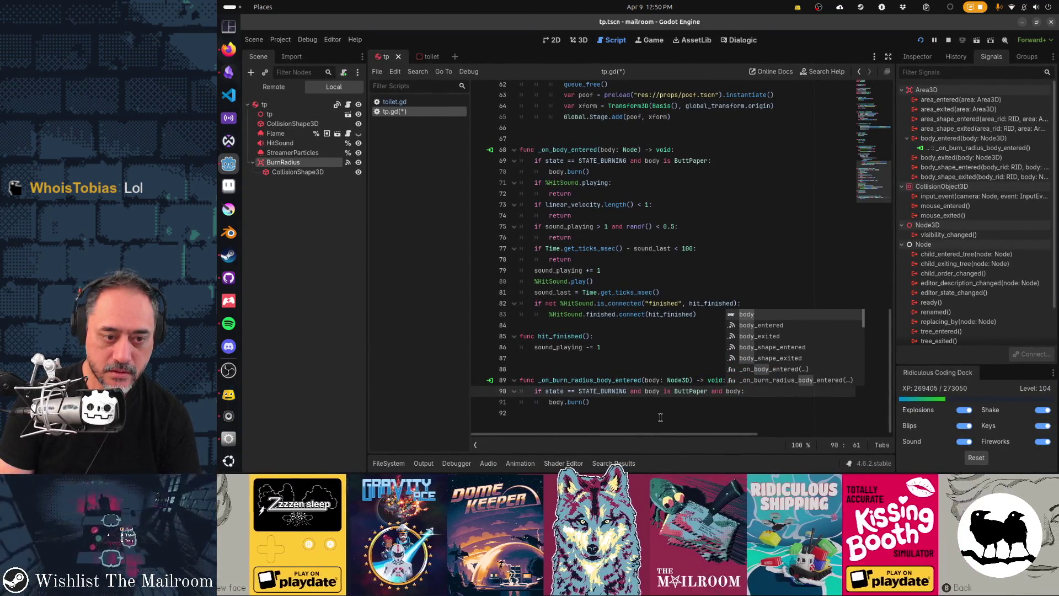
key(ctrl+s)
Relaunch the game with the updated tp.gd script.
key(F5)
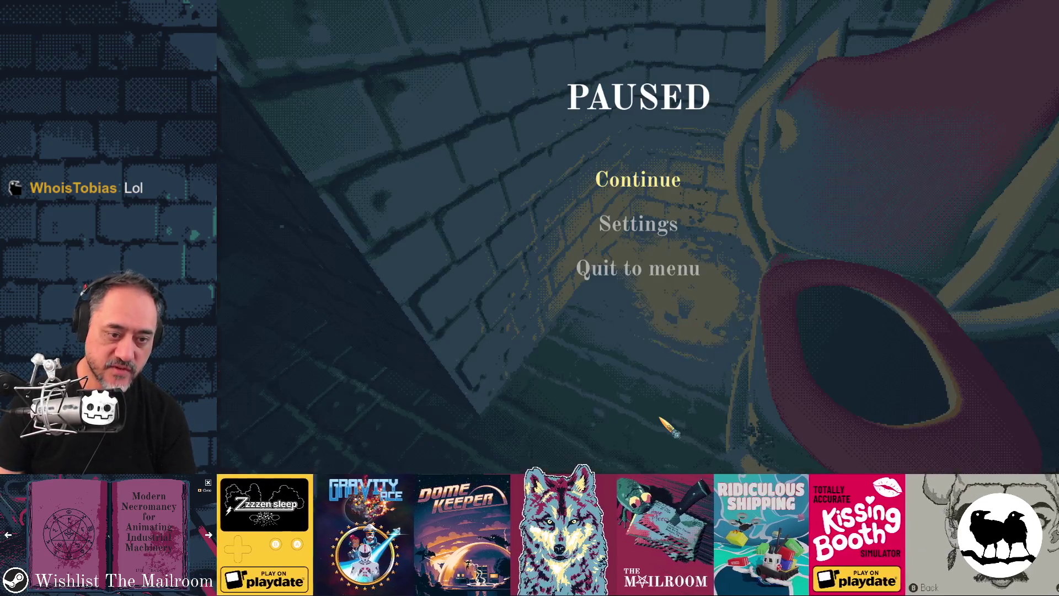
key(F8)
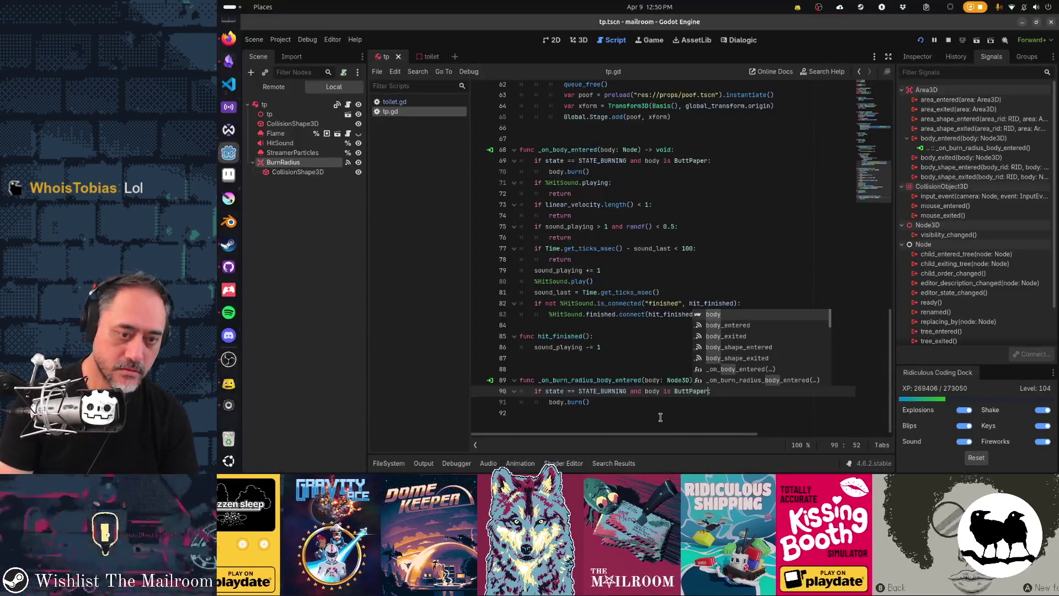
key(F5)
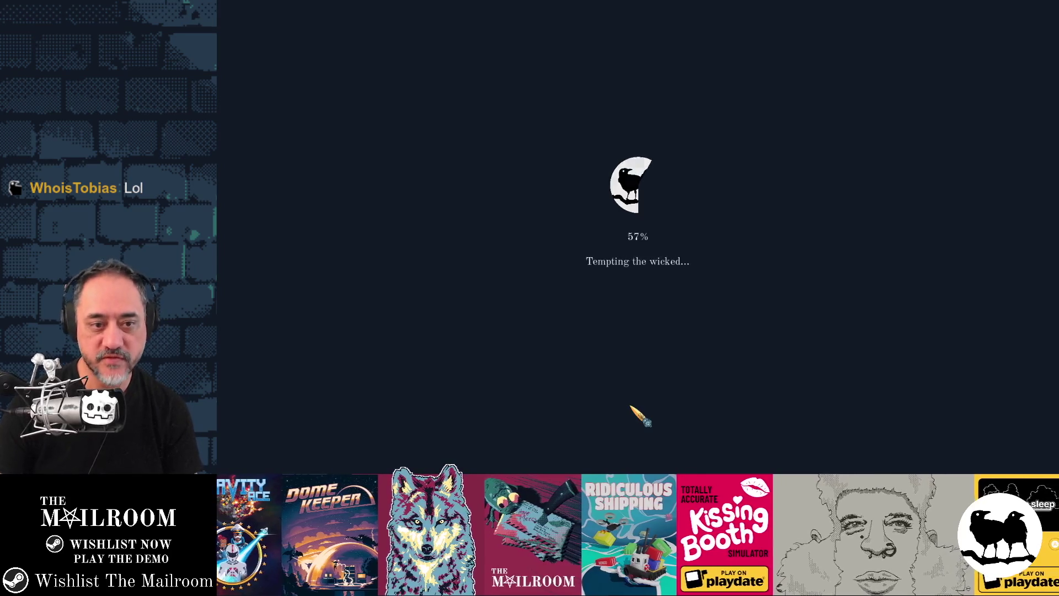
Start playing, walk into the toilet room, and pick up and light a butt paper roll.
key(Return)
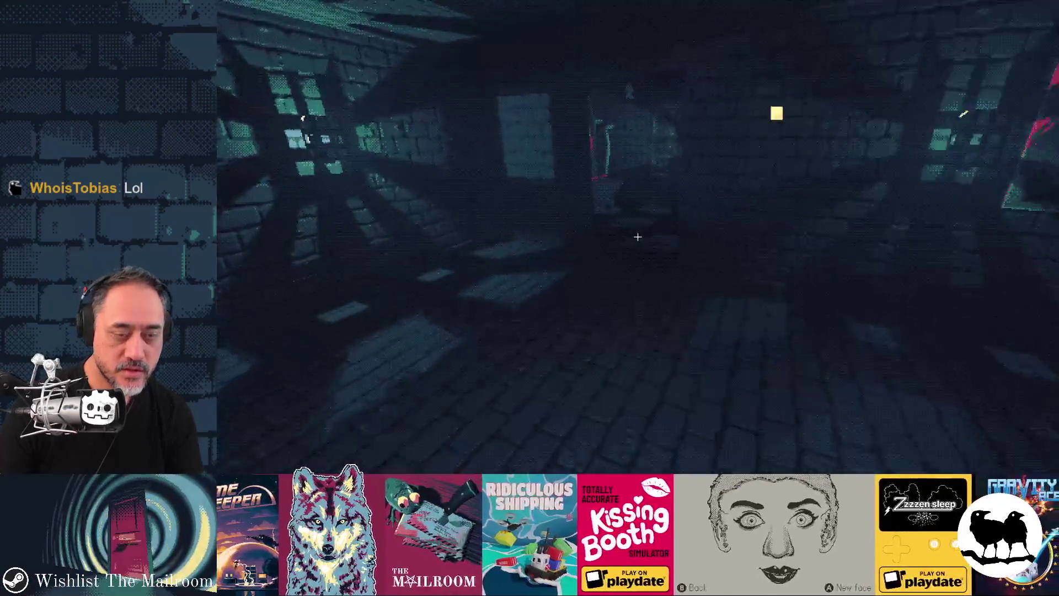
key(w)
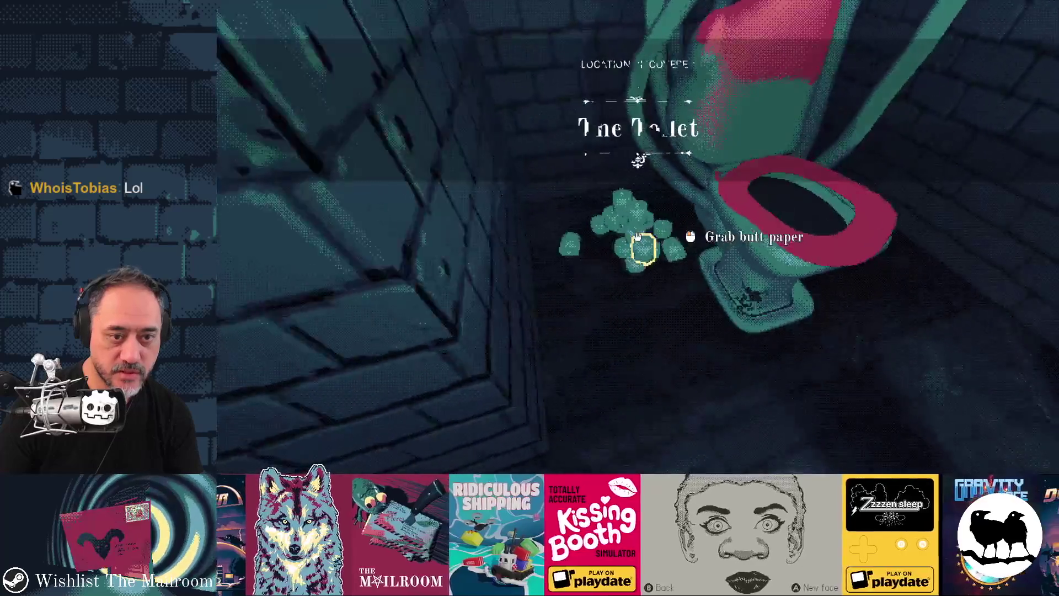
click(639, 237)
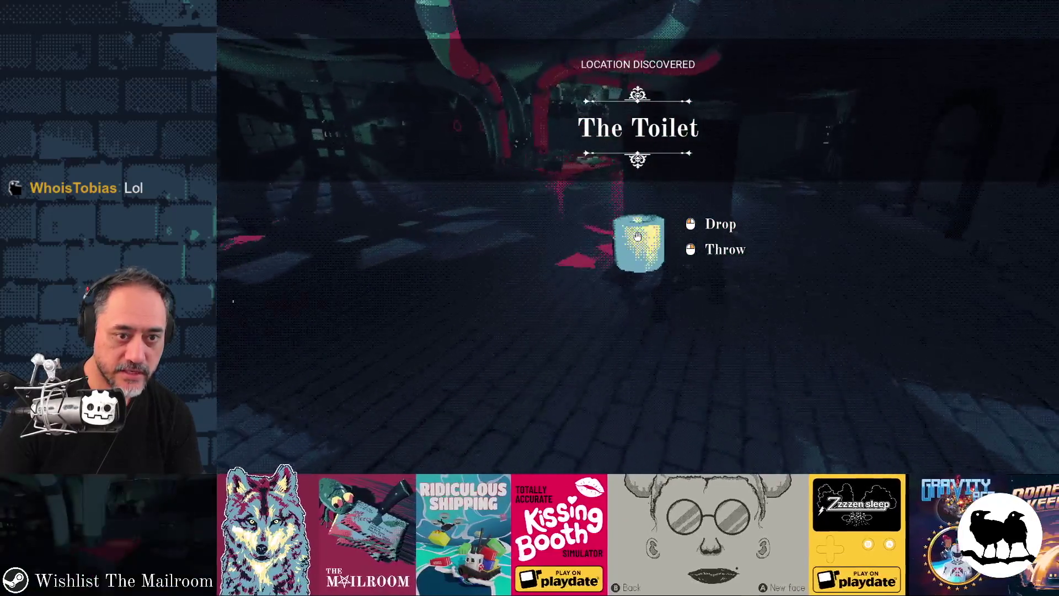
click(638, 237)
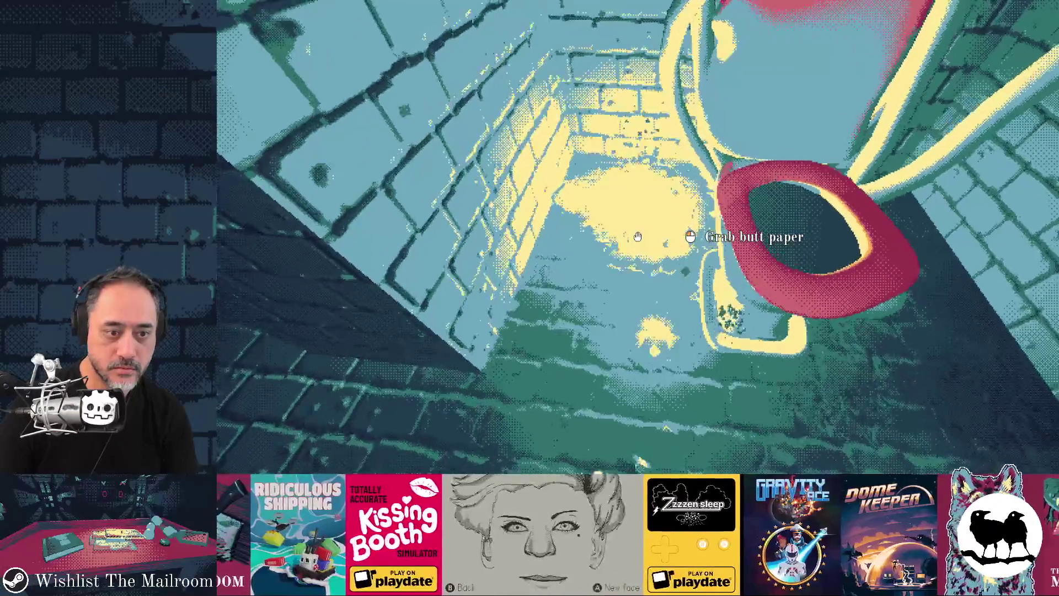
Drop several paper rolls into the toilet bowl and flush it.
click(638, 236)
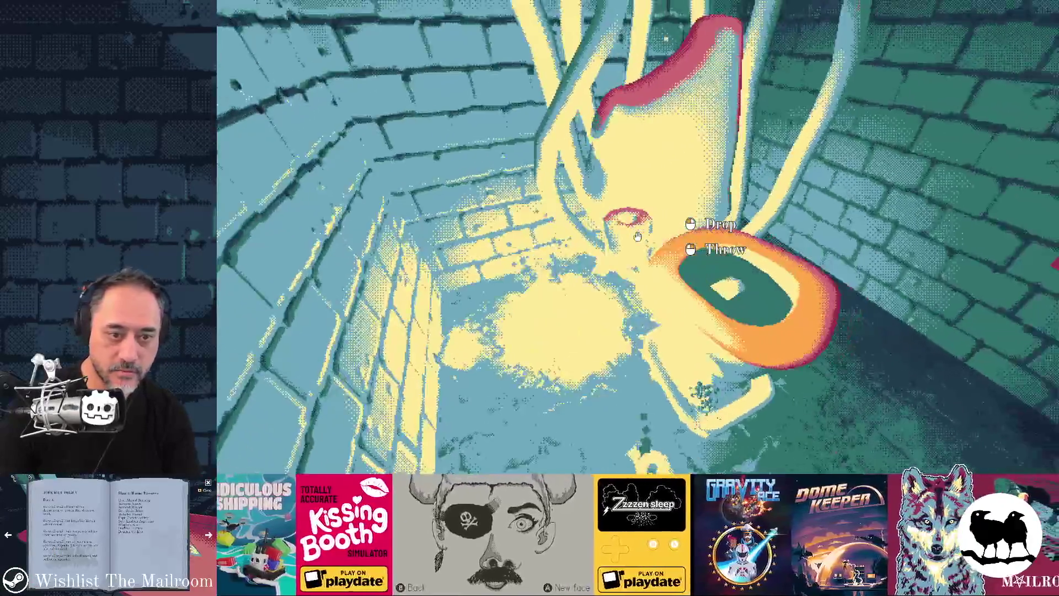
click(638, 237)
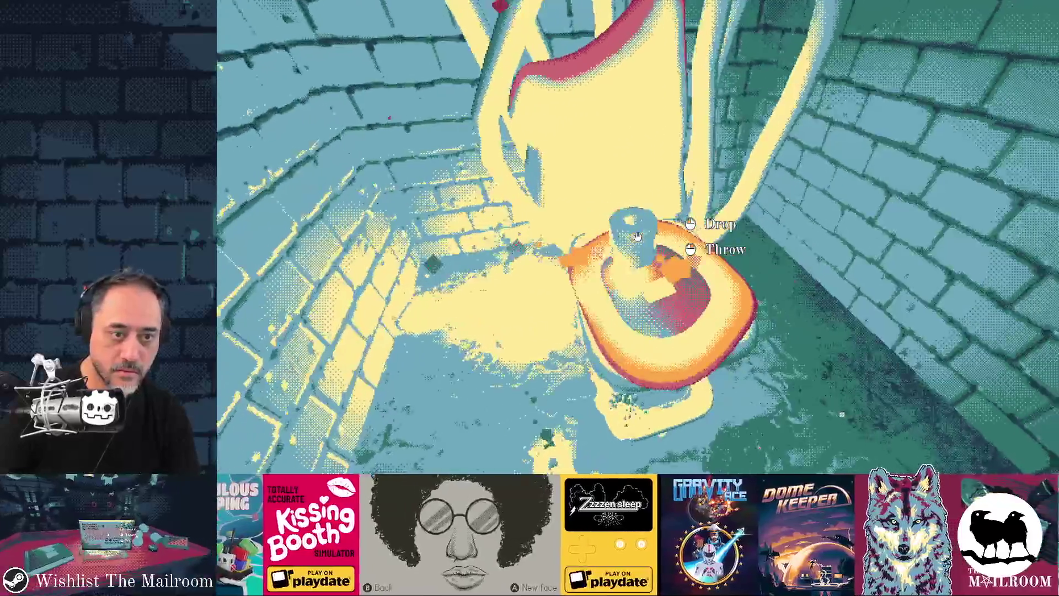
click(638, 237)
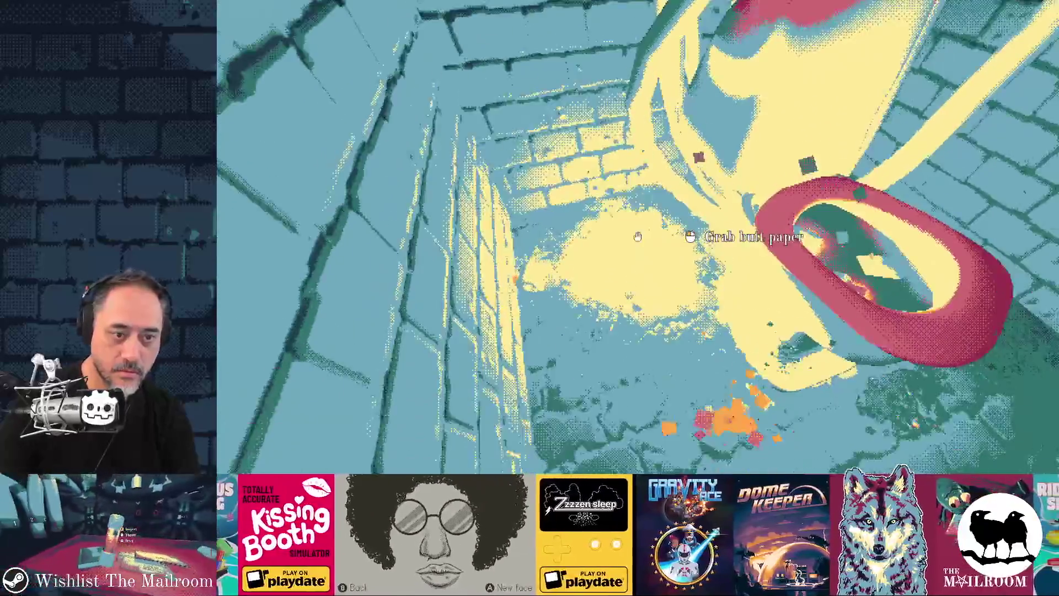
click(637, 236)
click(638, 236)
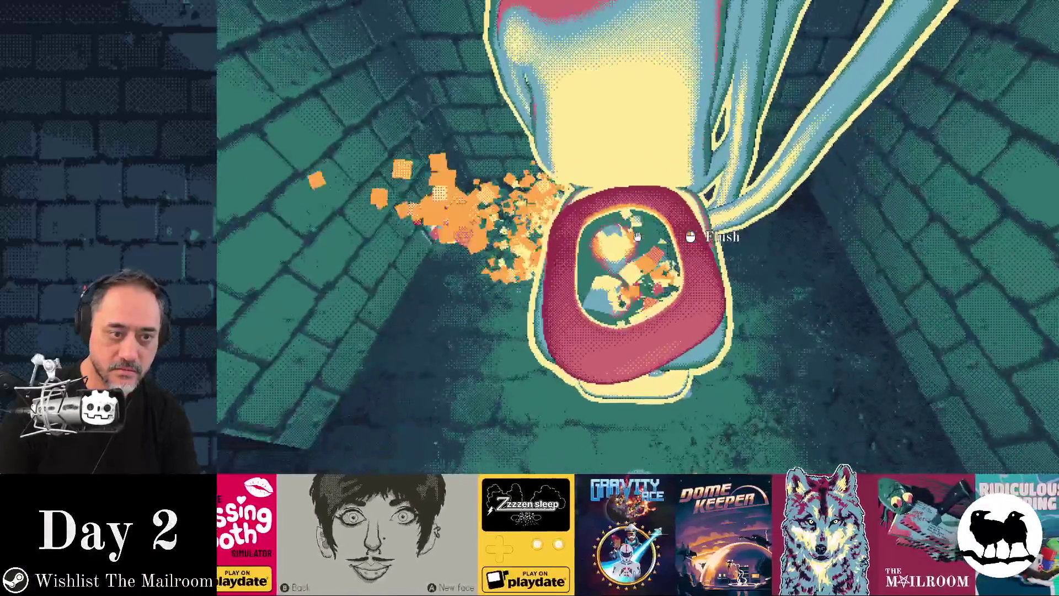
click(638, 237)
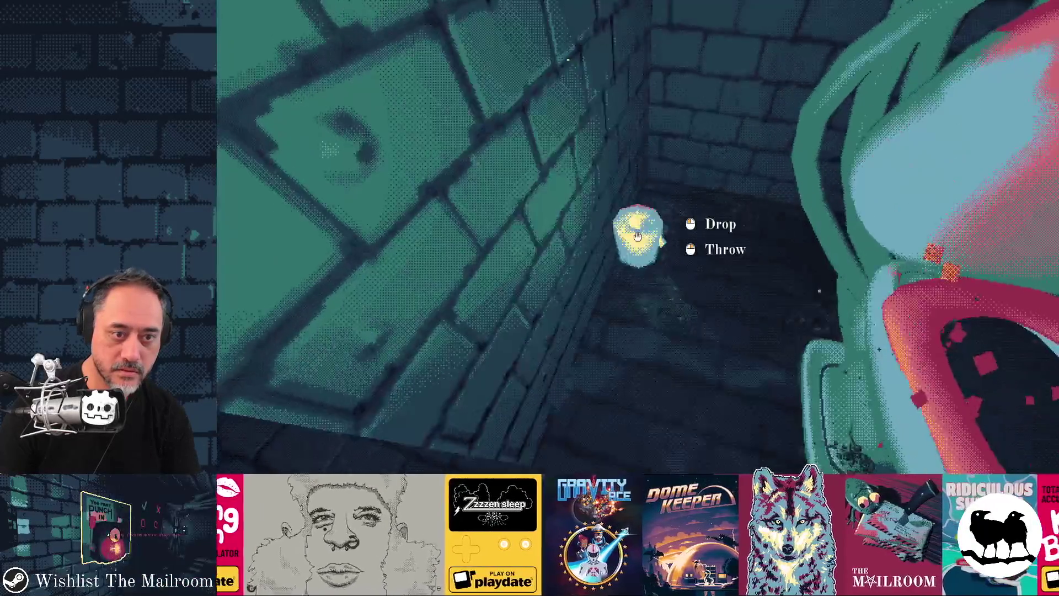
click(638, 236)
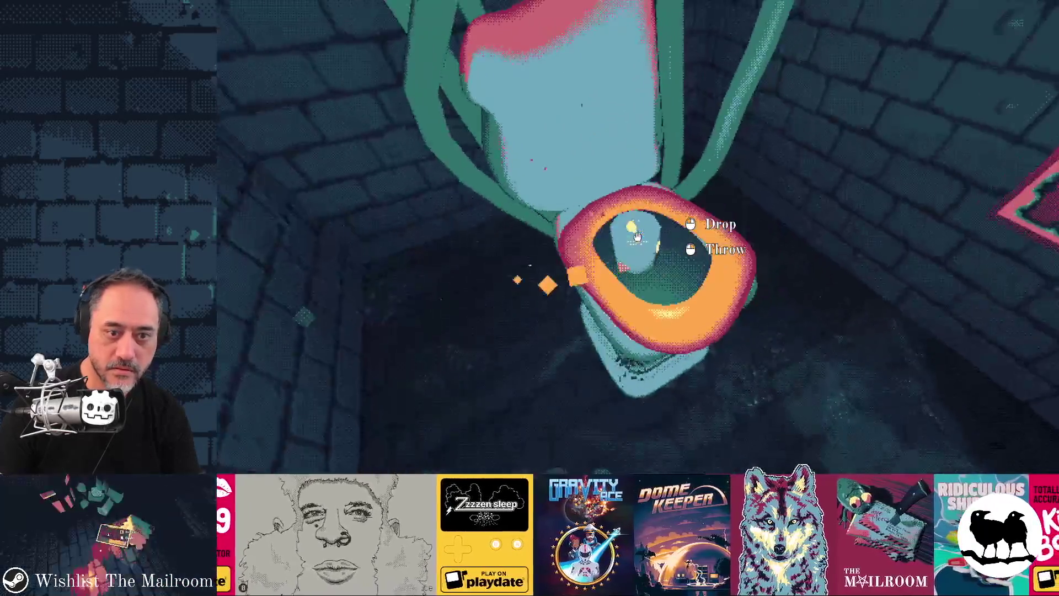
text(event tpgif)
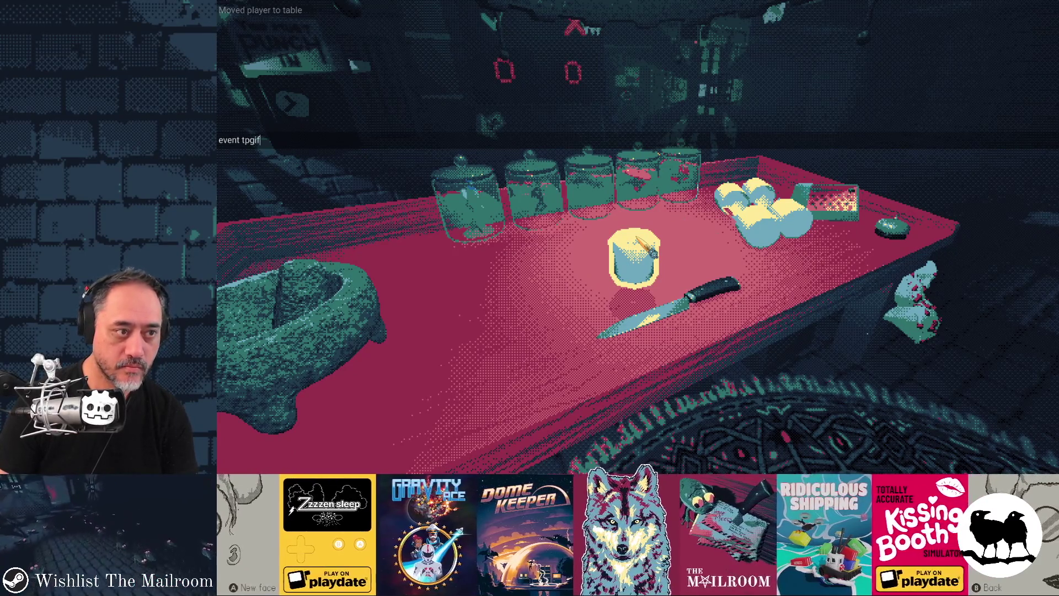
Start the game, light the held roll, and drop it at the table.
key(Return)
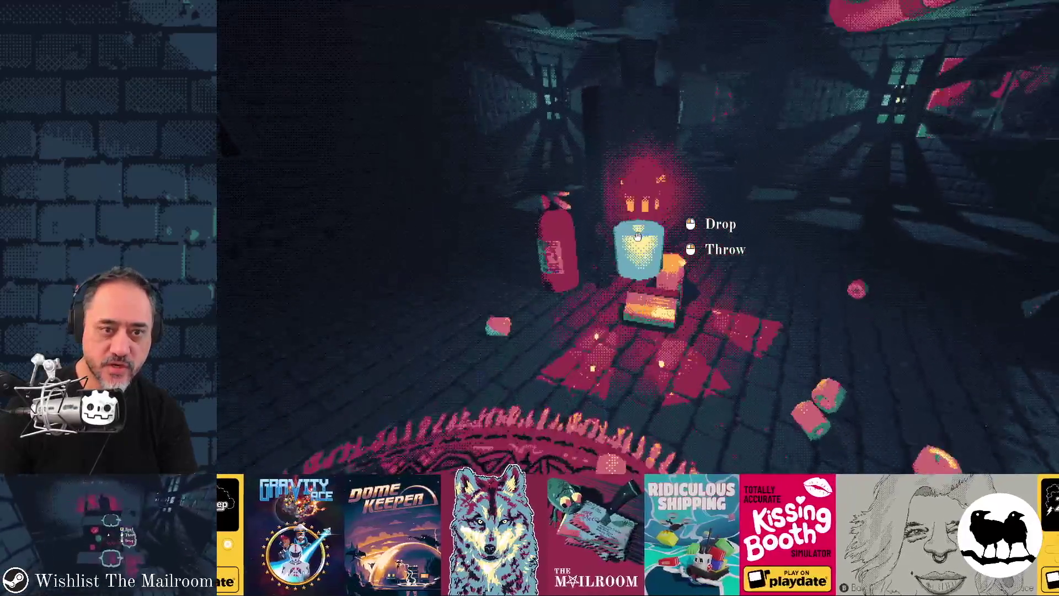
click(637, 236)
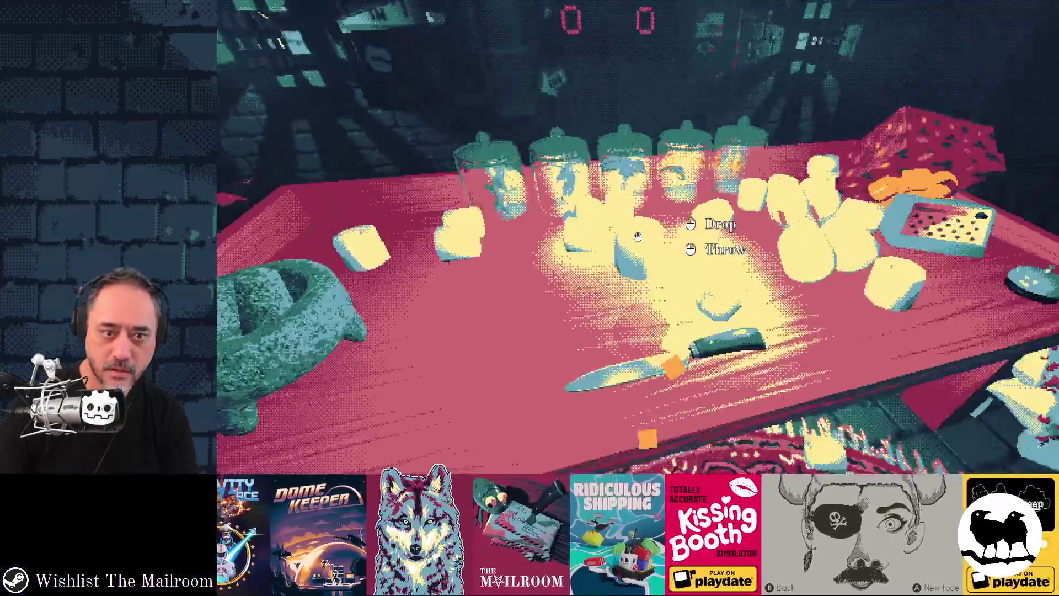
click(637, 236)
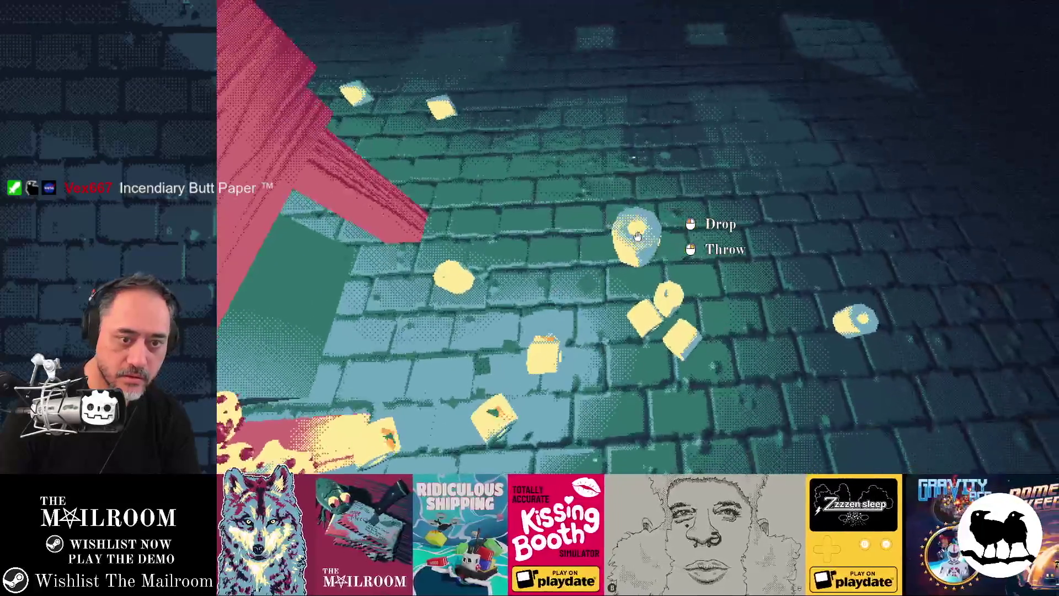
Drop the burning roll onto the floor paper, then move rolls near the stand and rug.
click(637, 236)
click(638, 237)
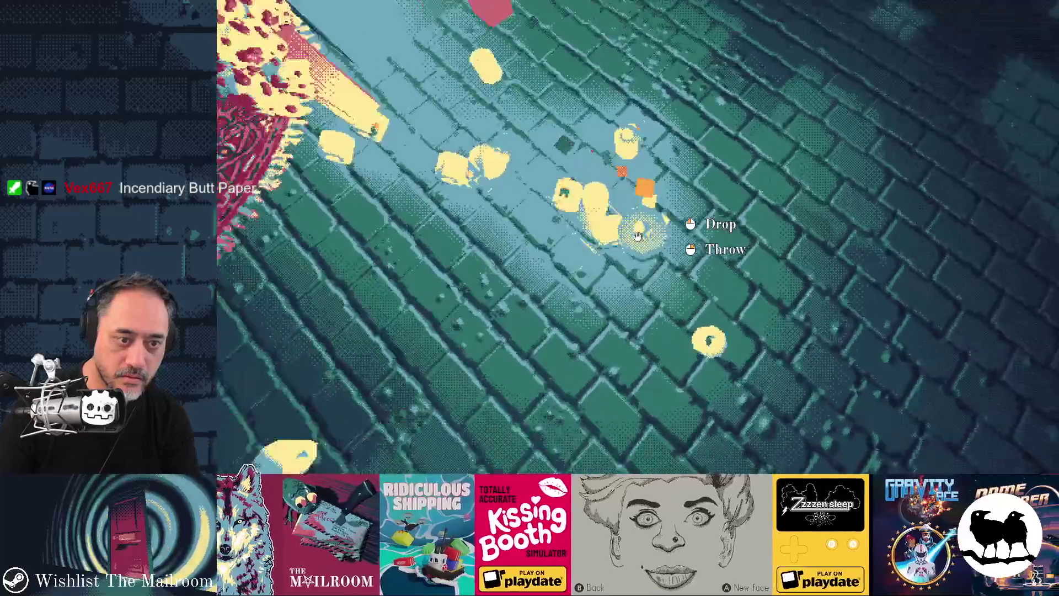
click(638, 236)
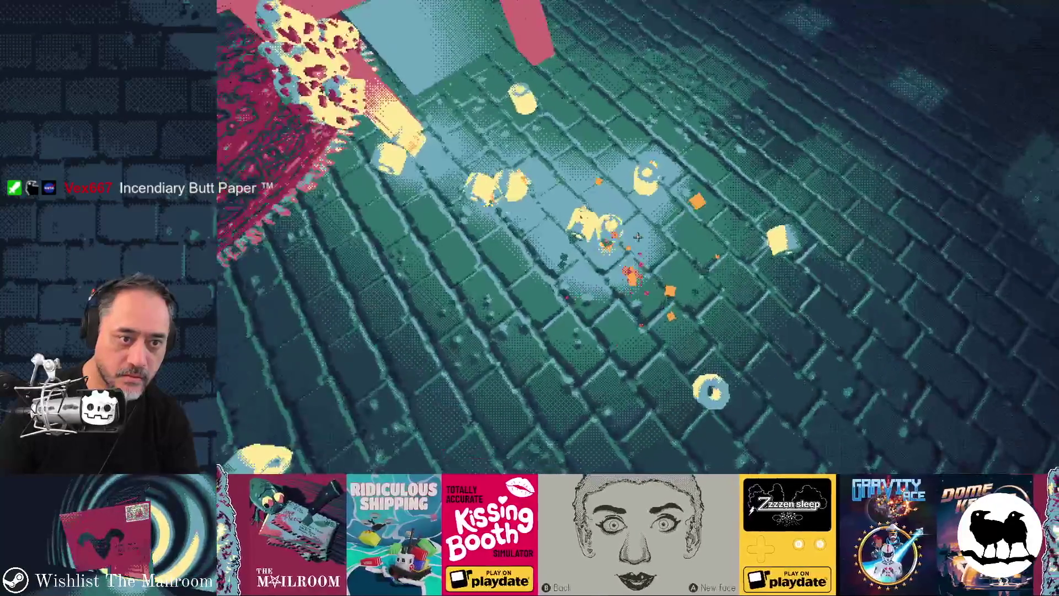
click(637, 236)
click(638, 236)
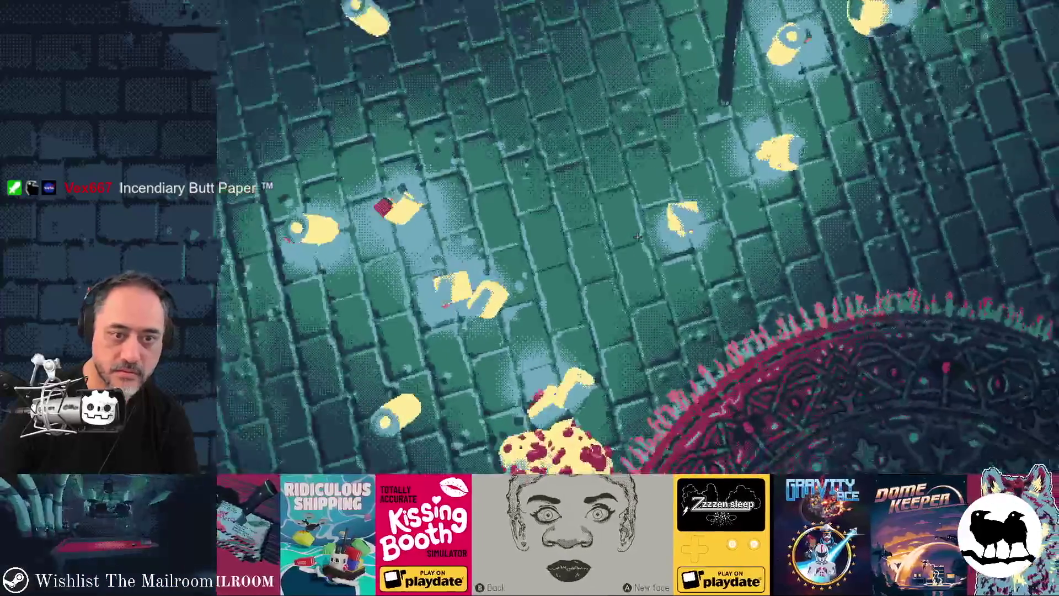
click(638, 236)
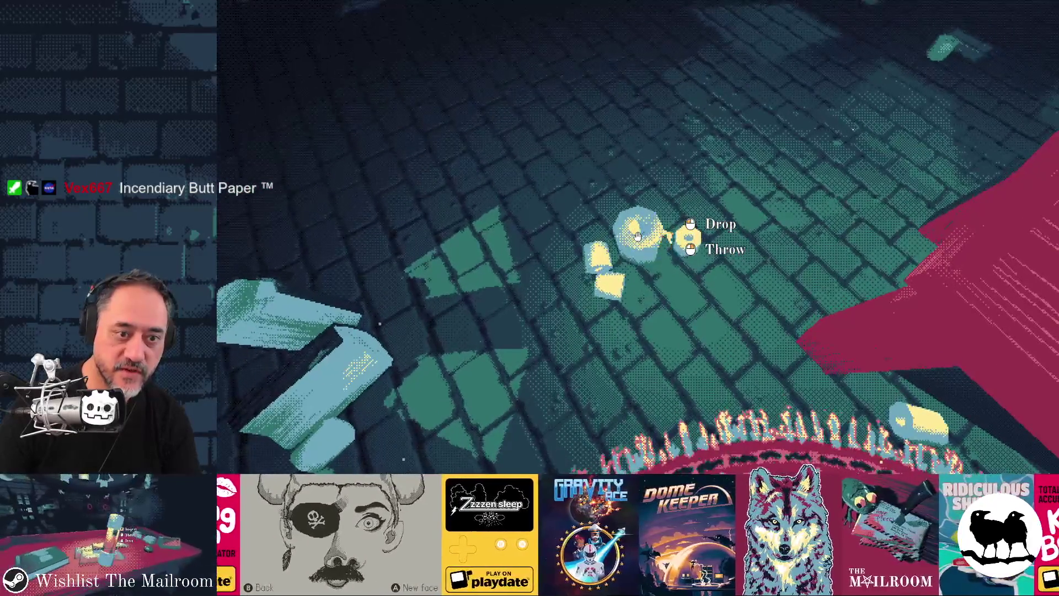
Drop and re-grab rolls around the table, throw a small item, and drop the candle.
click(638, 236)
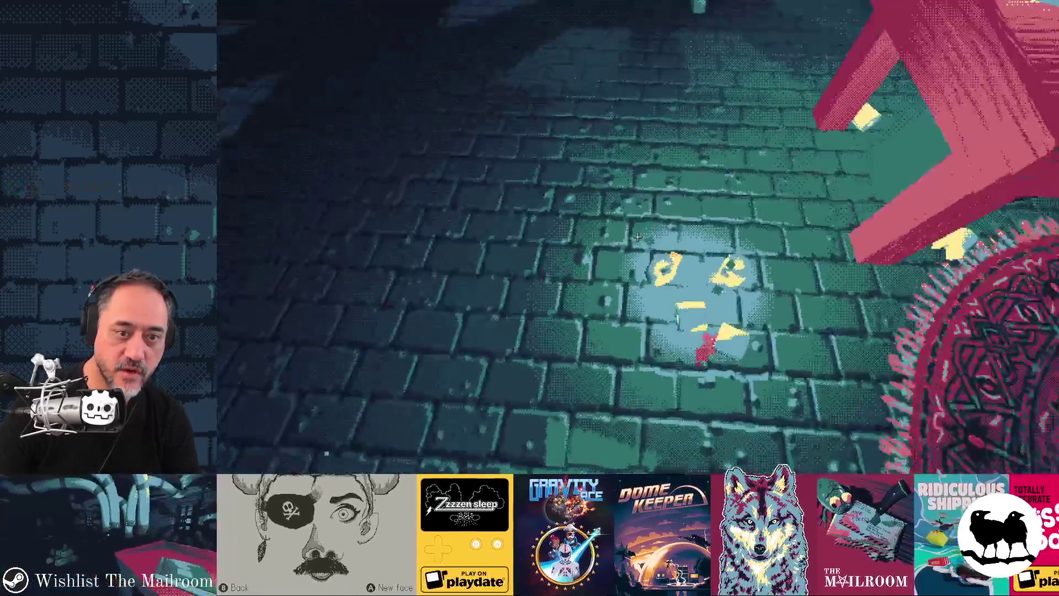
click(637, 236)
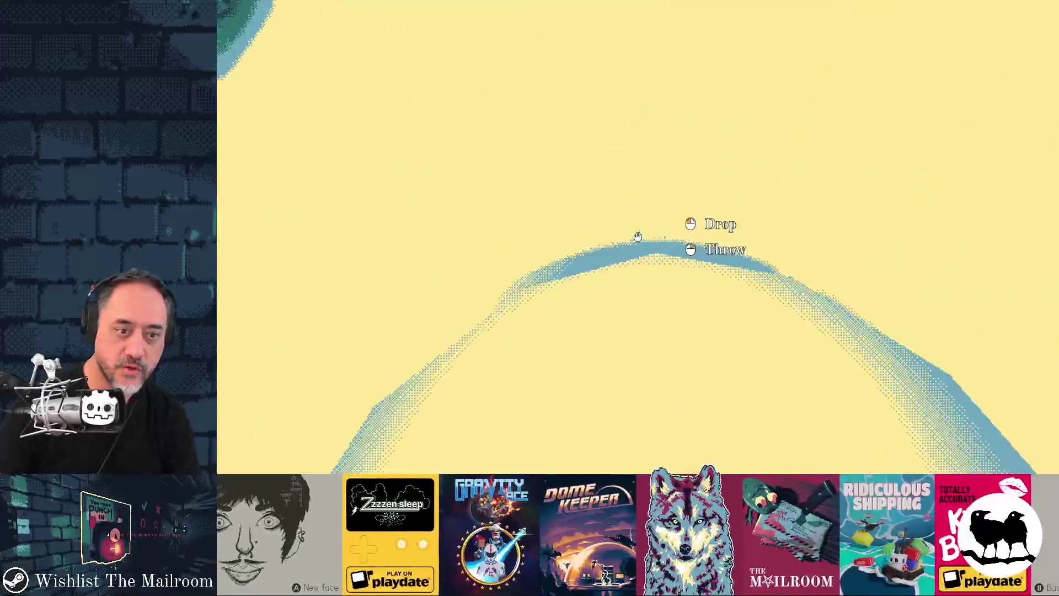
click(638, 237)
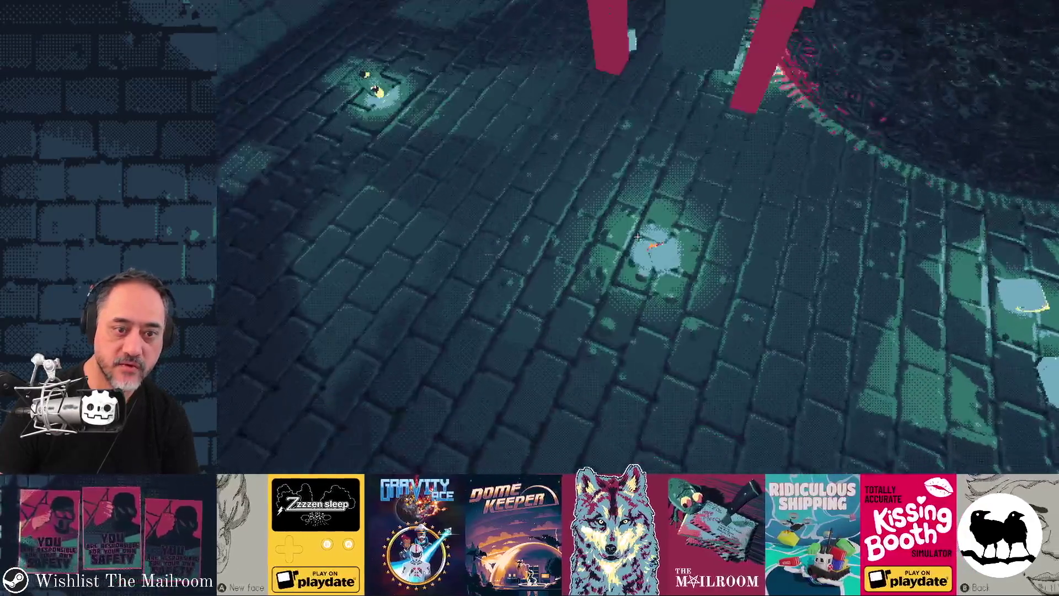
click(638, 237)
click(638, 237)
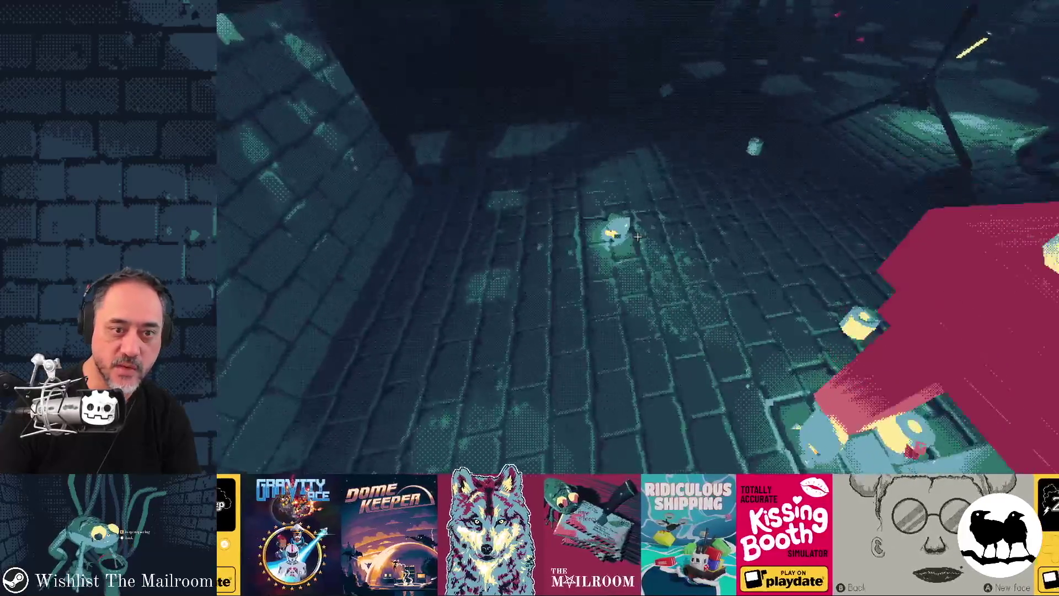
click(637, 237)
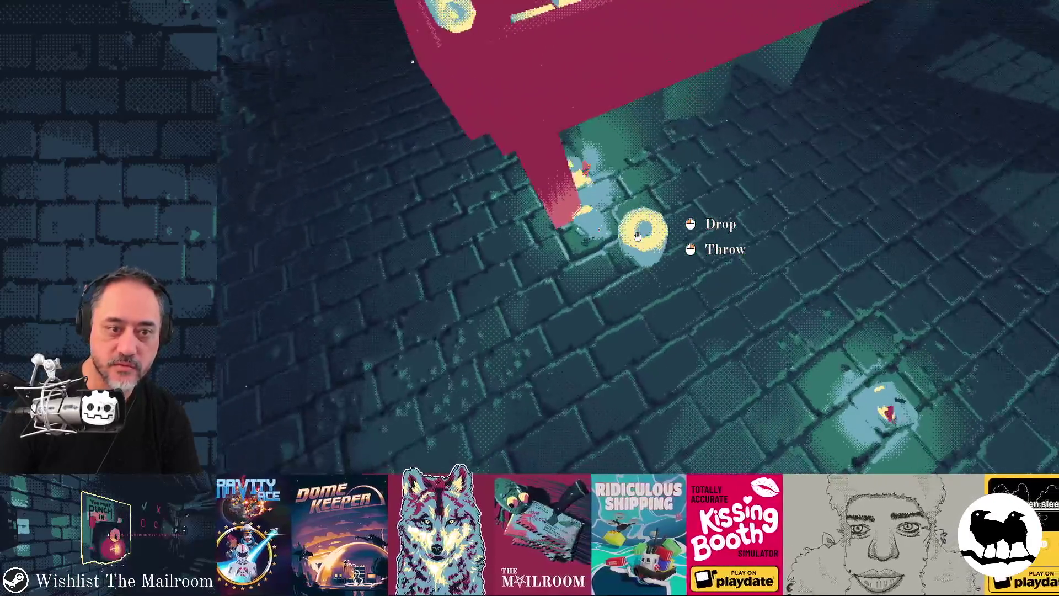
right_click(638, 237)
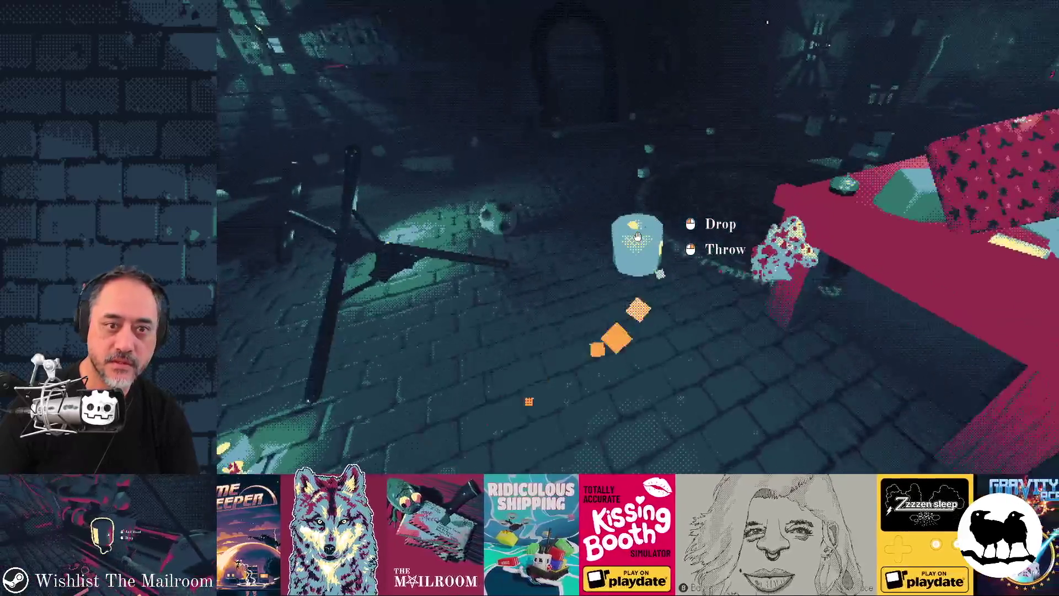
click(638, 237)
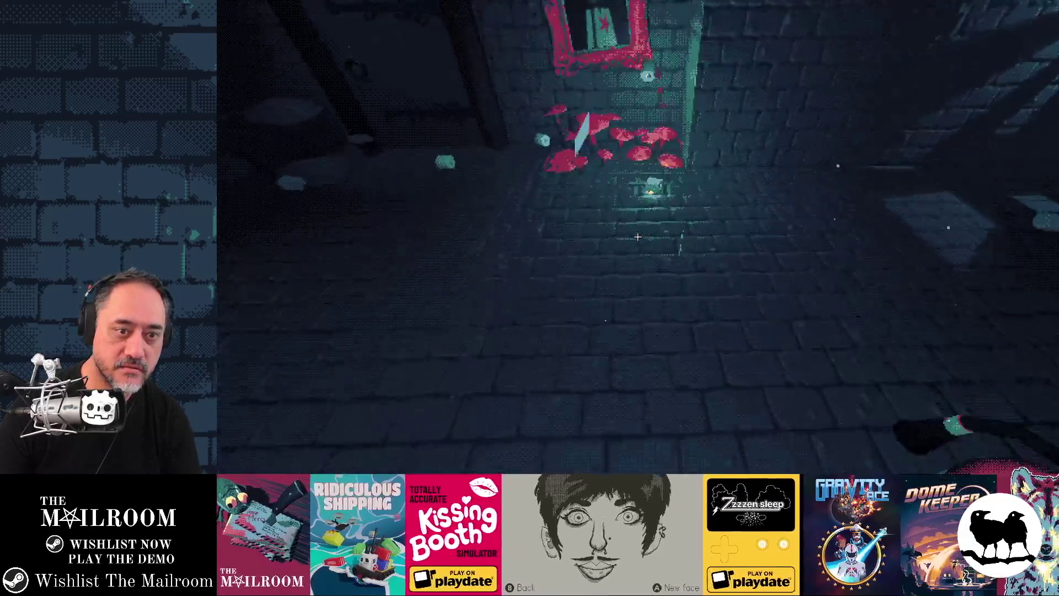
Harvest the mushroom patch, move the butt paper roll by the door, and head to the table.
key(w)
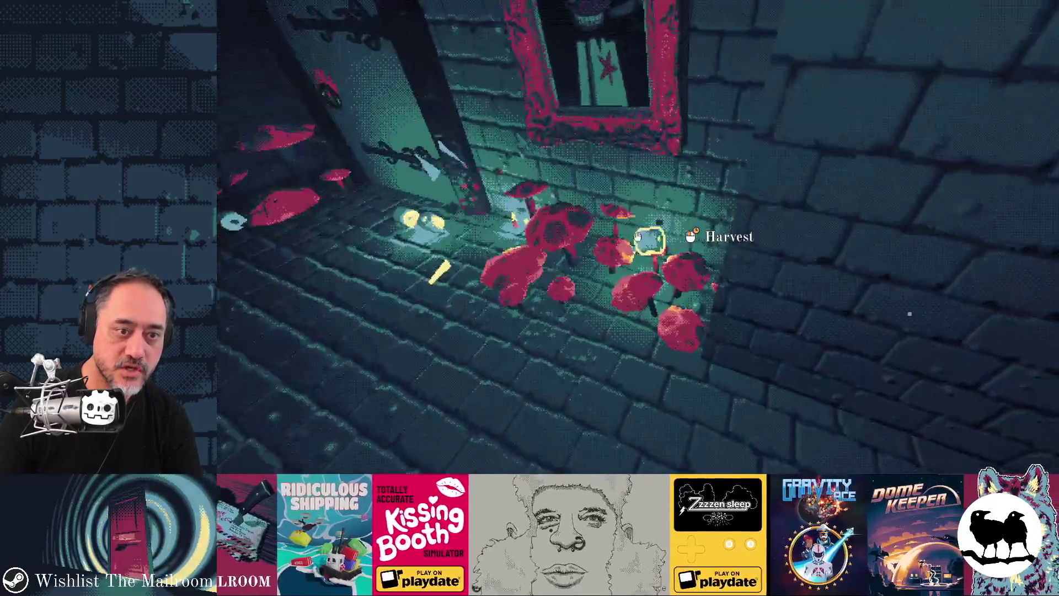
click(638, 236)
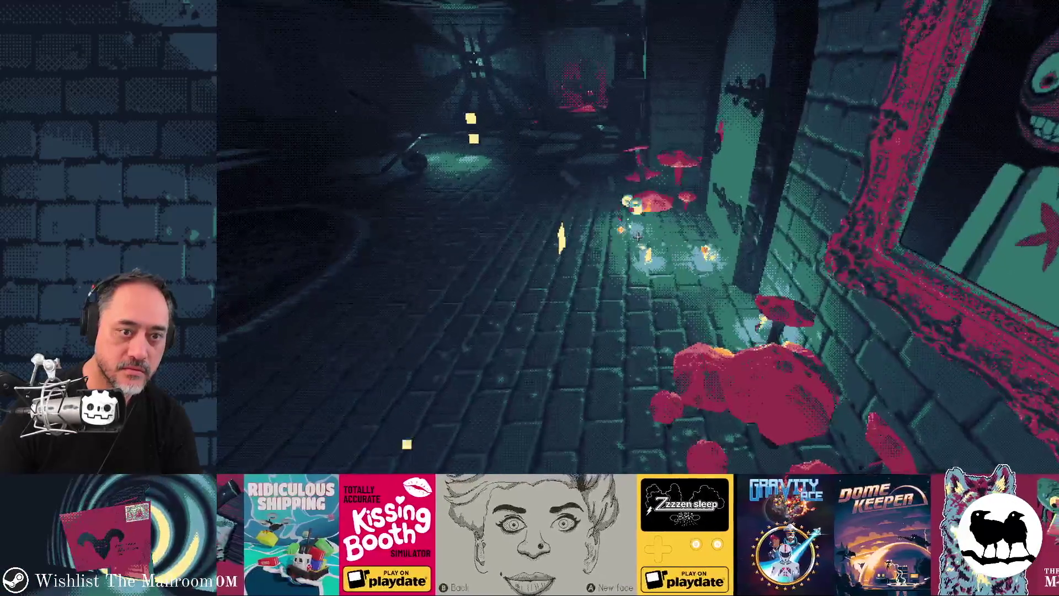
key(w)
click(638, 236)
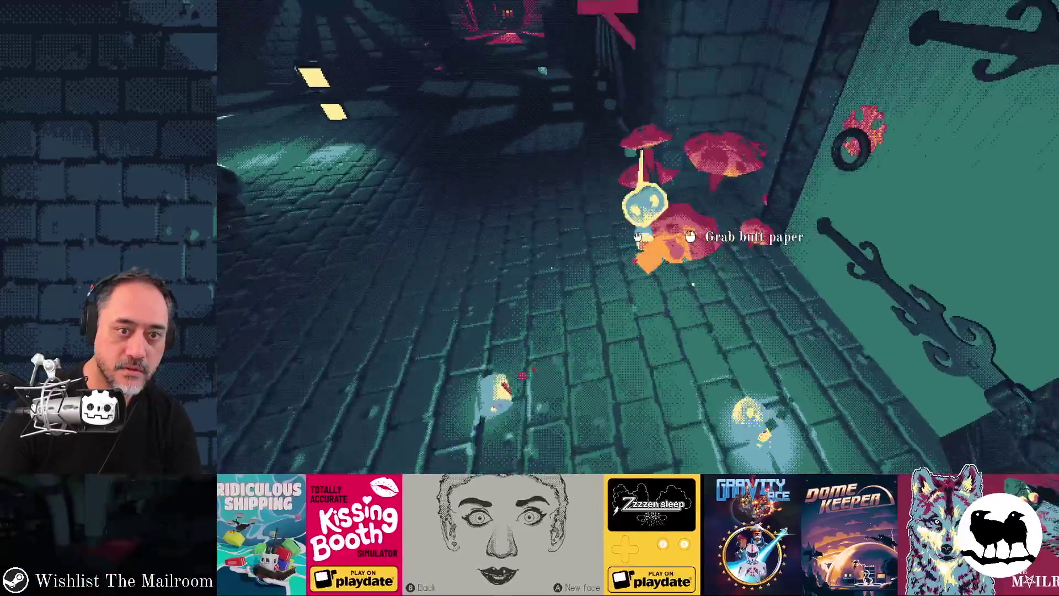
click(639, 236)
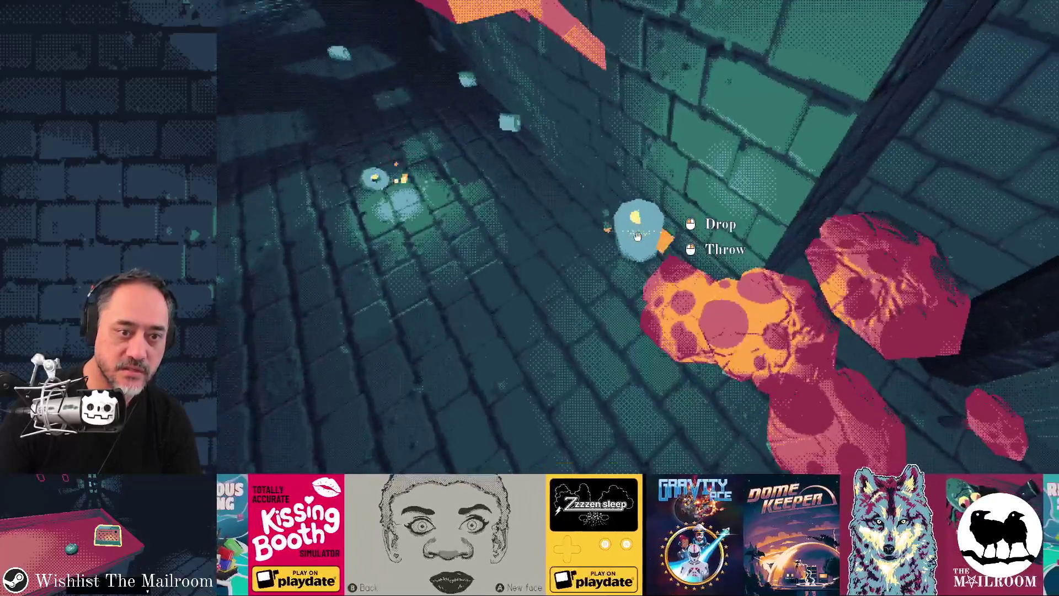
click(638, 236)
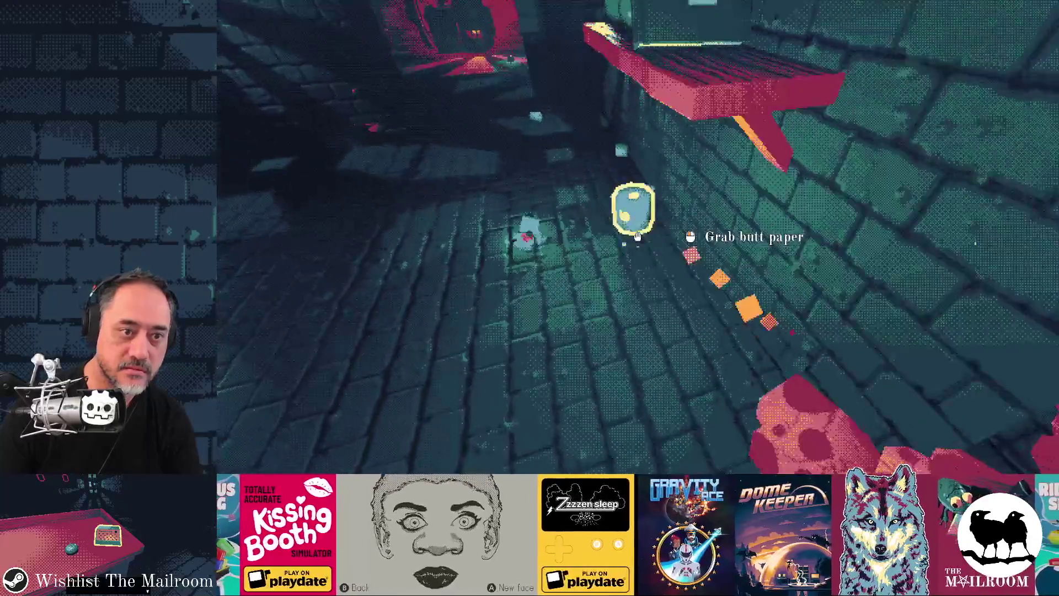
key(w)
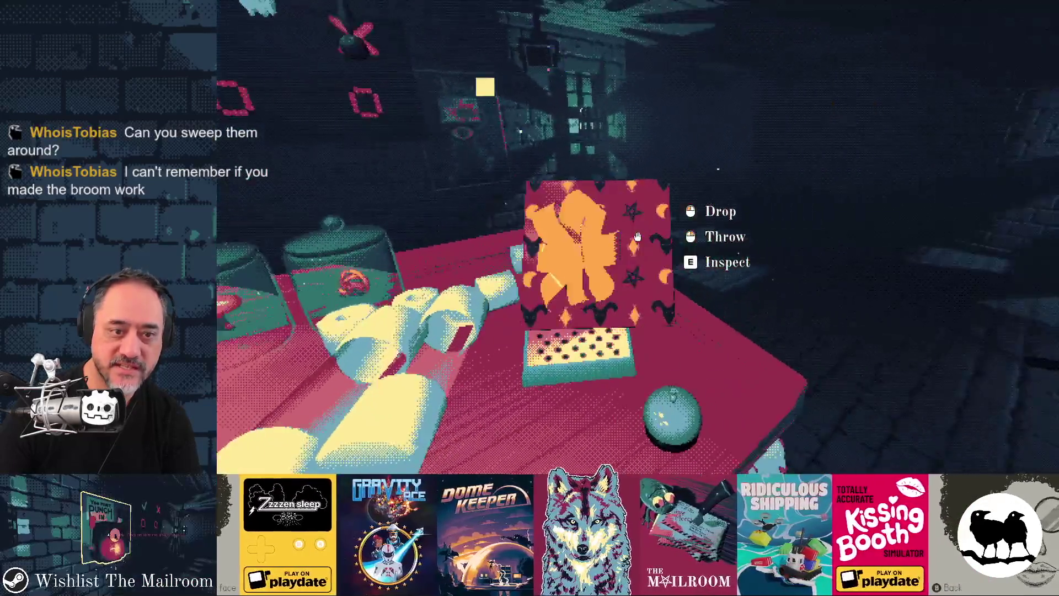
Drop the clock-in card and spray the fire extinguisher over the table.
click(638, 237)
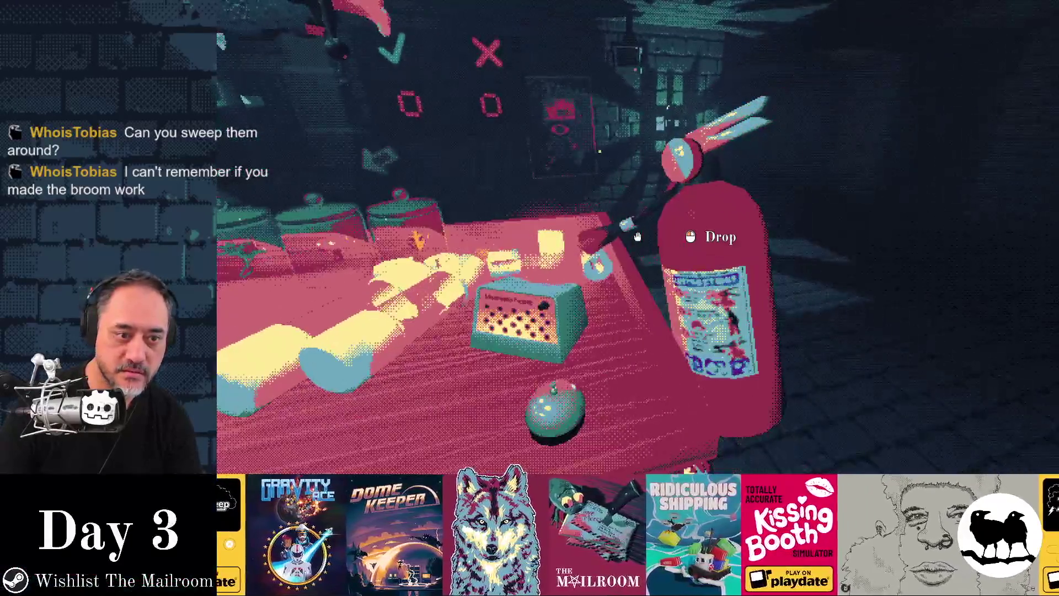
click(638, 237)
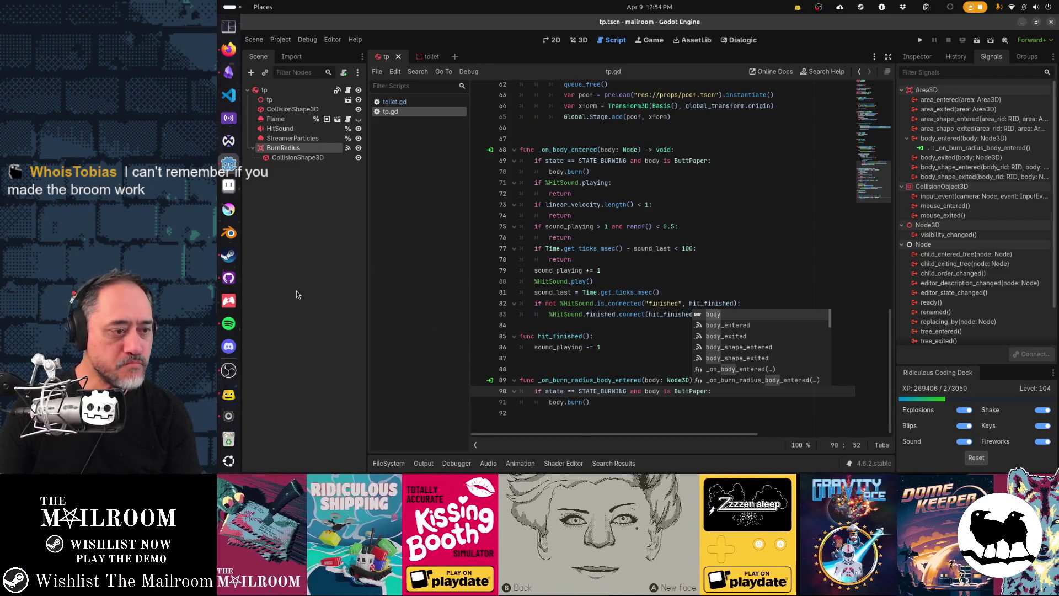
Switch to GitHub Desktop and select tp.gd among the four changed files.
click(227, 280)
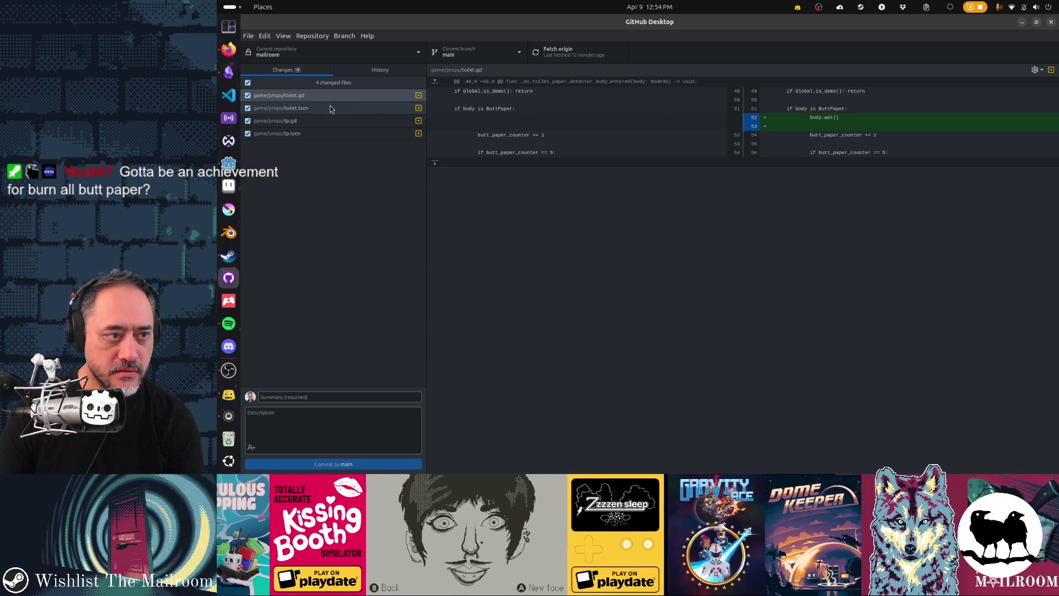
click(327, 120)
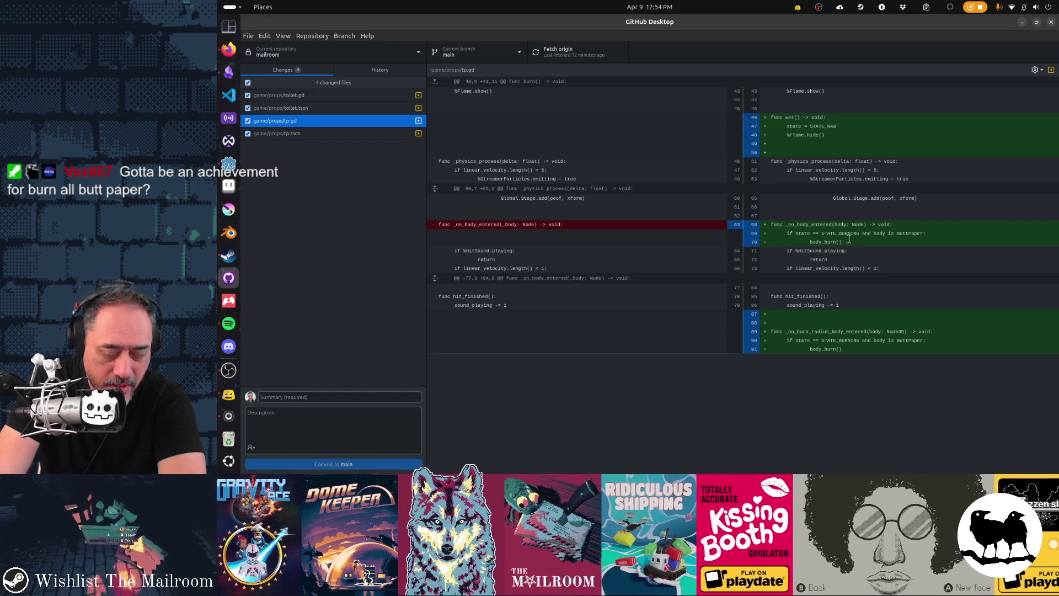
Try selecting line 68 in tp.gd's diff, which raises the show-whitespace prompt.
click(849, 238)
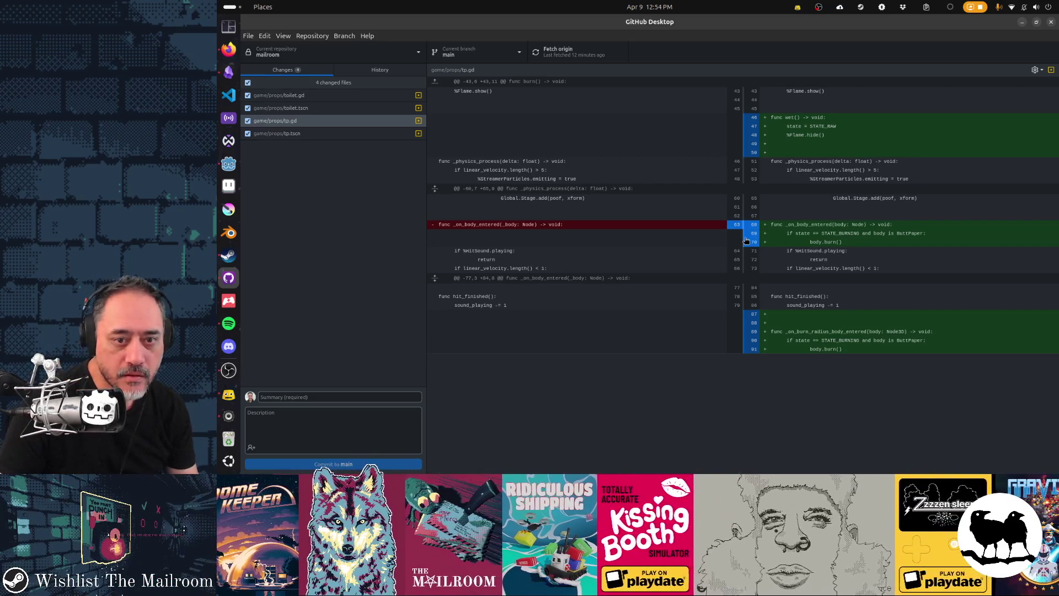
right_click(772, 228)
right_click(771, 241)
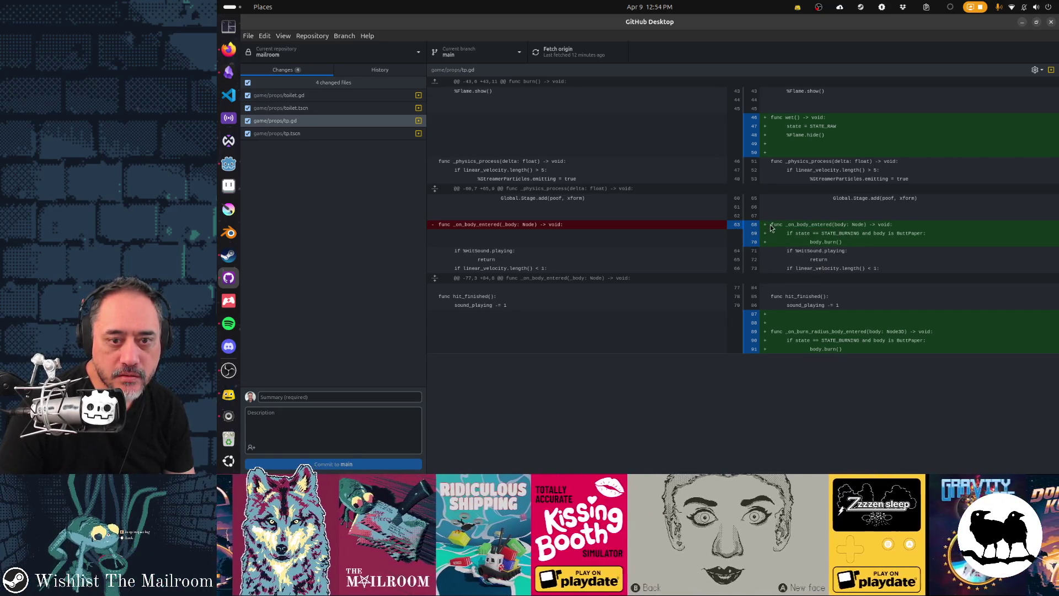
right_click(772, 228)
right_click(768, 234)
right_click(767, 236)
click(760, 242)
click(755, 228)
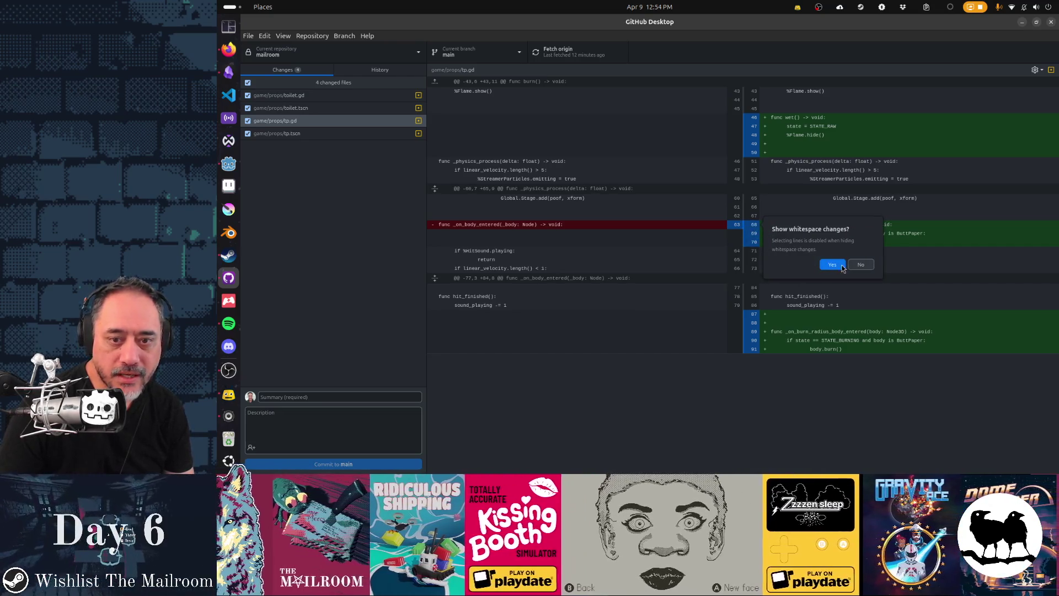
Show whitespace changes in tp.gd's diff and select the new _on_body_entered lines 68–70.
click(861, 265)
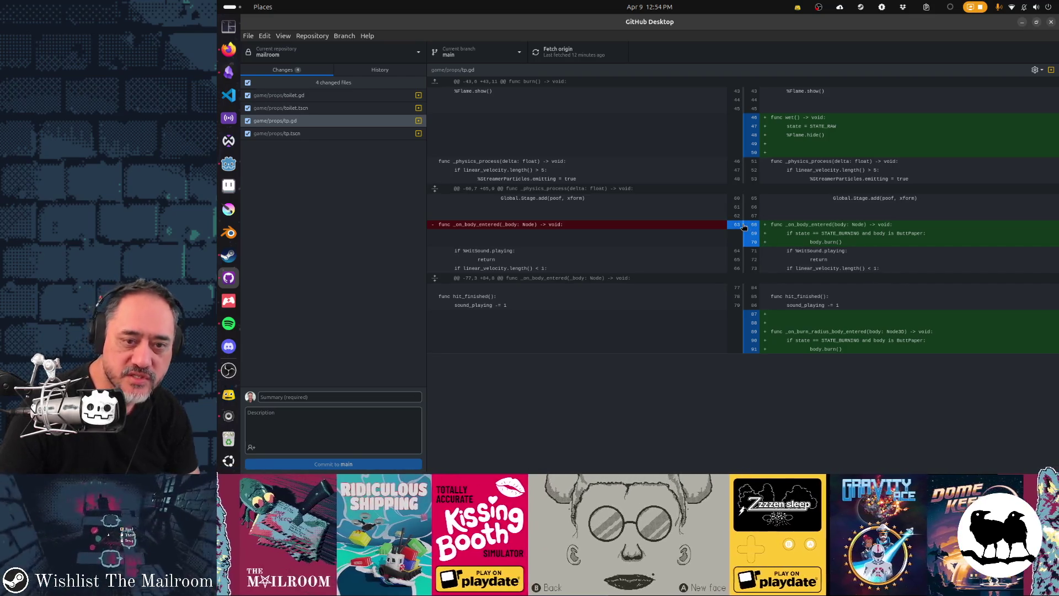
right_click(580, 227)
click(796, 235)
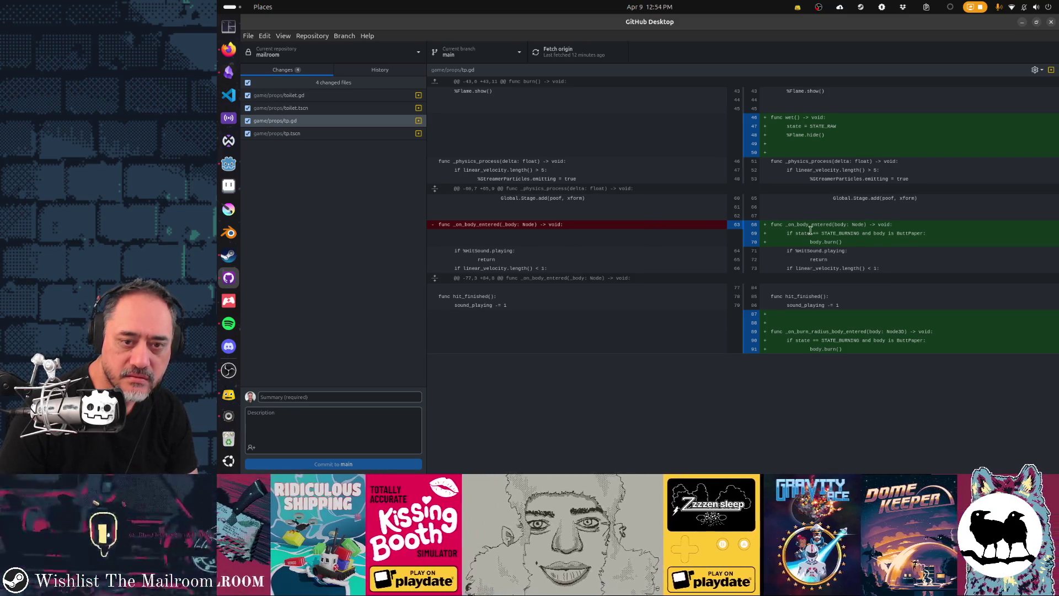
right_click(808, 227)
drag(910, 243, 733, 229)
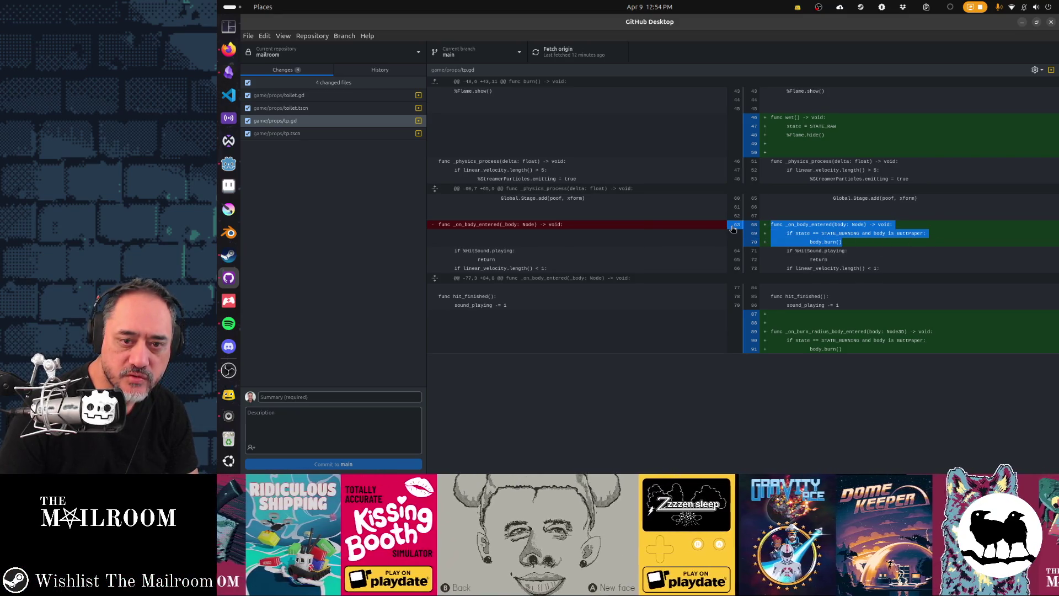
right_click(786, 230)
key(Escape)
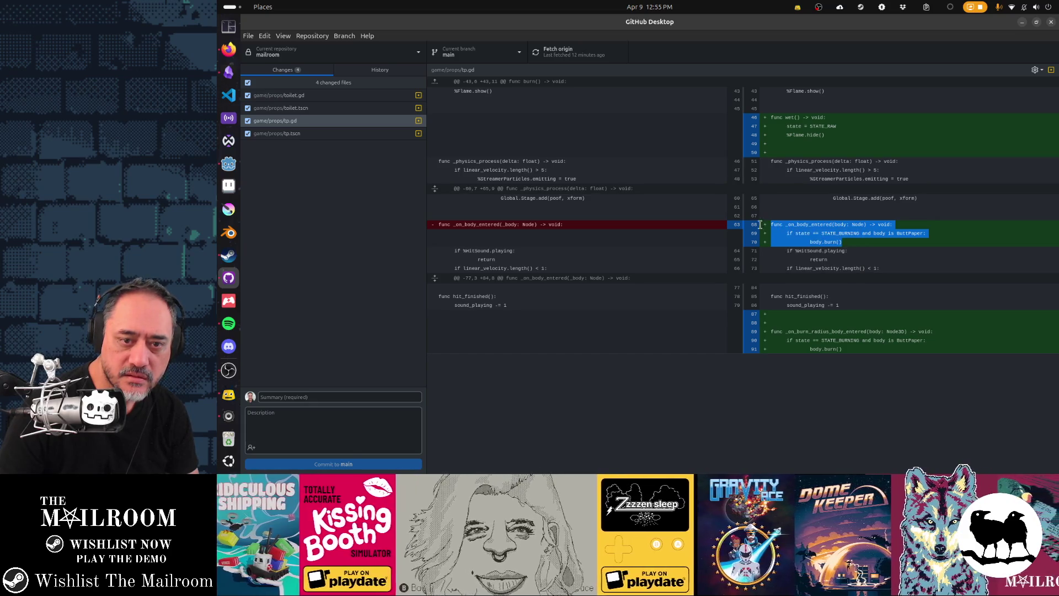
click(756, 226)
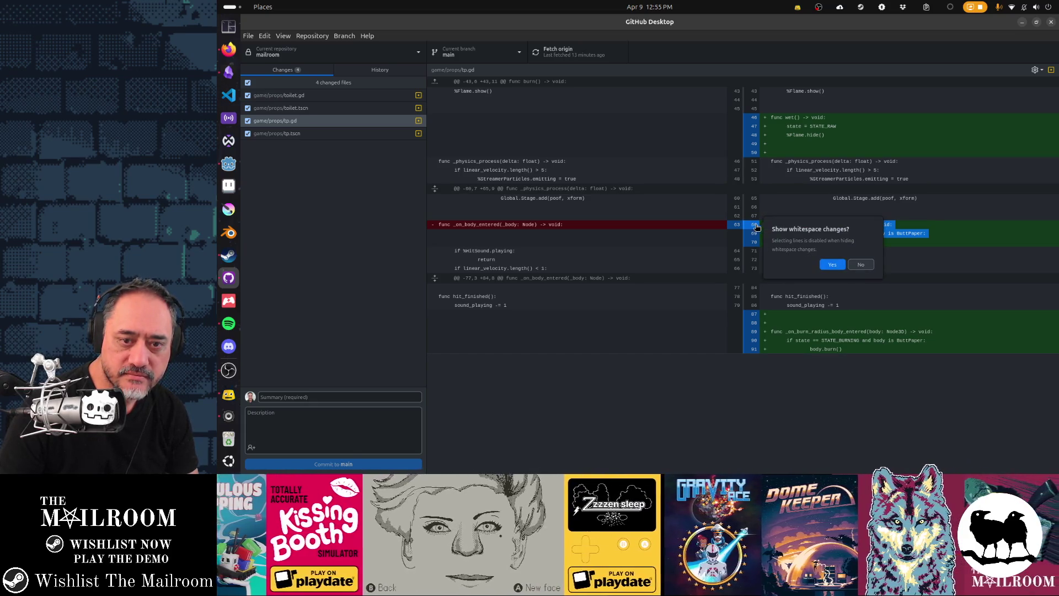
click(833, 266)
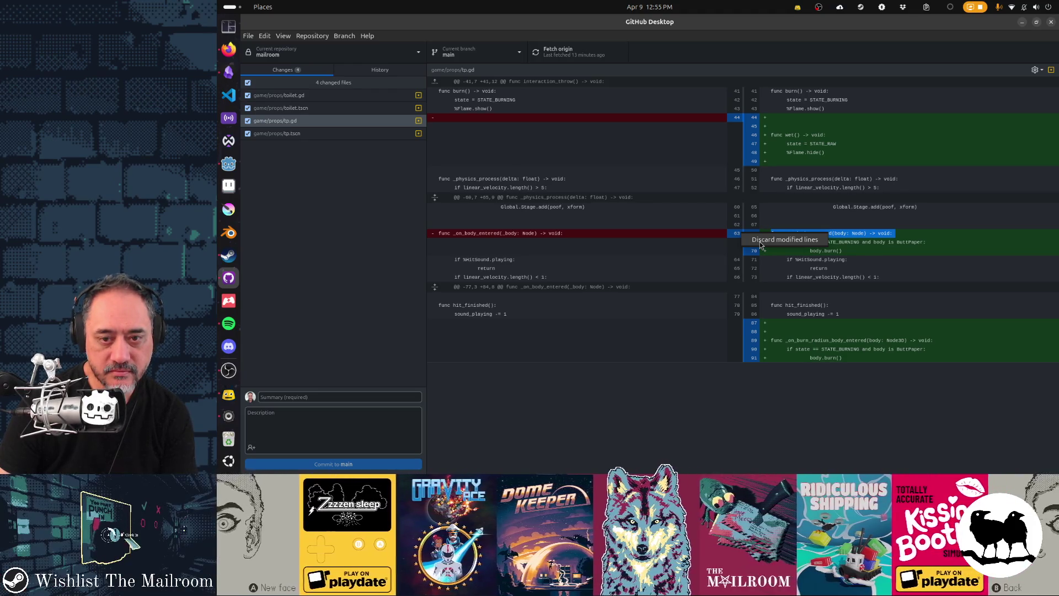
Discard the modified _on_body_entered lines and select the new _on_burn_radius_body_entered function.
click(760, 240)
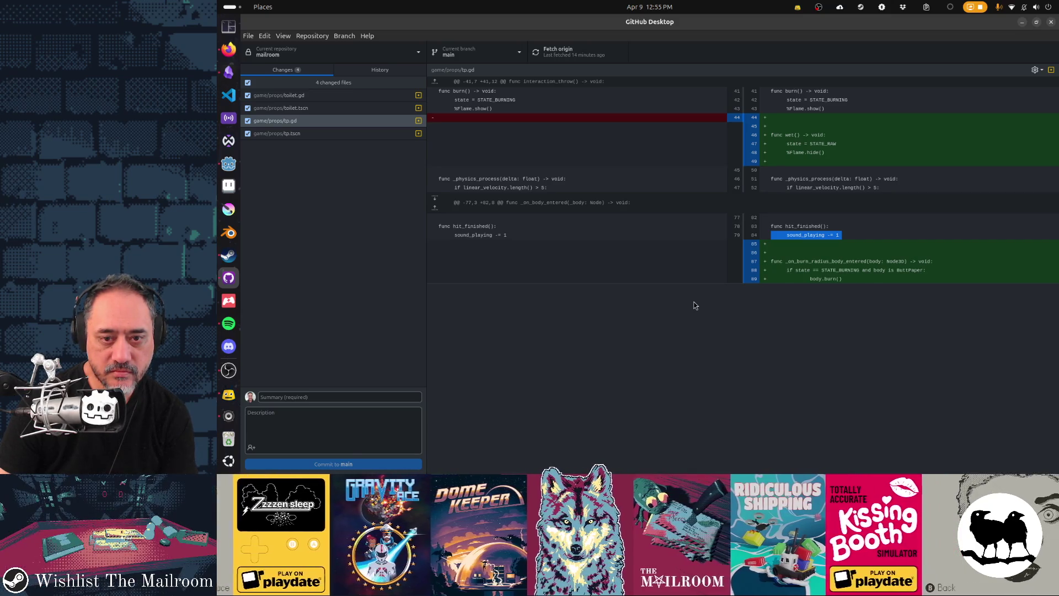
click(793, 255)
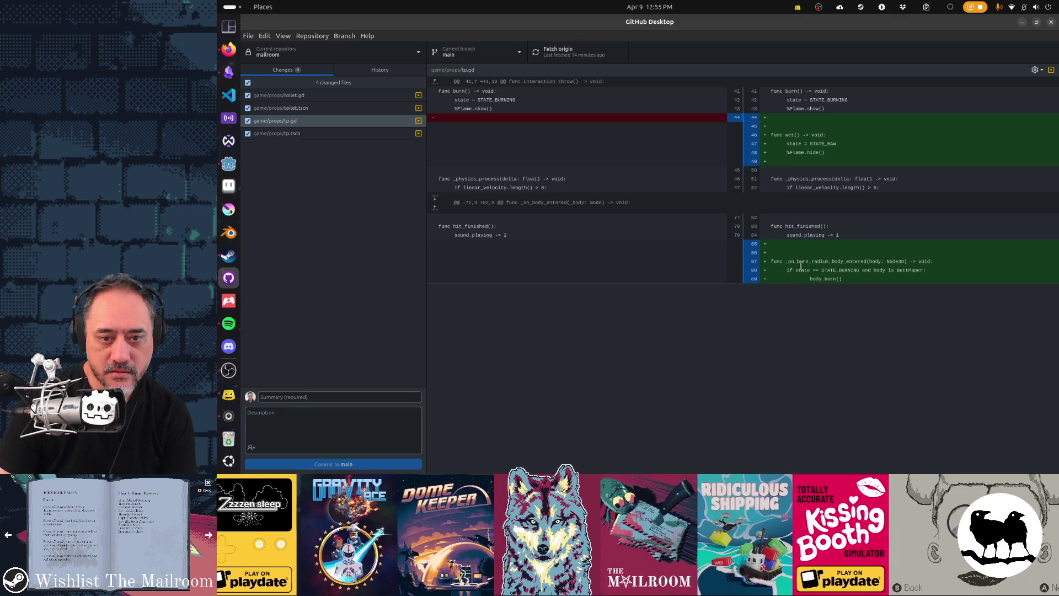
drag(863, 280, 762, 256)
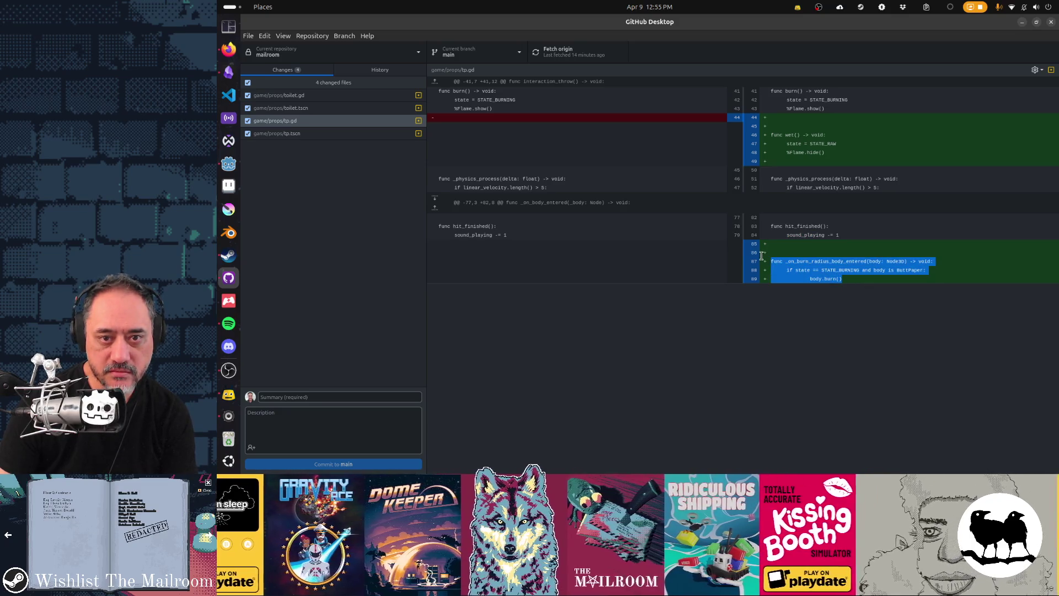
drag(770, 122, 791, 153)
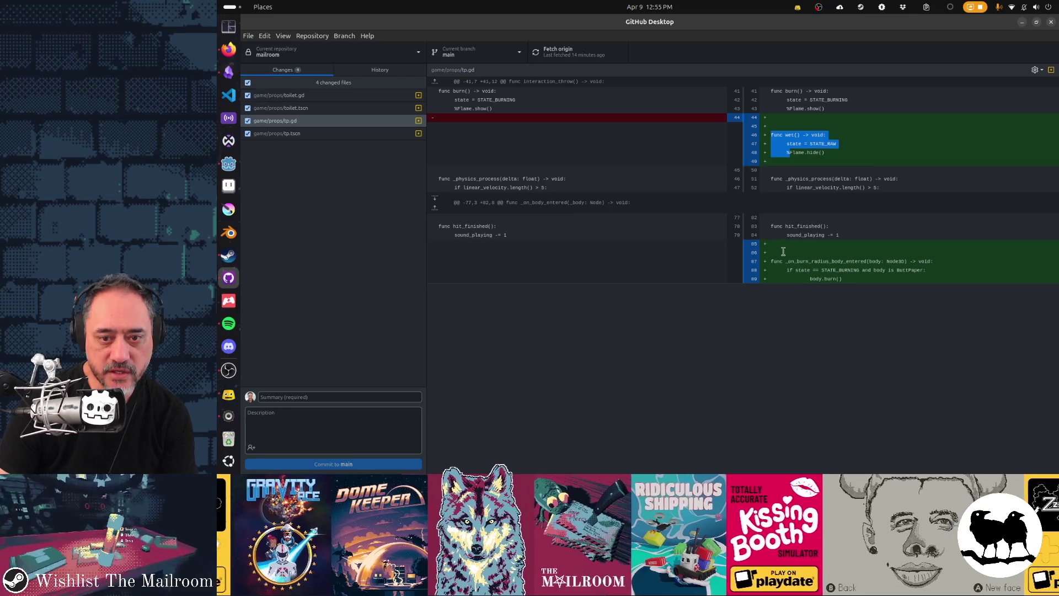
drag(783, 252, 841, 281)
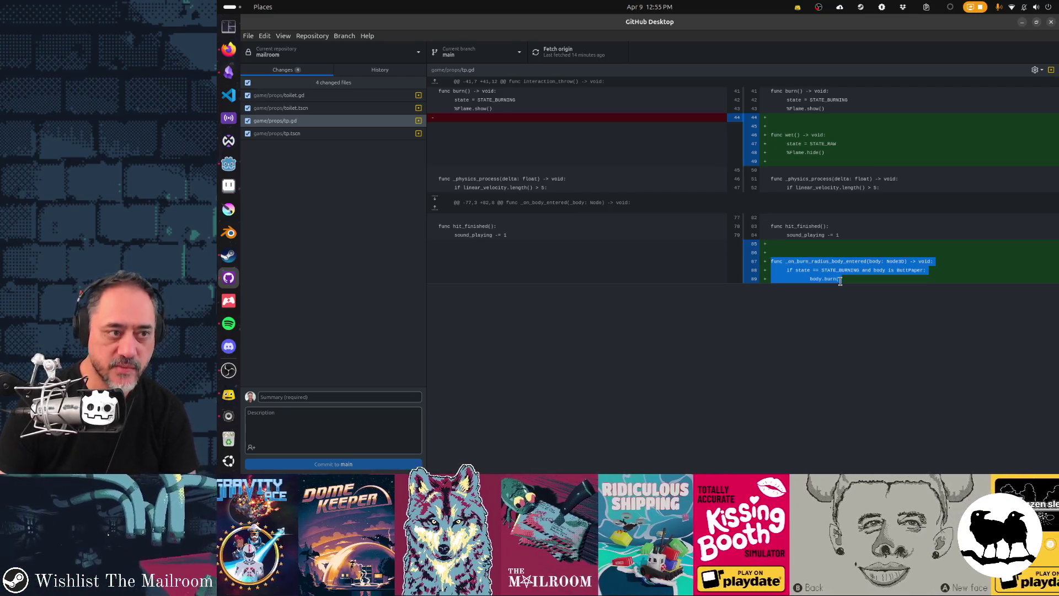
Review the toilet.gd, tp.tscn and toilet.tscn diffs, then return to tp.gd in Godot.
key(Up)
key(Up)
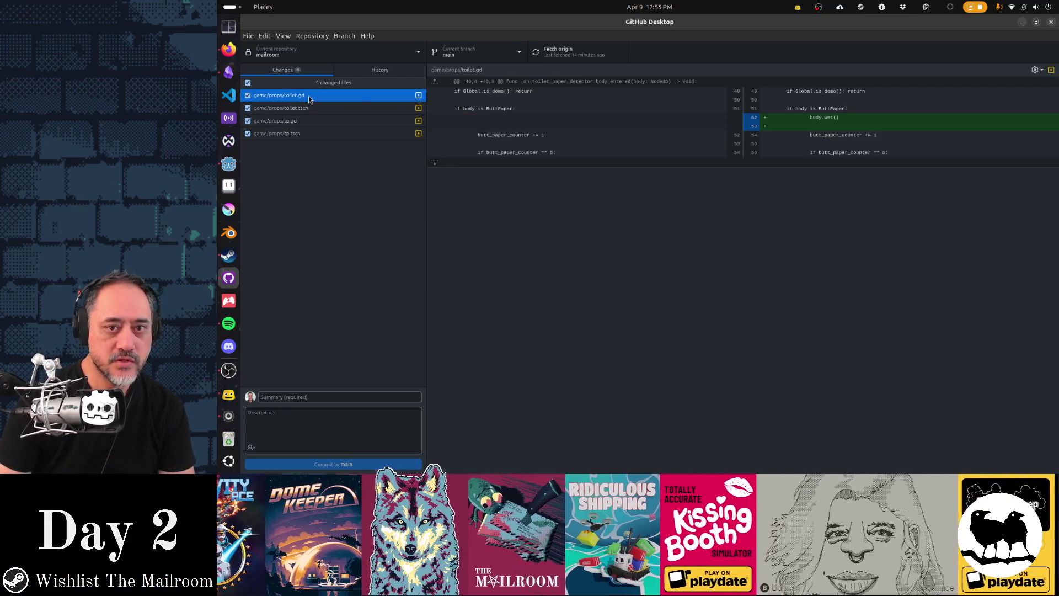
key(Down)
key(Down)
key(Down)
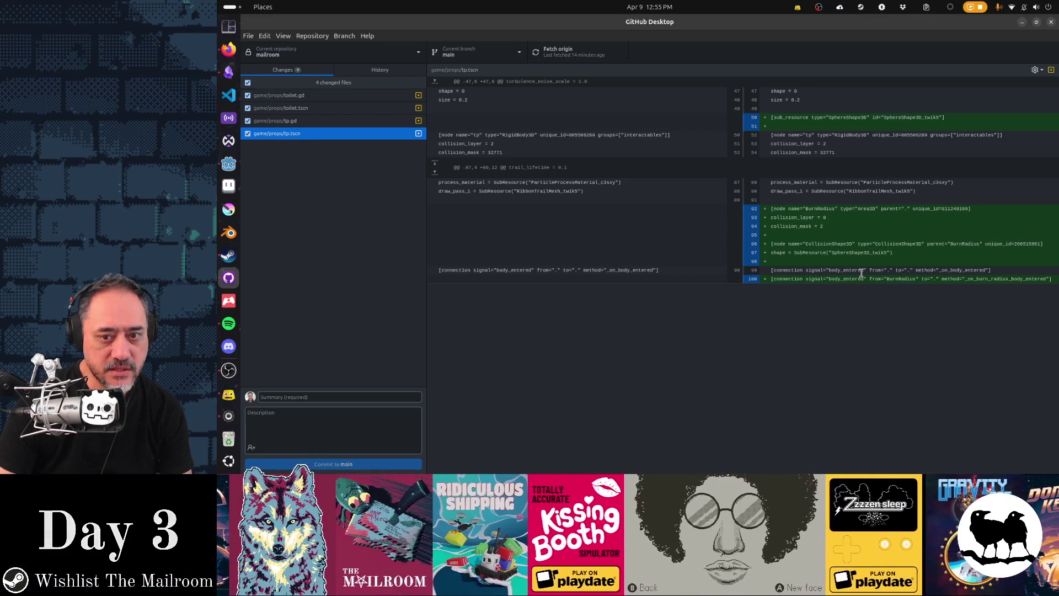
click(340, 108)
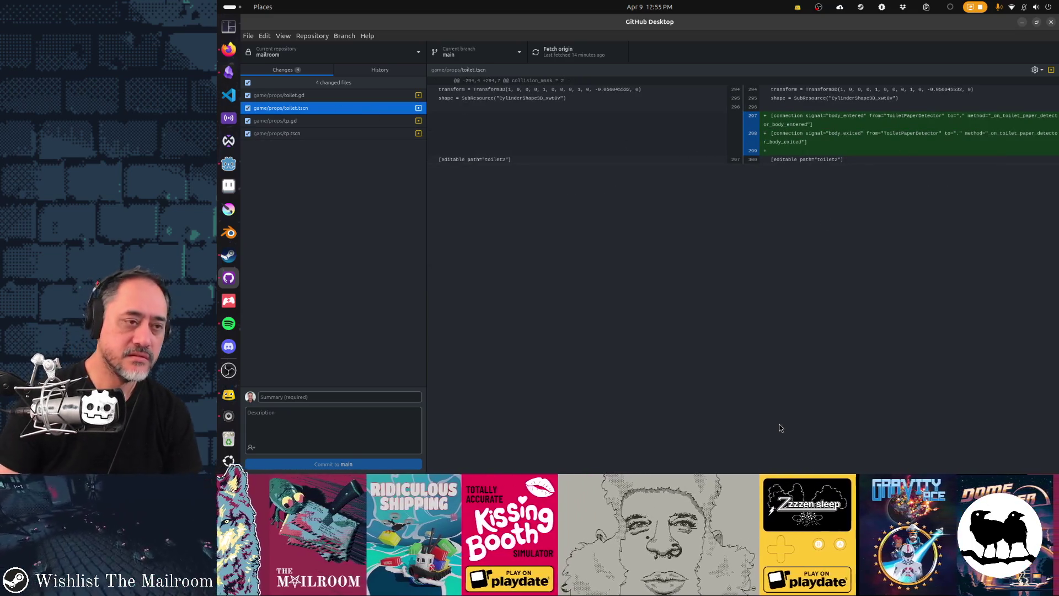
key(alt+Tab)
click(684, 292)
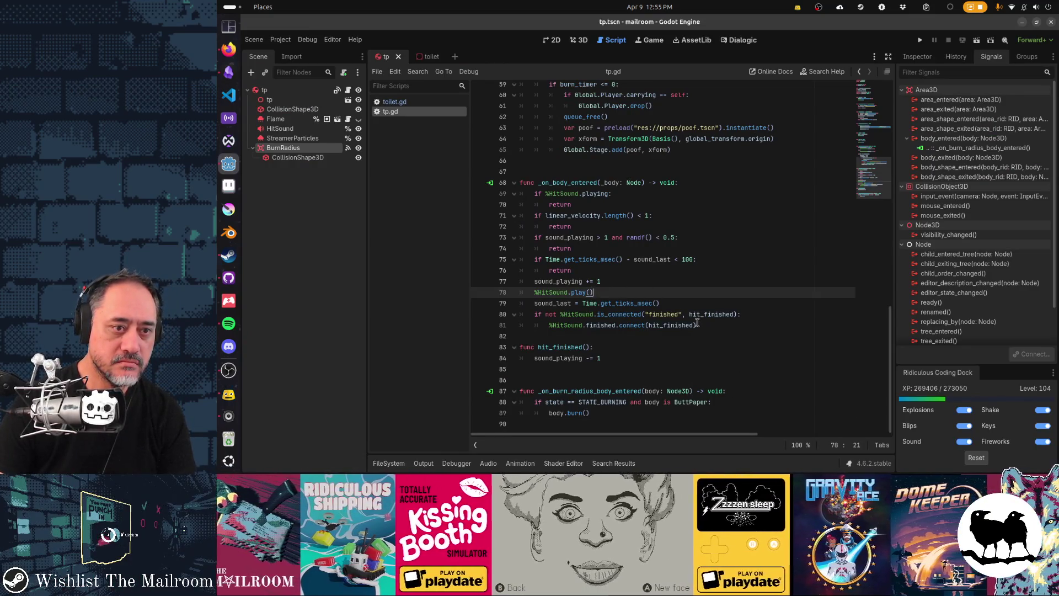
Run the game with F5, then throw and drop butt paper rolls on the rug to test ignition.
key(F5)
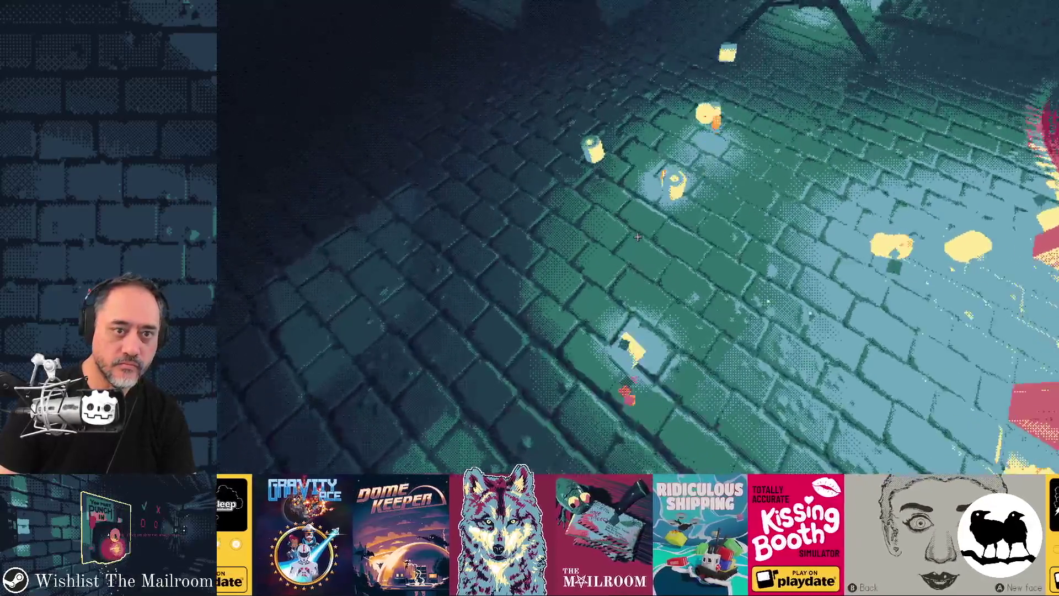
click(637, 237)
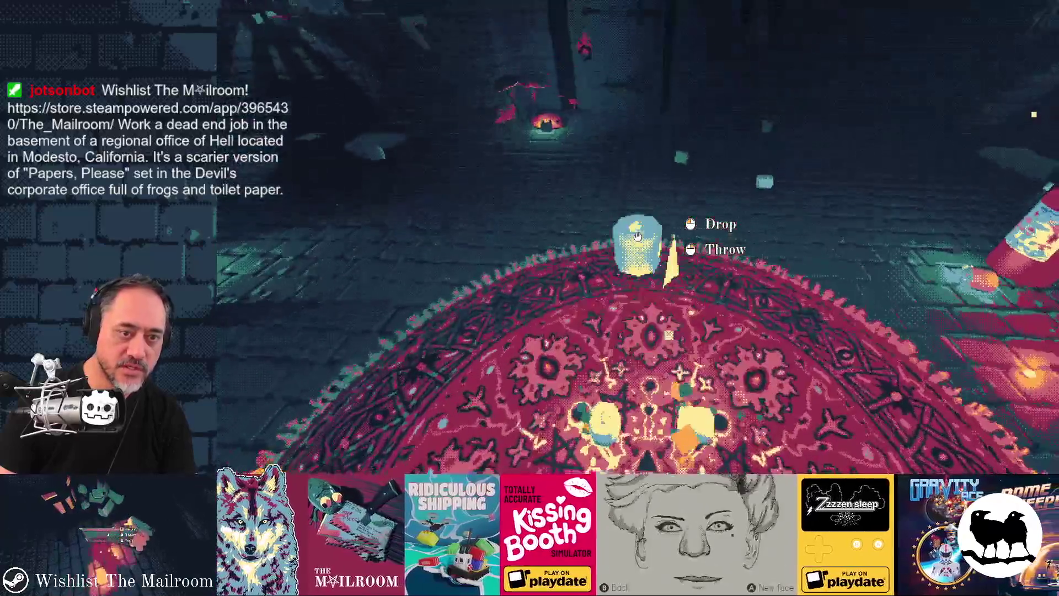
right_click(637, 236)
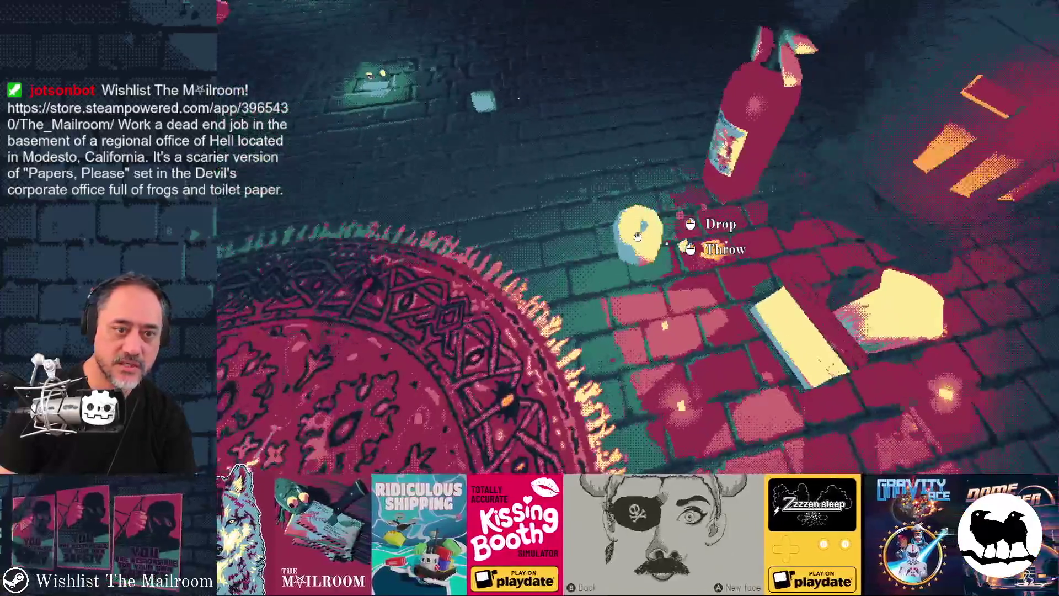
right_click(637, 237)
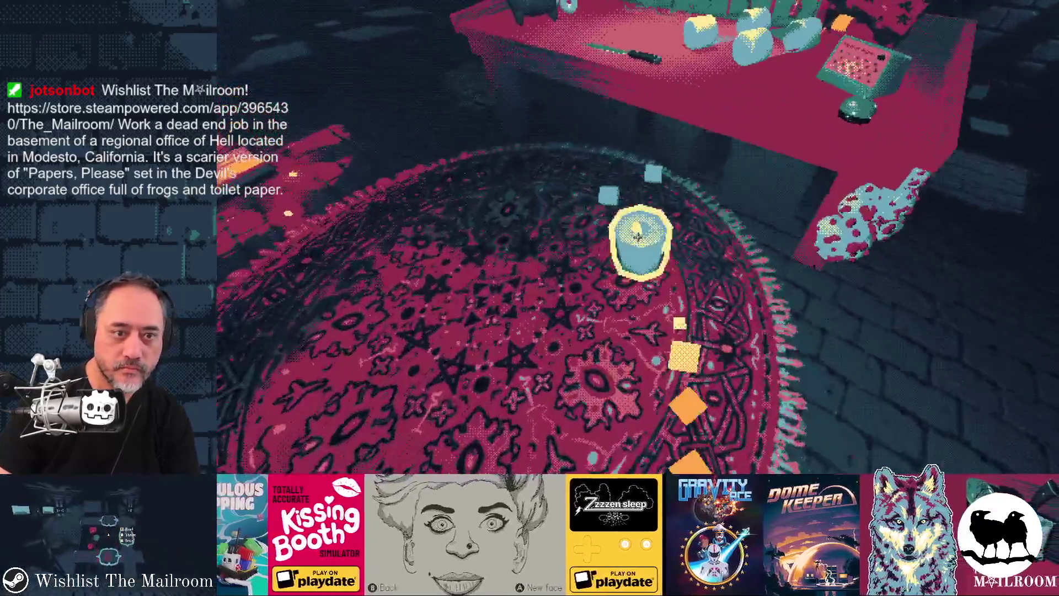
click(637, 236)
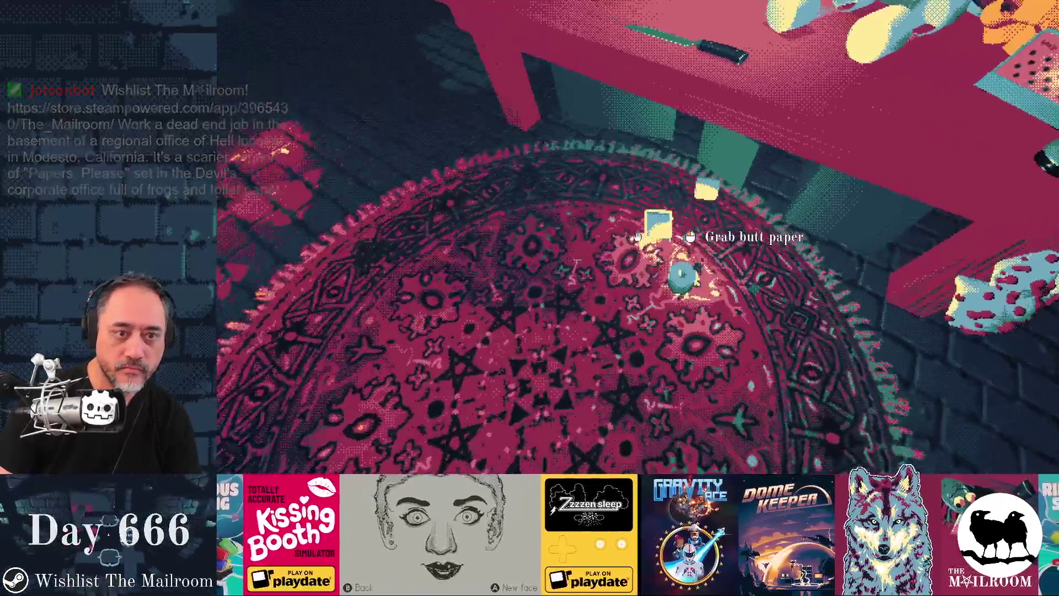
click(638, 236)
click(637, 237)
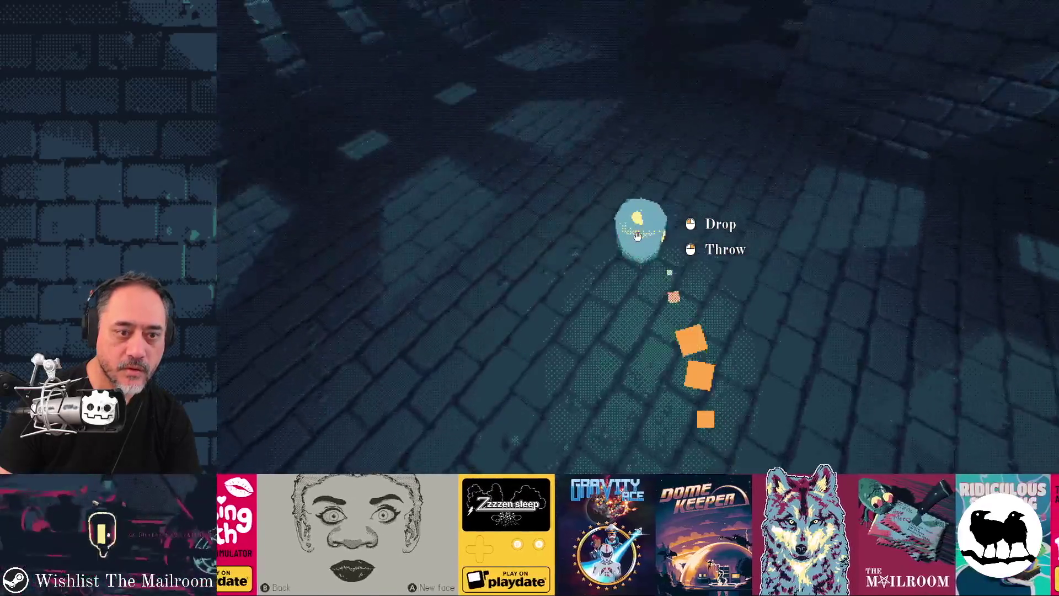
Drop the paper roll and extinguisher, try the arched door, then leave the game for the editor.
click(637, 236)
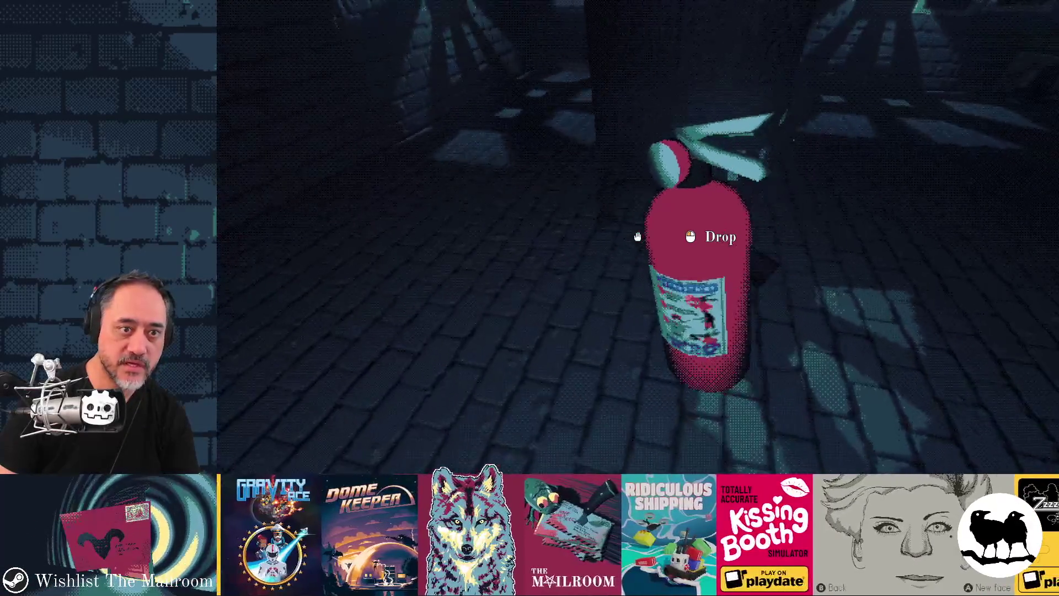
click(638, 237)
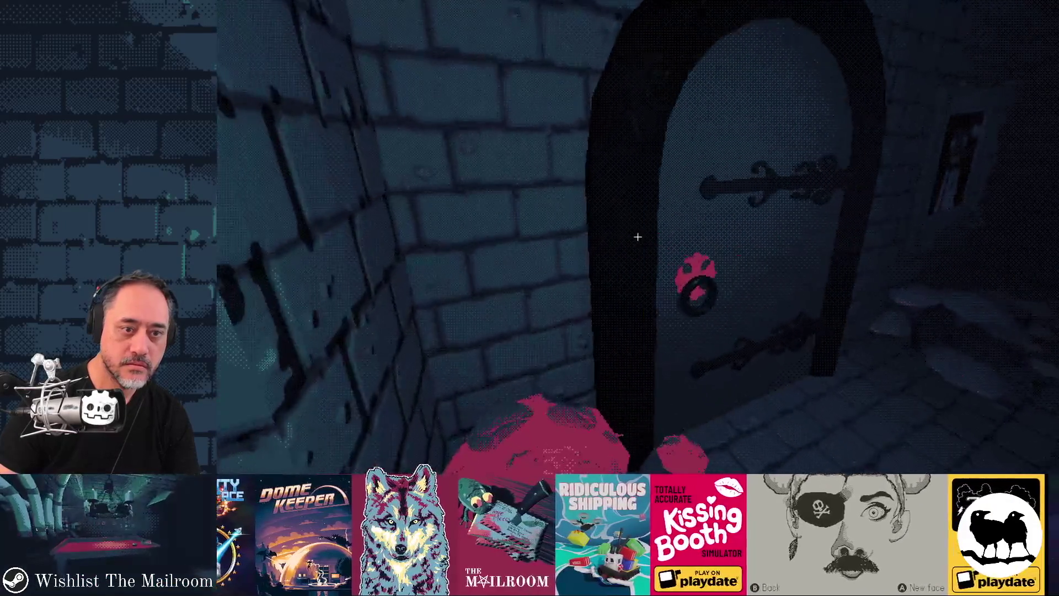
click(638, 237)
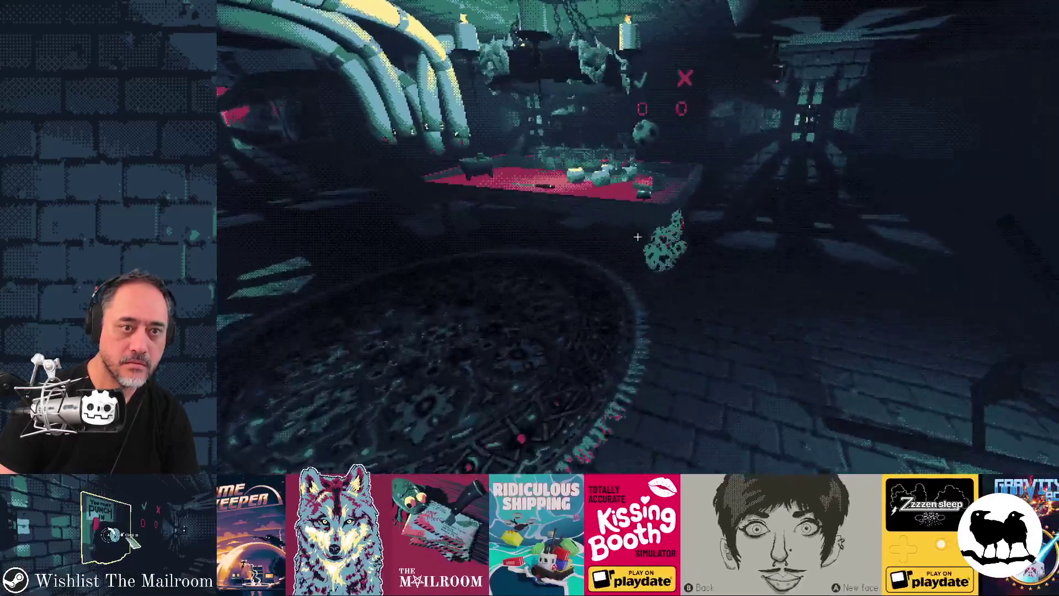
key(w)
key(alt+Tab)
key(alt+Tab)
key(alt+Tab)
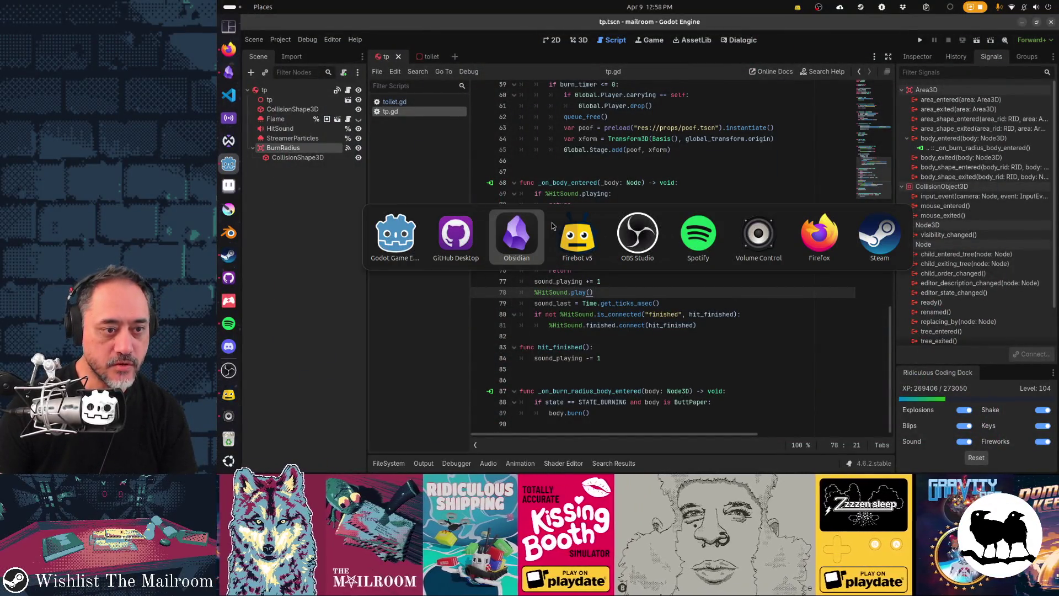
Commit the changes to main with the summary 'Butt paper burns other butt paper'.
key(alt+shift+Tab)
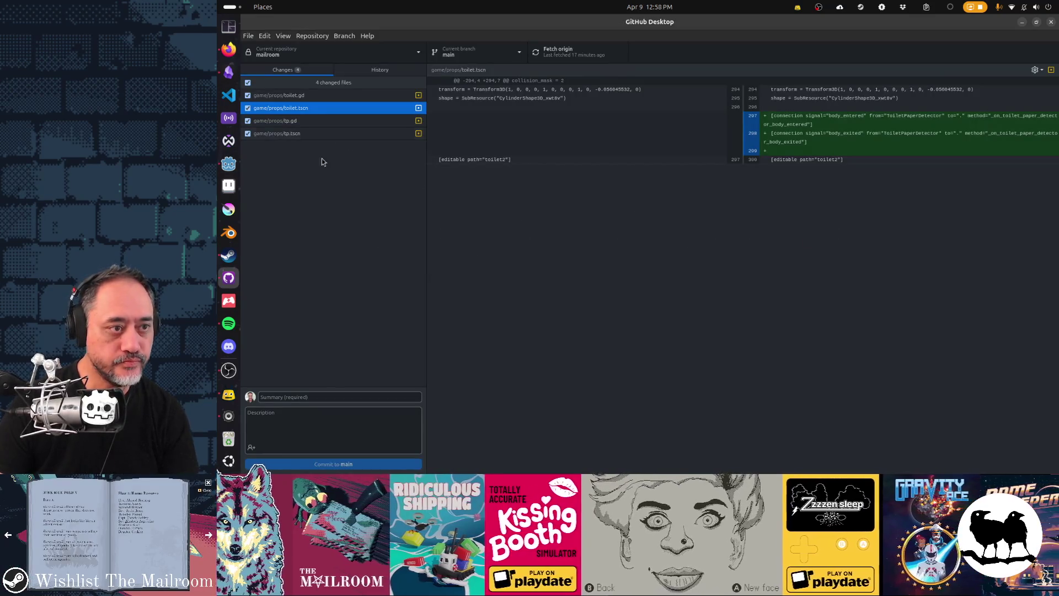
click(342, 395)
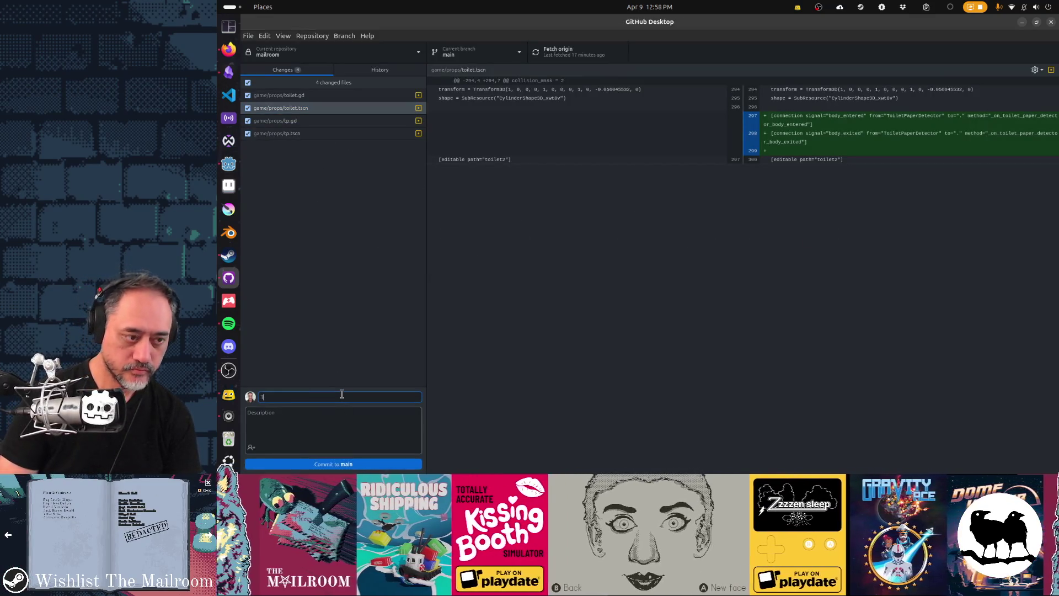
text(tt pap)
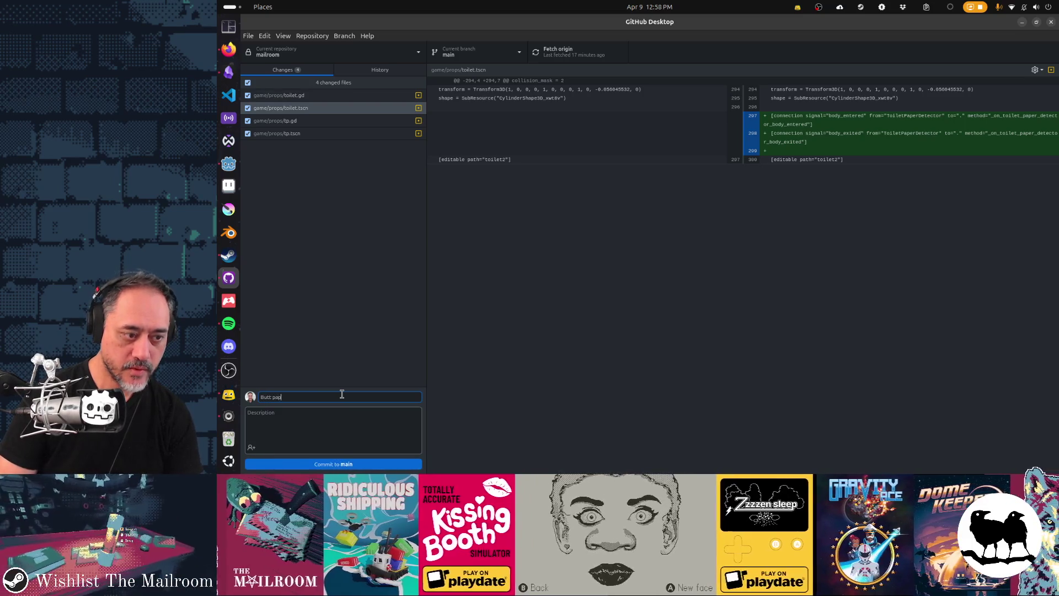
text(er burns other butt paper)
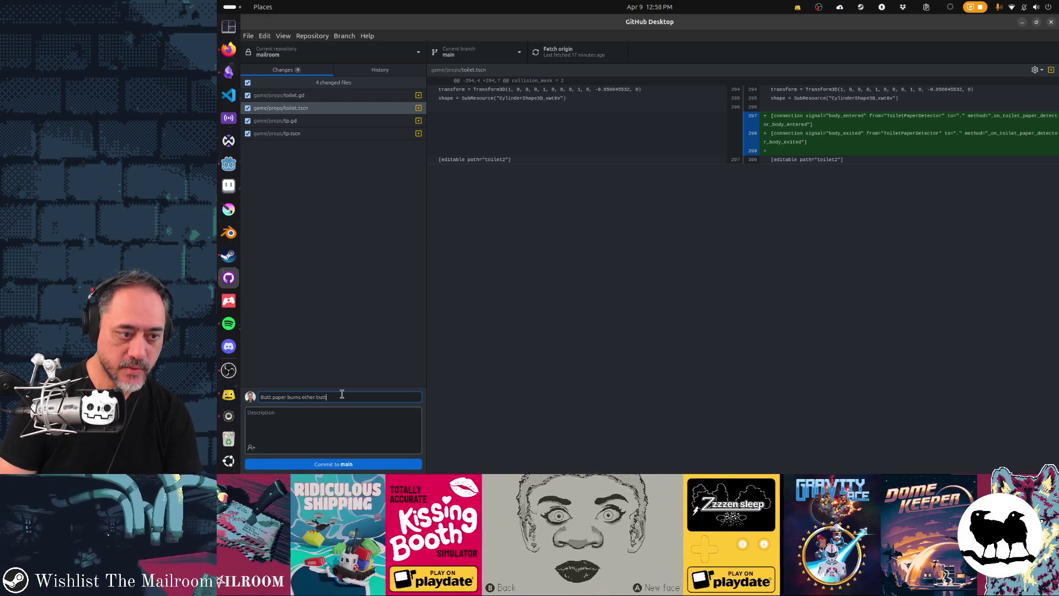
key(ctrl+Return)
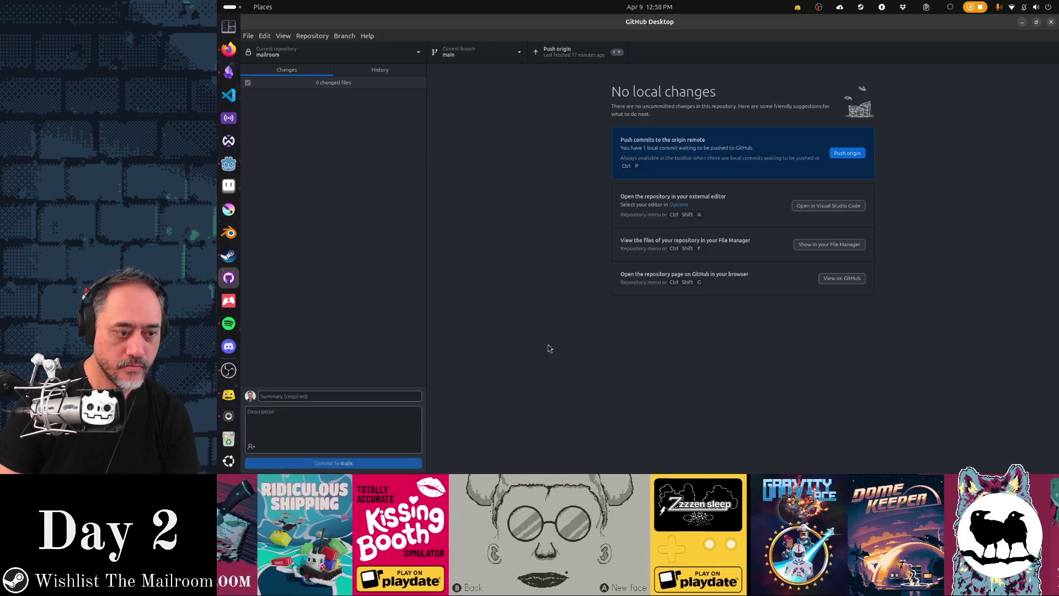
key(alt+Tab)
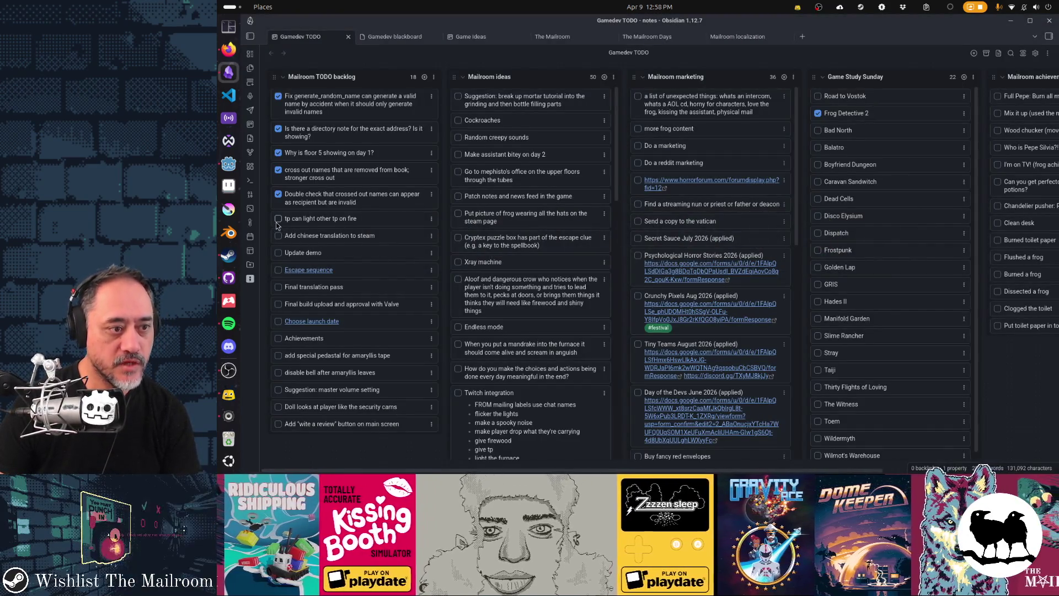
Tick off the 'tp can light other tp on fire' task and scroll to the achievements.
click(279, 218)
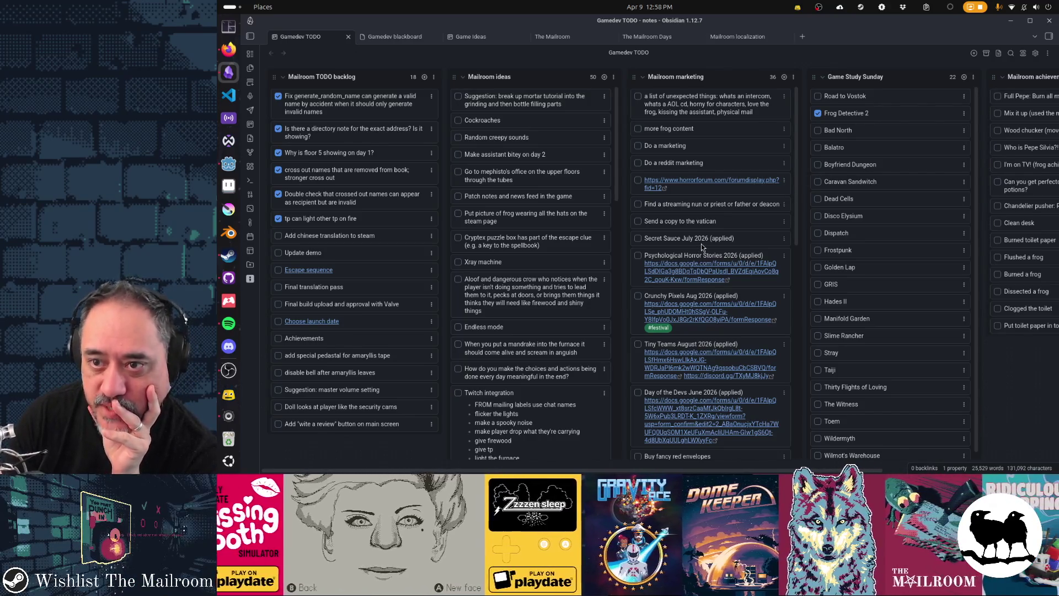
scroll(701, 244, down, 1)
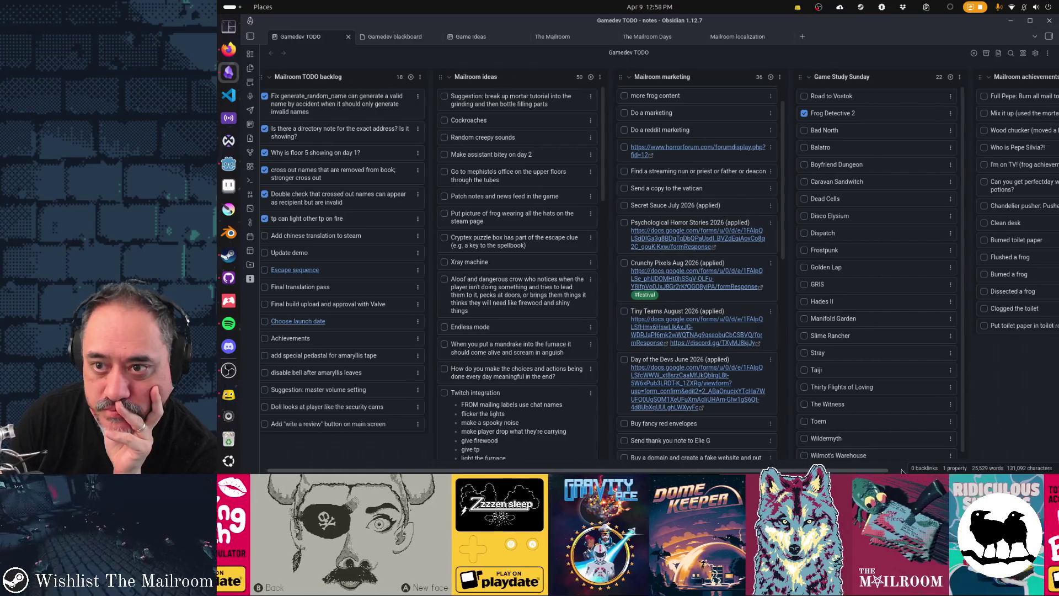
scroll(870, 468, right, 3)
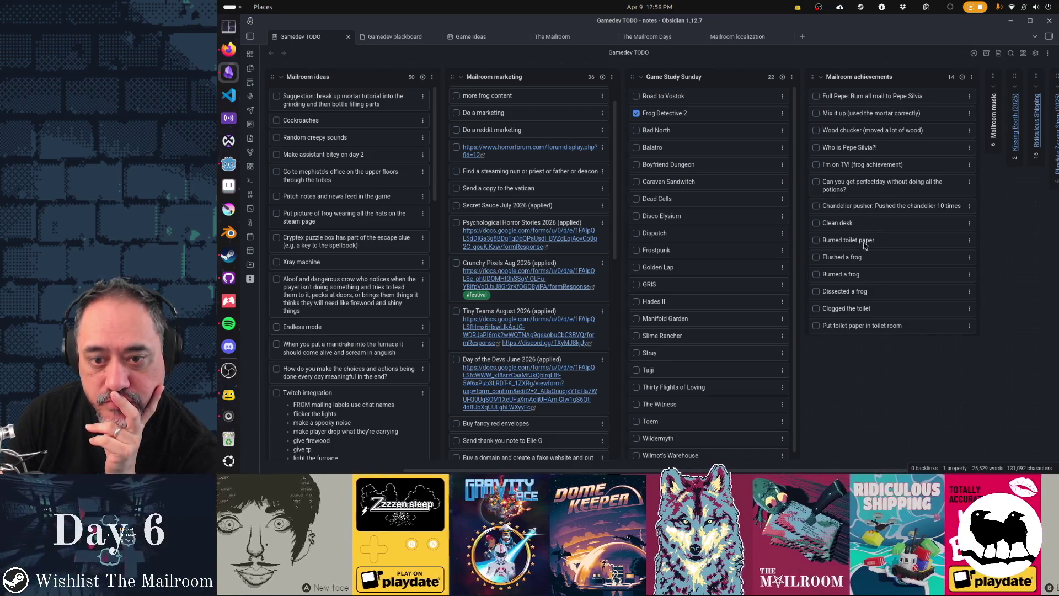
drag(850, 243, 870, 247)
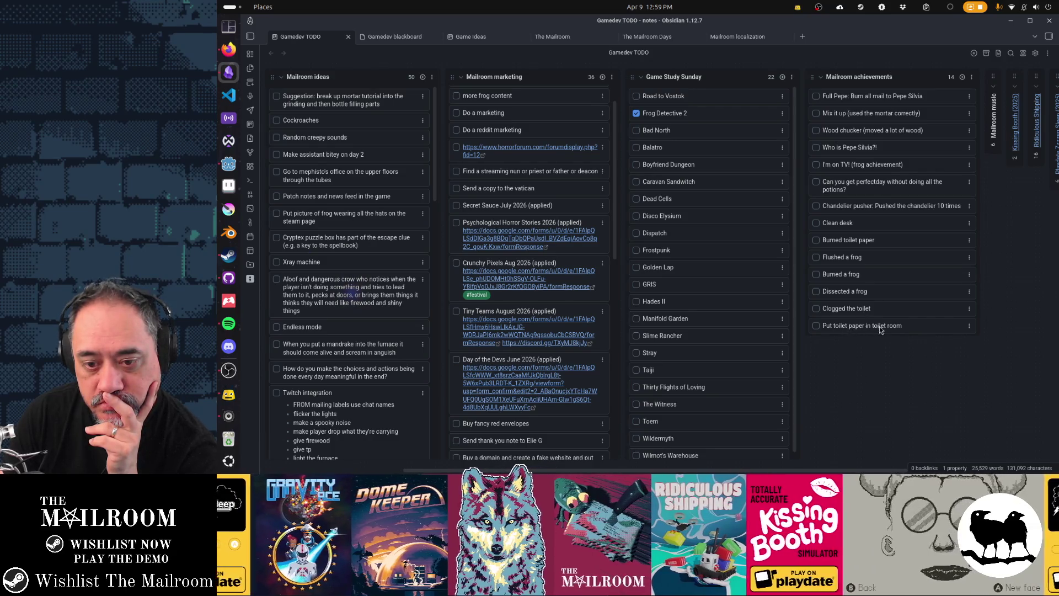
Delete the 'Put toilet paper in toilet room' and perfectday potions achievement cards.
click(969, 328)
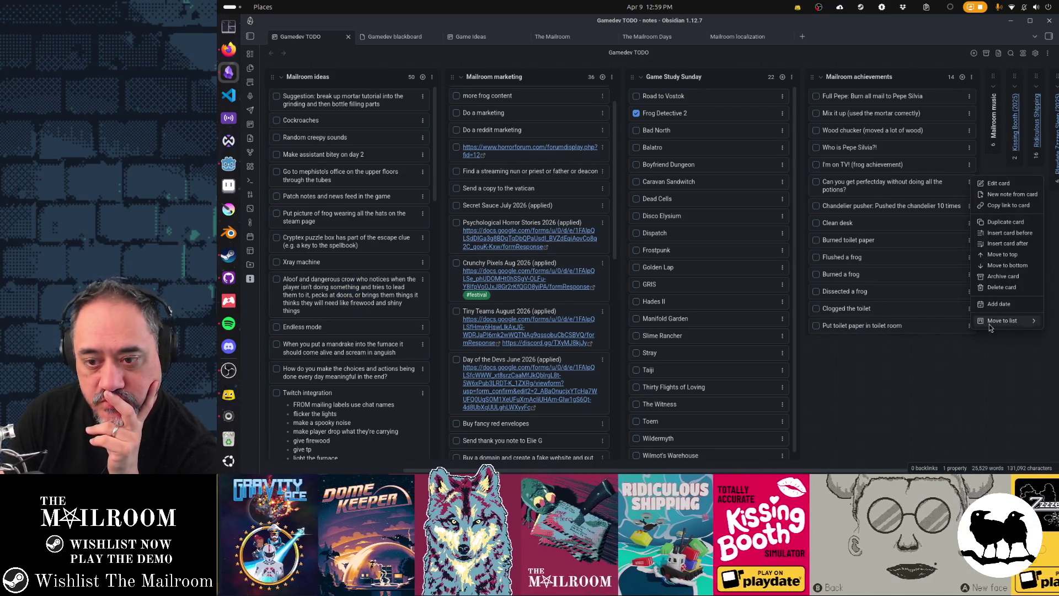
click(1002, 288)
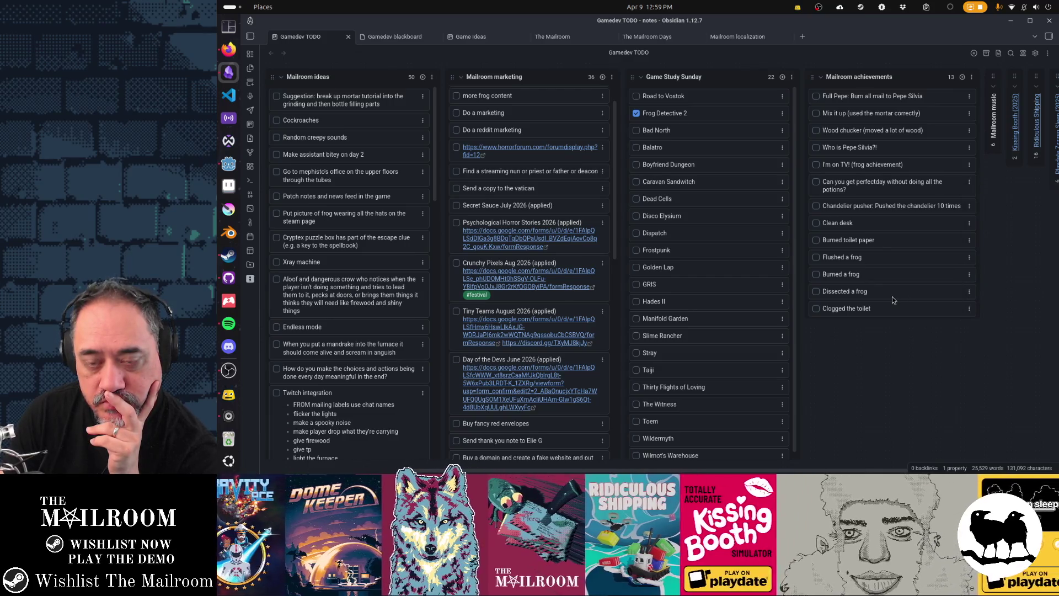
click(970, 183)
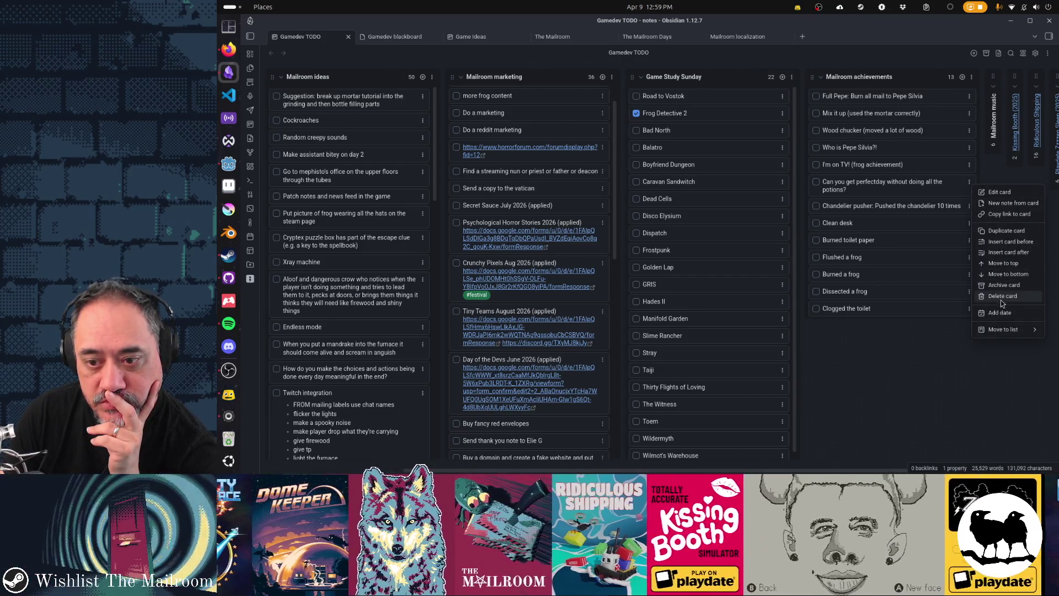
click(1002, 297)
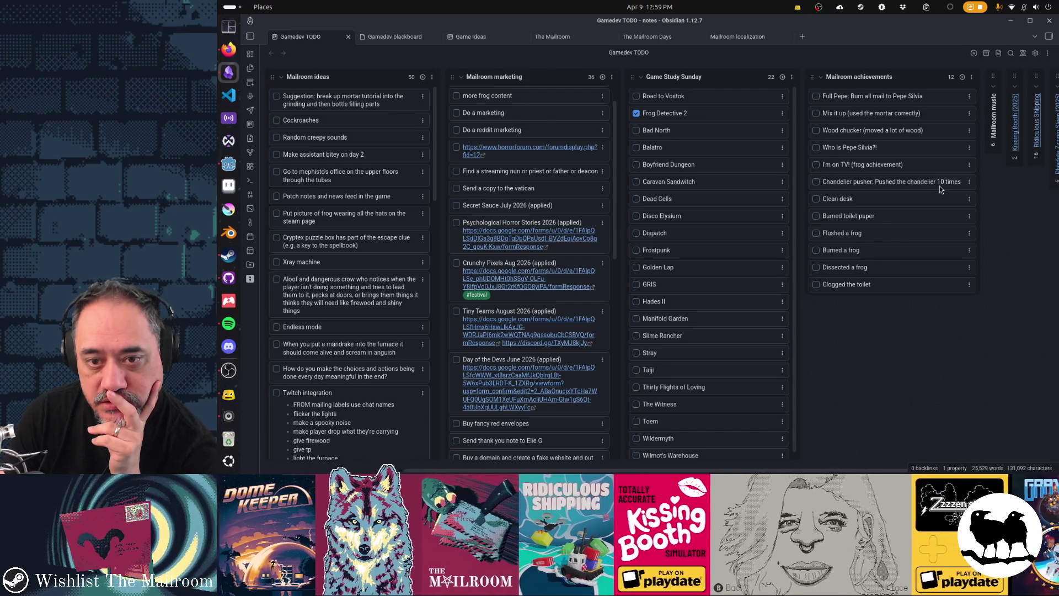
Remove '10 times' and the 'Pushed the chandelier' description from the Chandelier pusher card.
double_click(939, 185)
drag(938, 182, 1036, 245)
key(BackSpace)
key(Return)
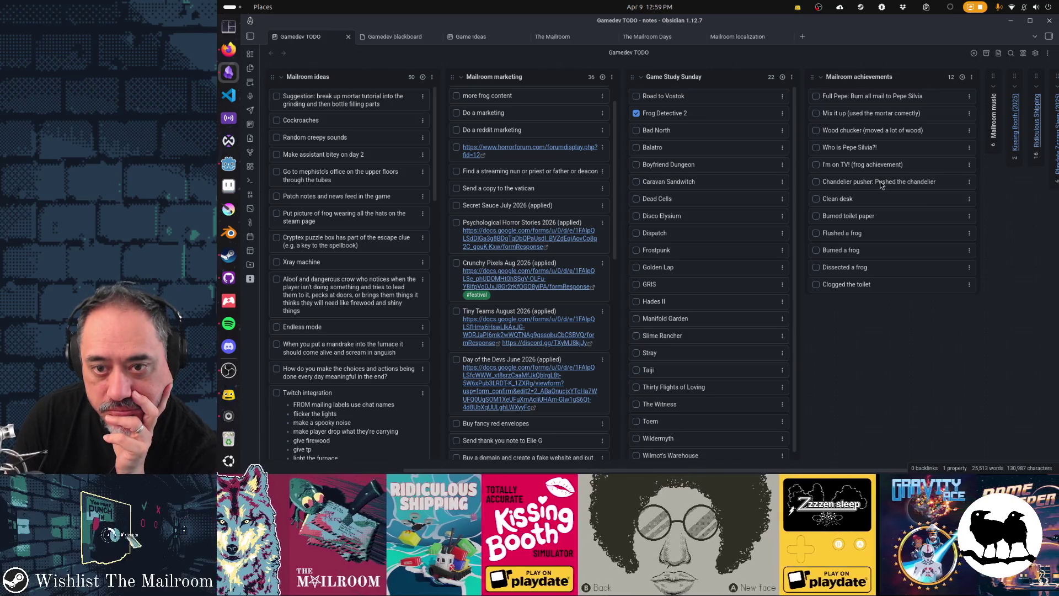
key(shift+End)
key(BackSpace)
key(Return)
Delete the '(frog achievement)' note from the I'm on TV! card.
double_click(848, 164)
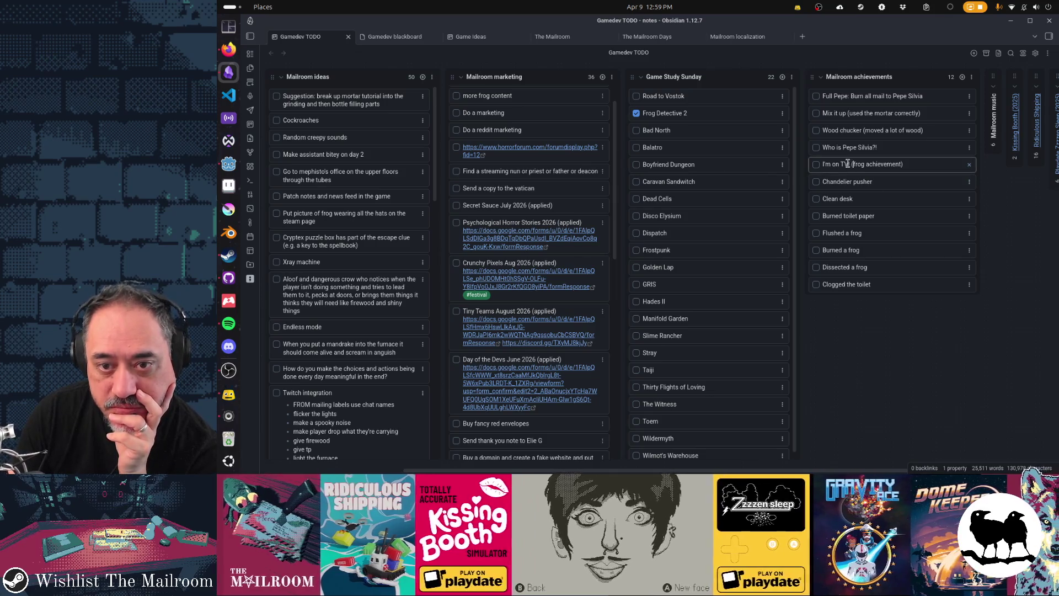
key(shift+End)
key(BackSpace)
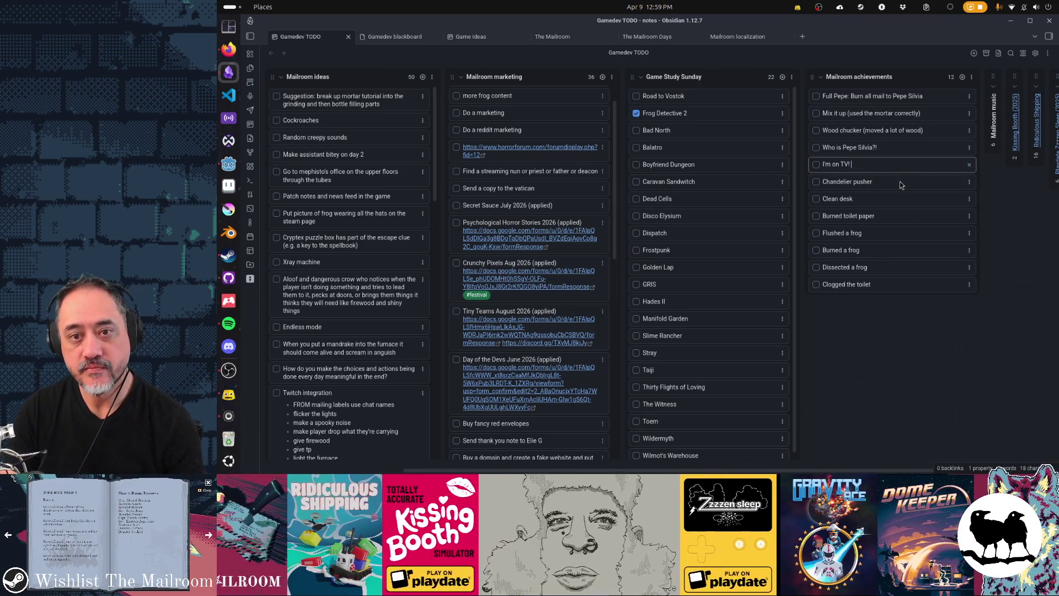
key(Return)
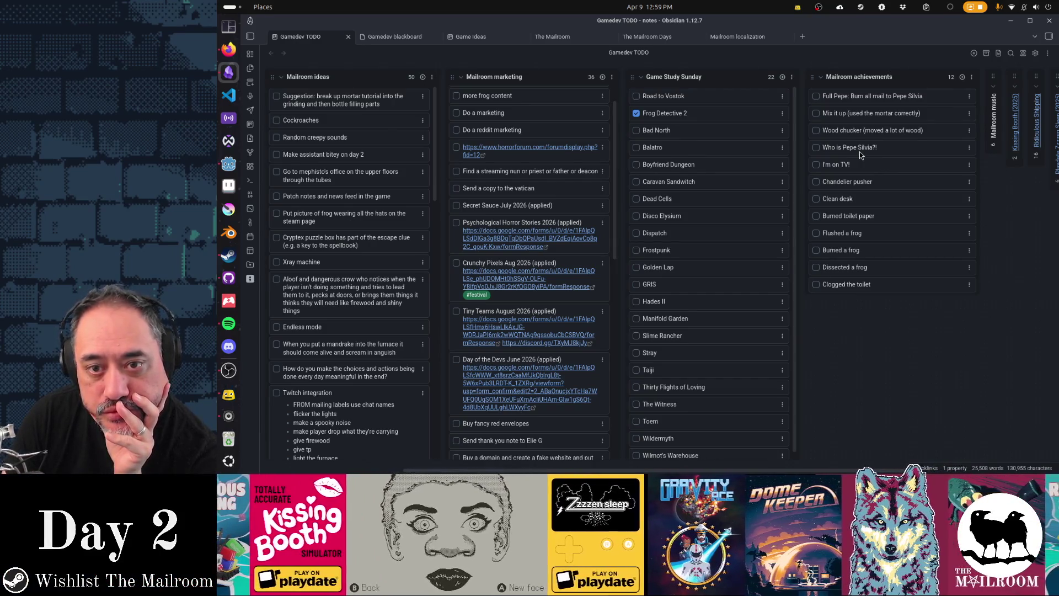
Edit the Who is Pepe Silvia?! card note so it unlocks by burning the first pepe mail.
double_click(883, 147)
text(! ()
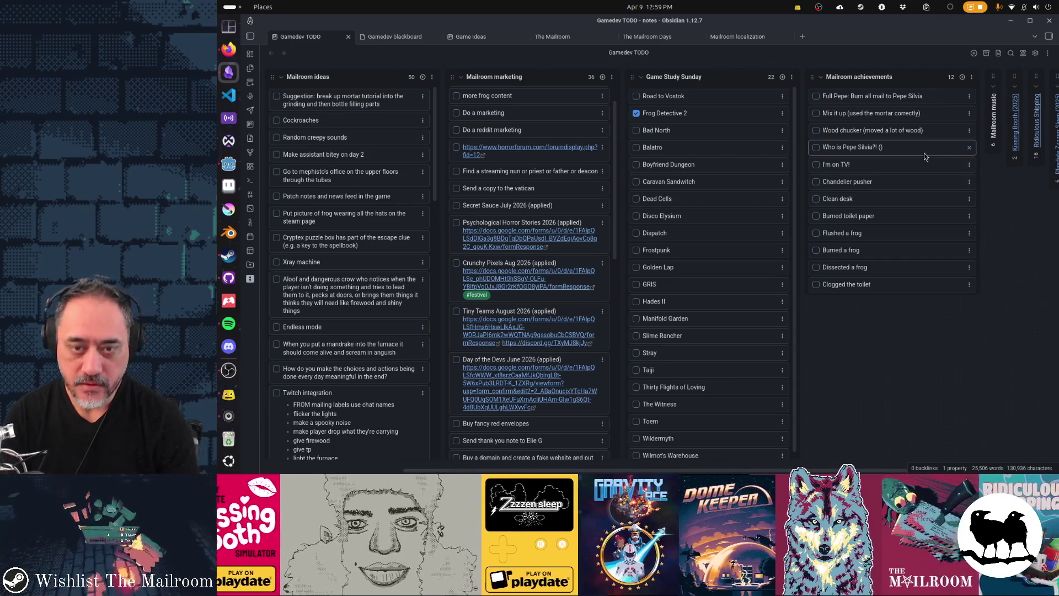
text(looking at the pepe)
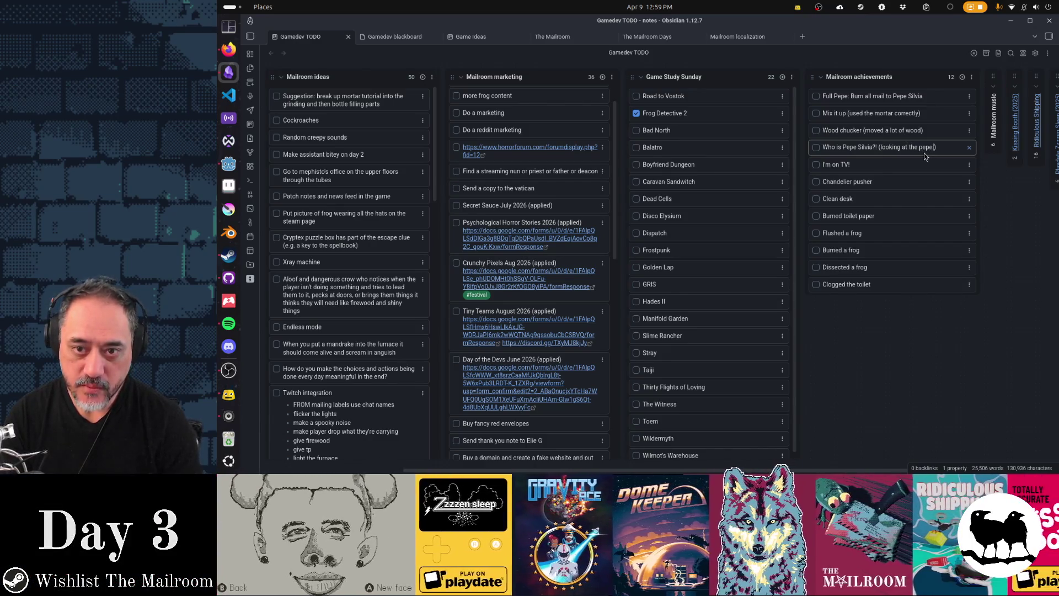
text( board)
key(Return)
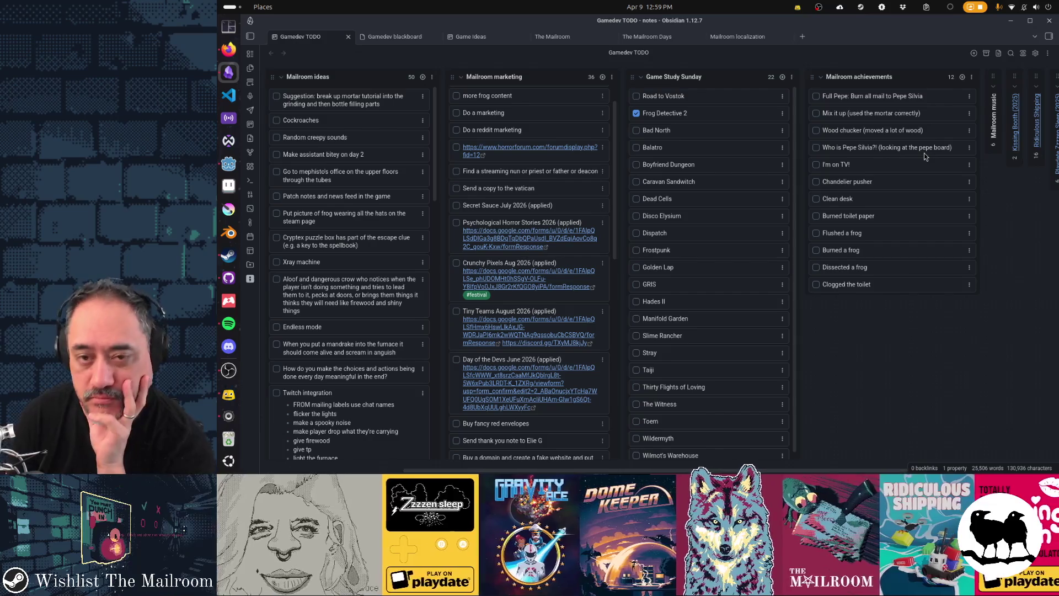
click(925, 154)
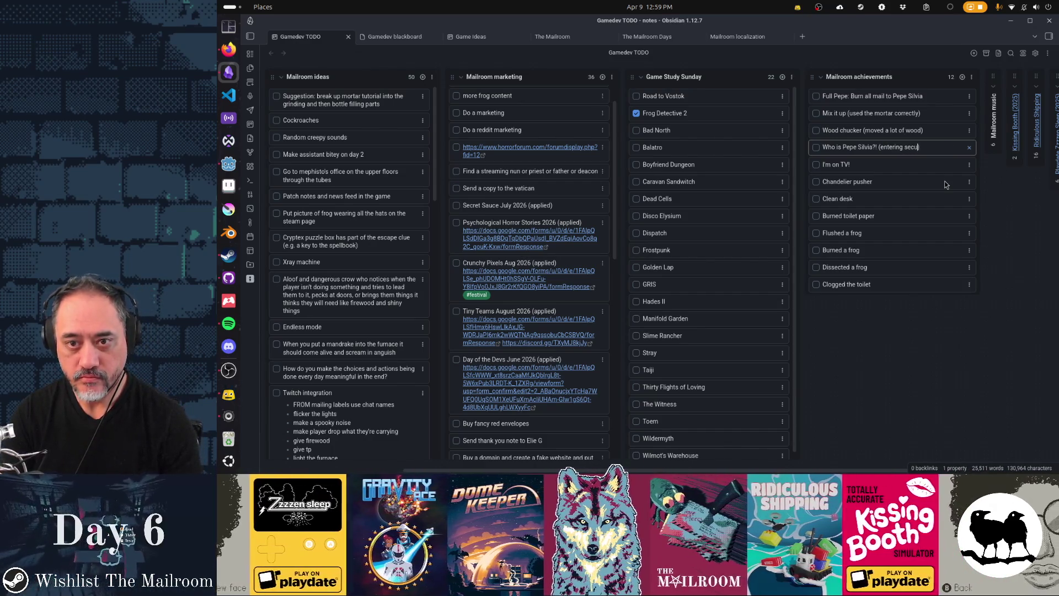
text(for fift)
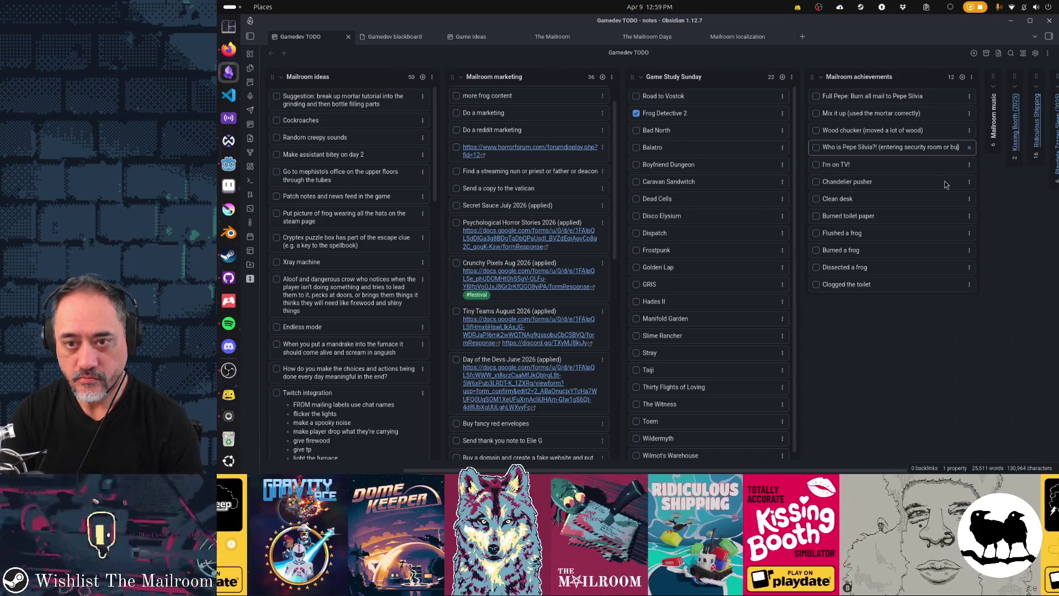
text( or burning first pepe ma)
text(il)
key(Return)
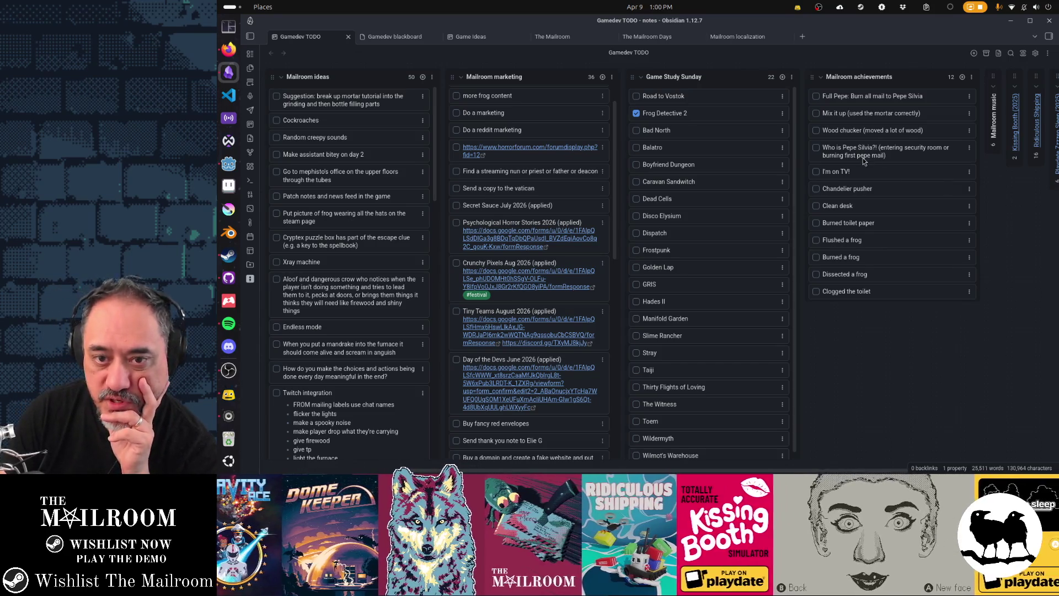
click(961, 156)
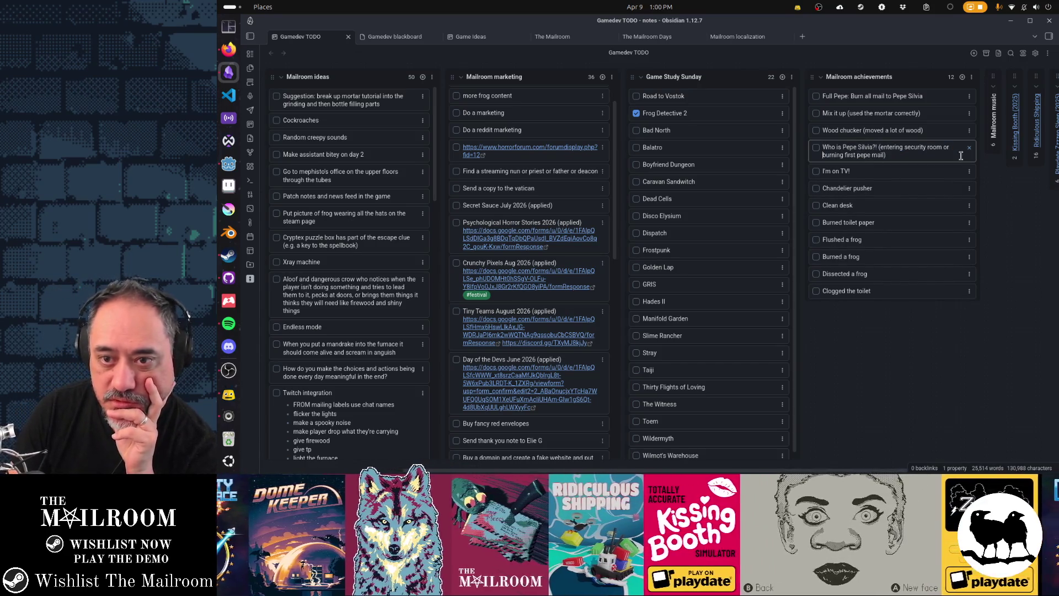
drag(886, 147, 954, 148)
key(BackSpace)
key(Return)
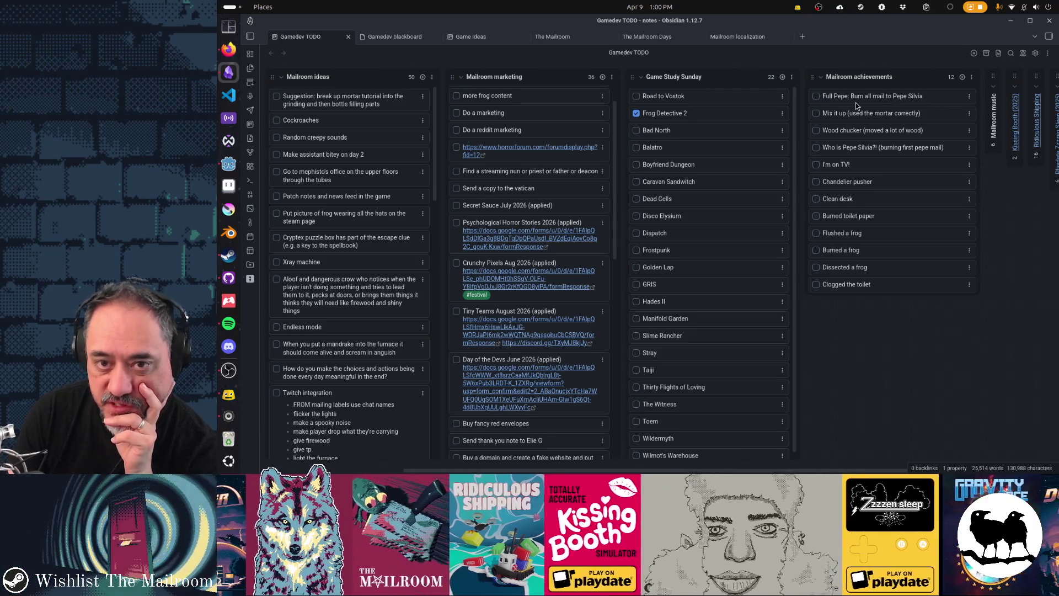
Move Who is Pepe Silvia?! up to second place, below Full Pepe.
drag(852, 148, 850, 120)
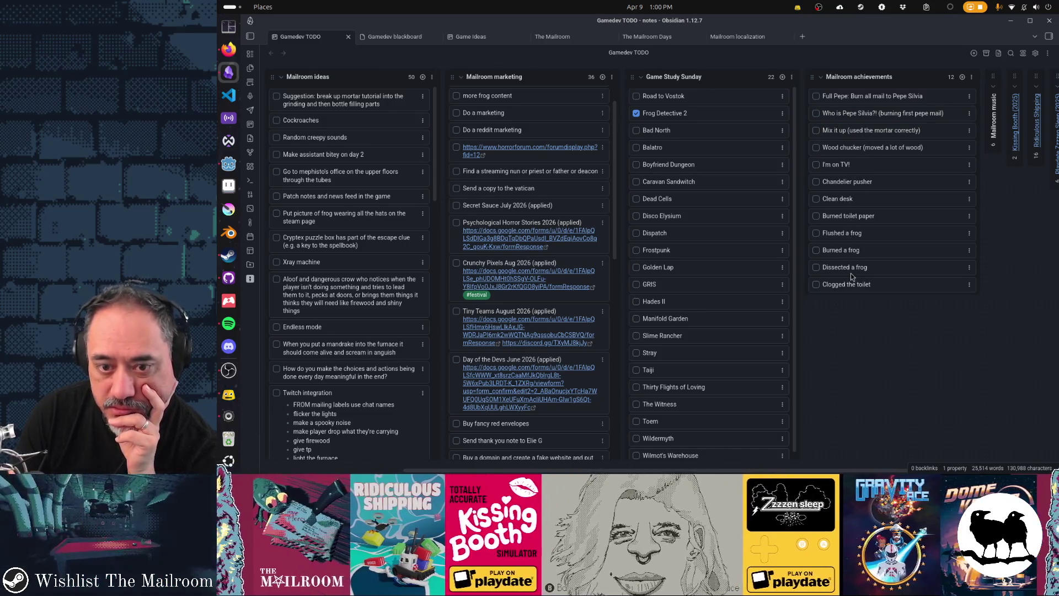
scroll(838, 470, left, 1)
scroll(838, 470, left, 5)
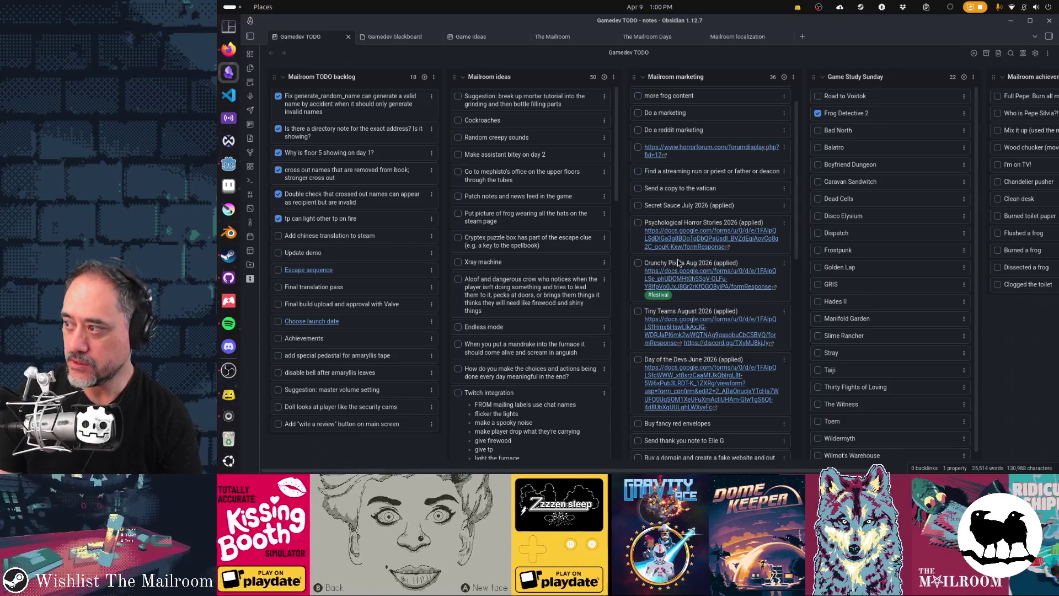
click(228, 370)
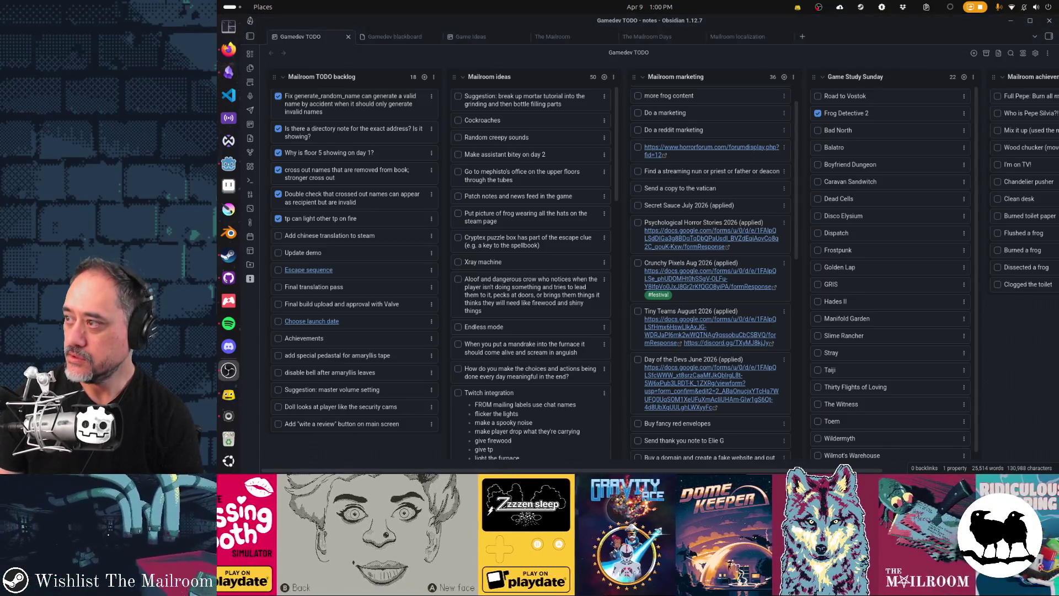